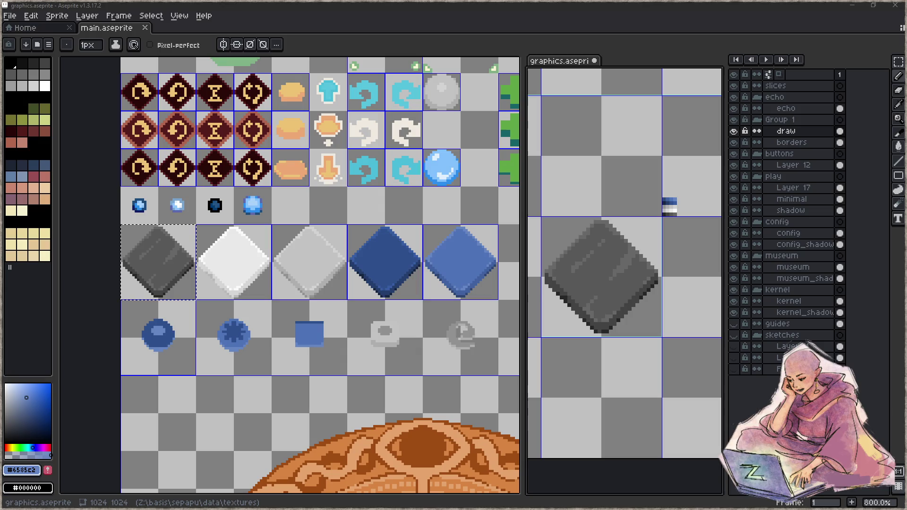
- Switch from Aseprite to Firefox showing the Eight queens puzzle article
{"action": "key", "text": "alt+Tab"}
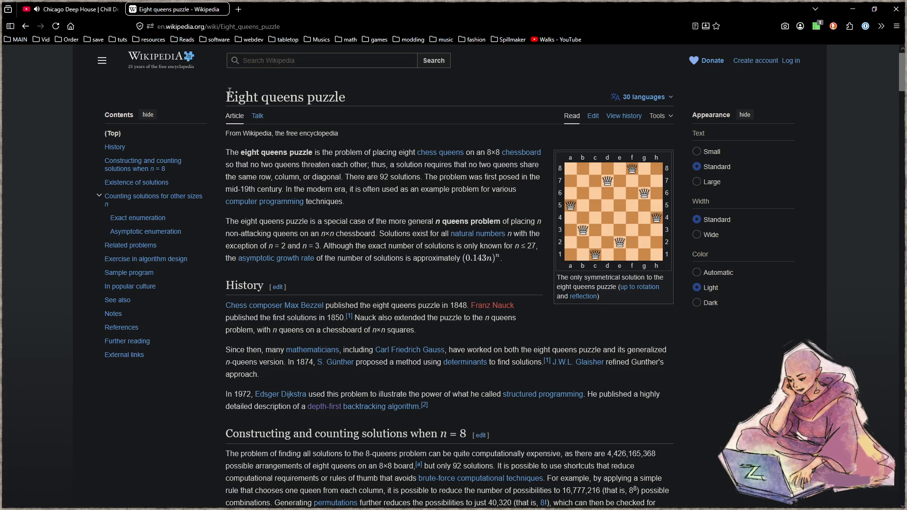
- Select the Eight queens puzzle article title, then minimize Firefox to return to the atlas
{"action": "left_click_drag", "start_coordinate": [230, 92], "coordinate": [396, 100]}
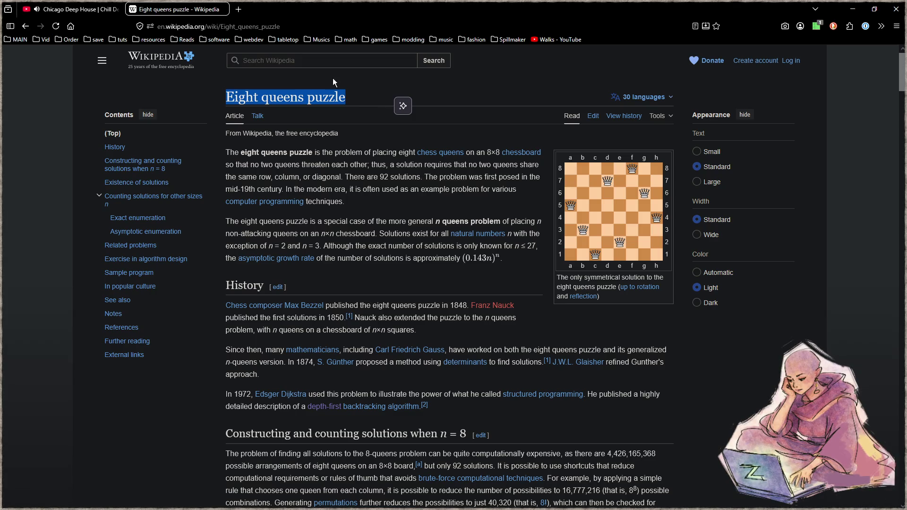
{"action": "left_click", "coordinate": [853, 8]}
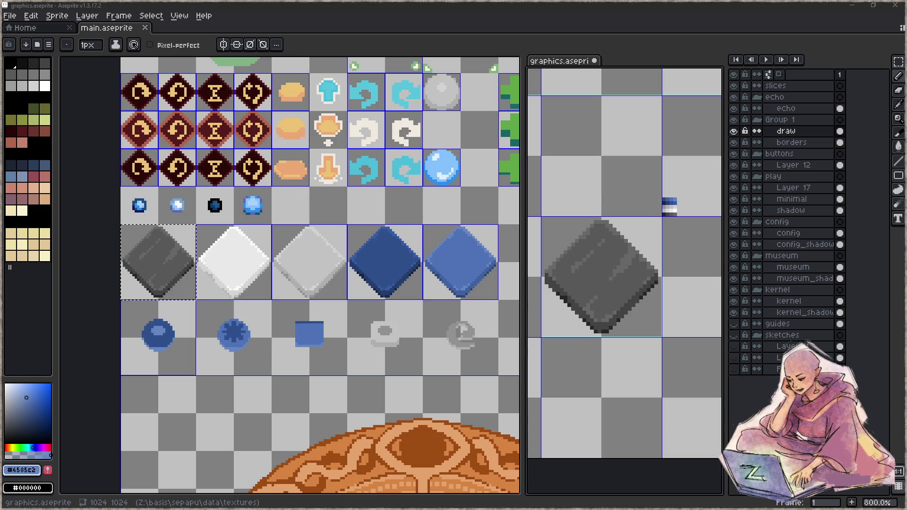
- Search 'tadc cap 8 digital circus' in a new tab and open the Ep 8 YouTube video
{"action": "key", "text": "alt+Tab"}
{"action": "key", "text": "ctrl+t"}
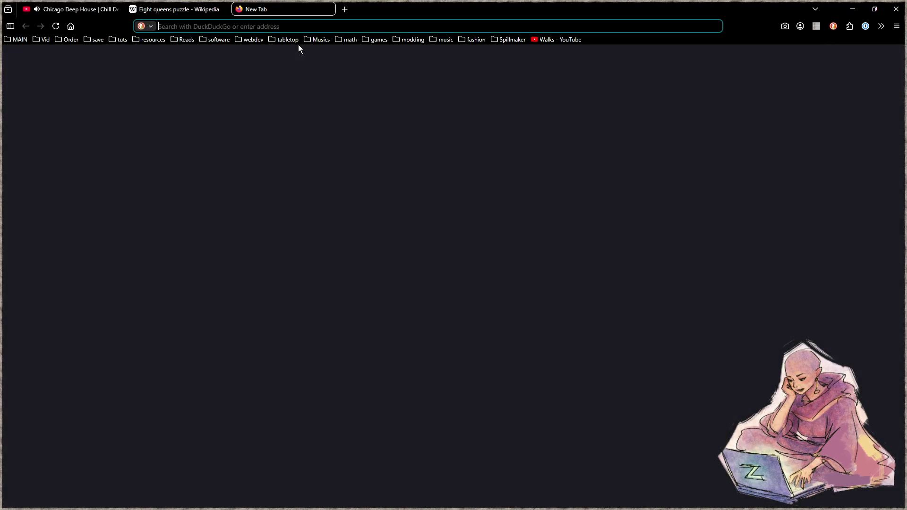
{"action": "type", "text": "ta"}
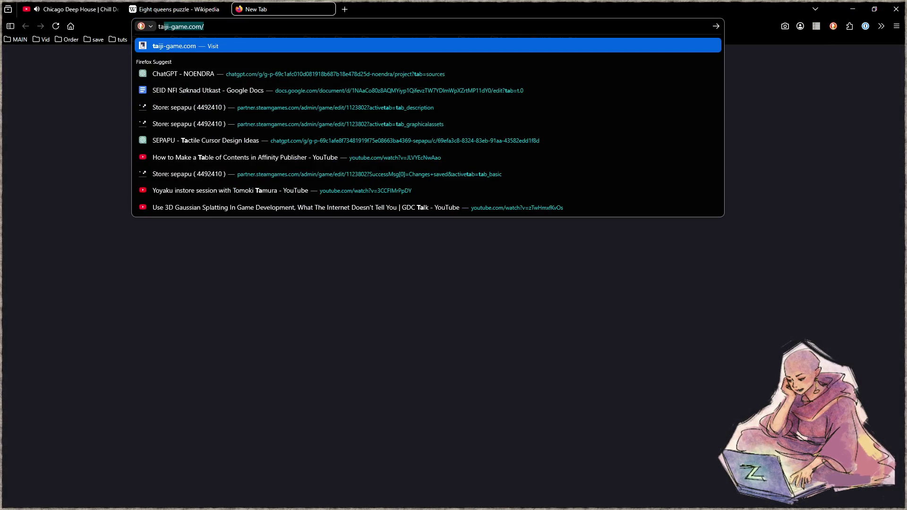
{"action": "type", "text": "dc cap "}
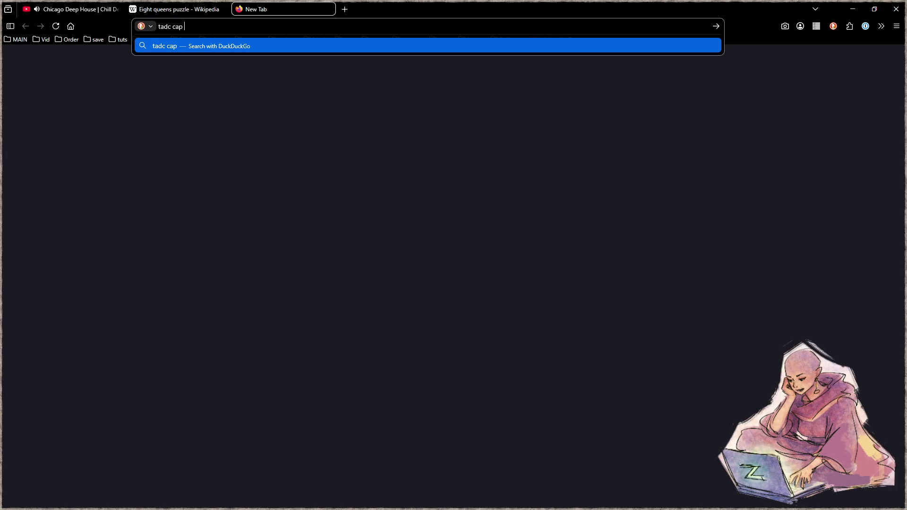
{"action": "type", "text": "8 digital "}
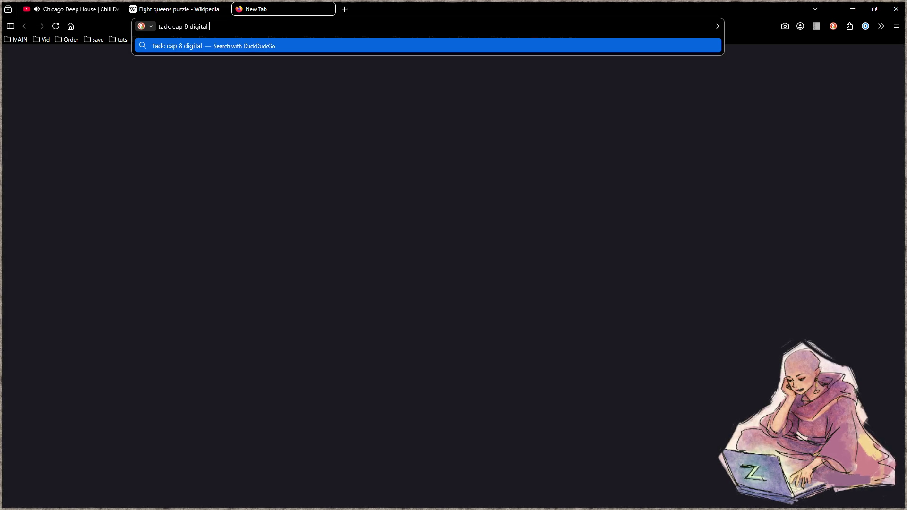
{"action": "type", "text": "circus"}
{"action": "key", "text": "Return"}
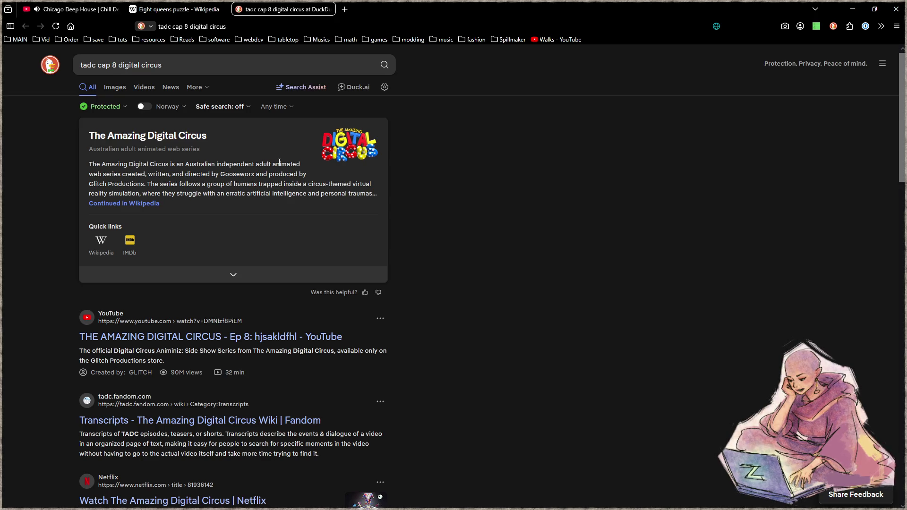
{"action": "left_click", "coordinate": [268, 337]}
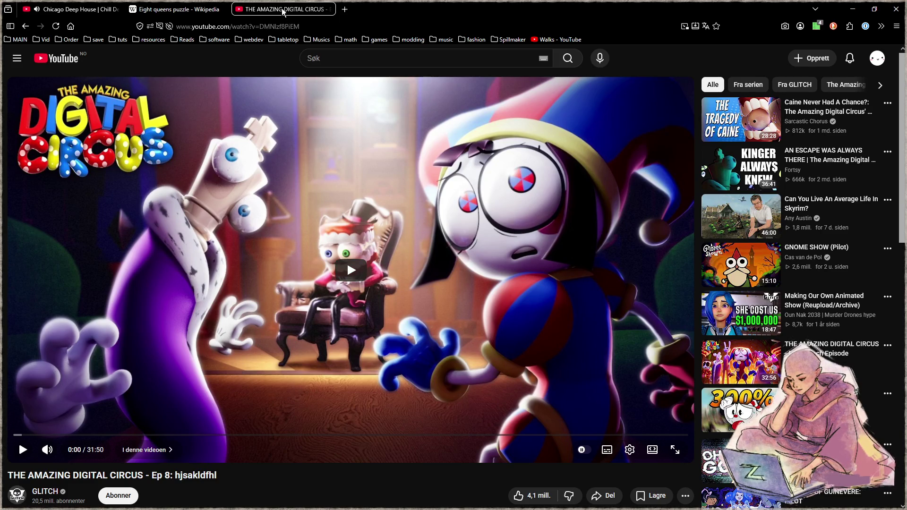
- Close the YouTube episode tab and minimize the browser to get back to Aseprite
{"action": "key", "text": "ctrl+w"}
{"action": "left_click", "coordinate": [853, 10]}
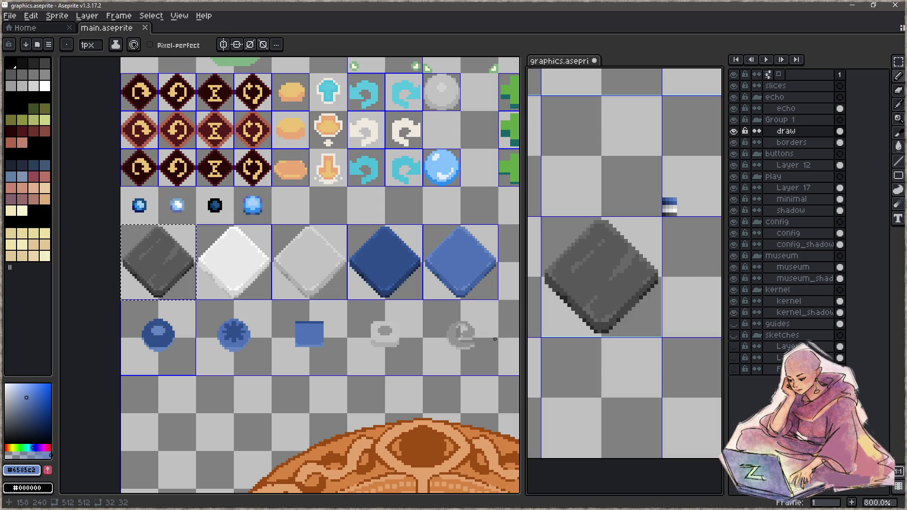
- Pan the atlas to the blue-and-grey ramp strip and select the lut_play_border slice
{"action": "left_click_drag", "start_coordinate": [626, 241], "coordinate": [645, 171]}
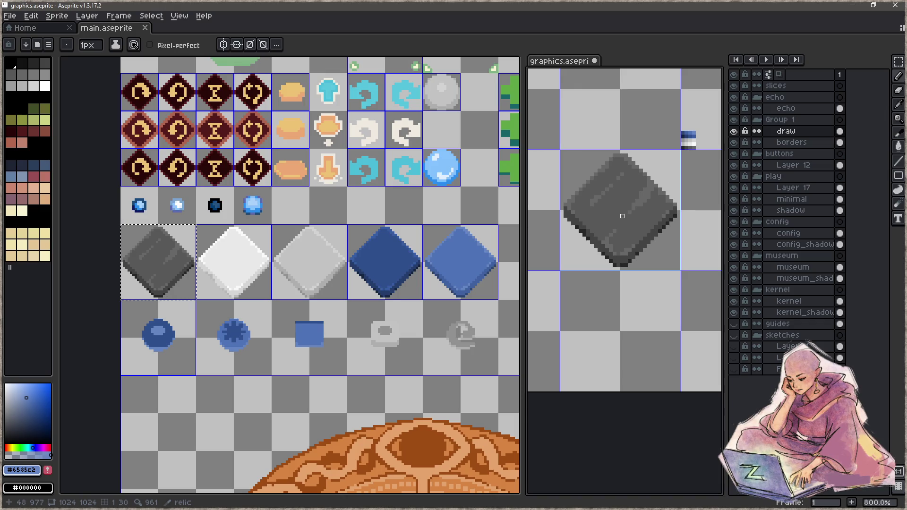
{"action": "mouse_move", "coordinate": [668, 101]}
{"action": "left_mouse_down"}
{"action": "mouse_move", "coordinate": [693, 246]}
{"action": "mouse_move", "coordinate": [684, 239]}
{"action": "mouse_move", "coordinate": [674, 318]}
{"action": "mouse_move", "coordinate": [547, 269]}
{"action": "mouse_move", "coordinate": [641, 189]}
{"action": "mouse_move", "coordinate": [611, 186]}
{"action": "left_mouse_up"}
{"action": "key", "text": "shift+c"}
{"action": "left_click", "coordinate": [618, 186]}
{"action": "key", "text": "space"}
{"action": "mouse_move", "coordinate": [611, 239]}
{"action": "left_mouse_down"}
{"action": "mouse_move", "coordinate": [589, 331]}
{"action": "mouse_move", "coordinate": [596, 233]}
{"action": "mouse_move", "coordinate": [646, 219]}
{"action": "mouse_move", "coordinate": [624, 290]}
{"action": "left_mouse_up"}
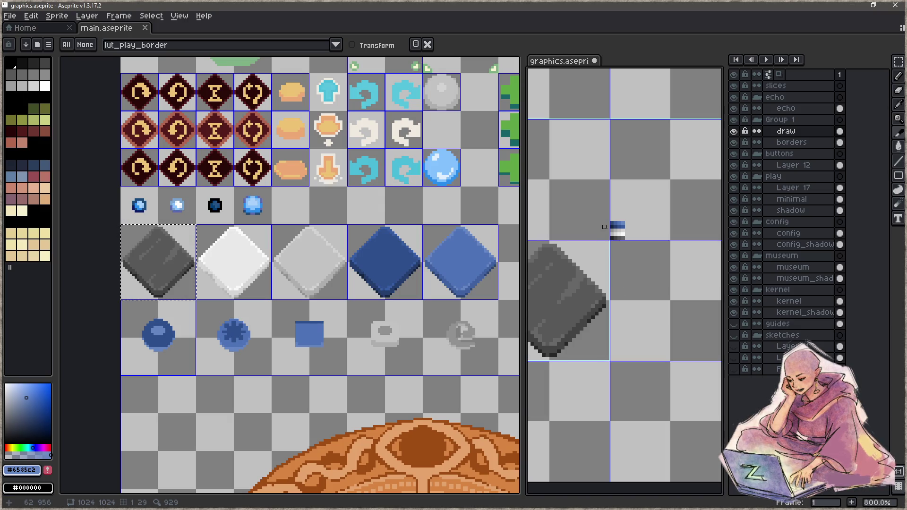
- Slice the bottom grey ramp row as a 4×1 slice at 64,959 named lut_relic
{"action": "scroll", "coordinate": [627, 291], "scroll_direction": "up", "scroll_amount": 5}
{"action": "mouse_move", "coordinate": [577, 231]}
{"action": "left_mouse_down"}
{"action": "mouse_move", "coordinate": [699, 234]}
{"action": "mouse_move", "coordinate": [680, 242]}
{"action": "left_mouse_up"}
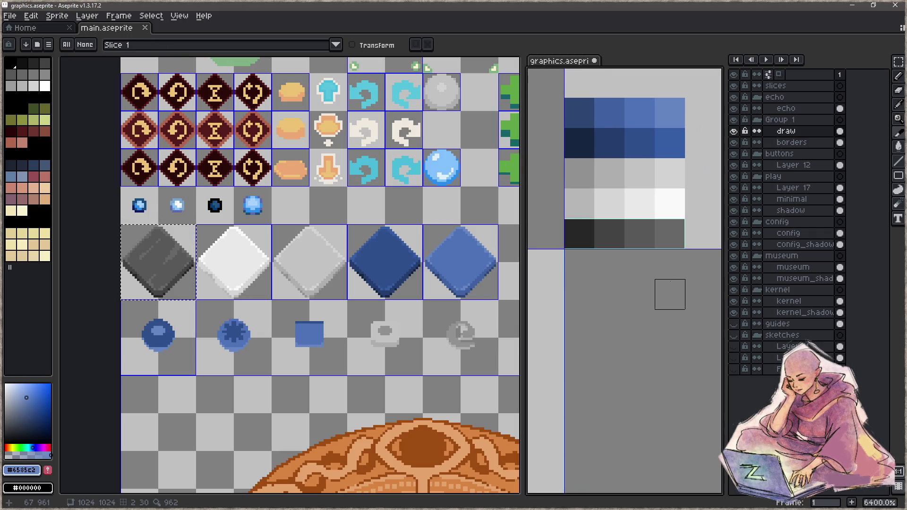
{"action": "double_click", "coordinate": [654, 241]}
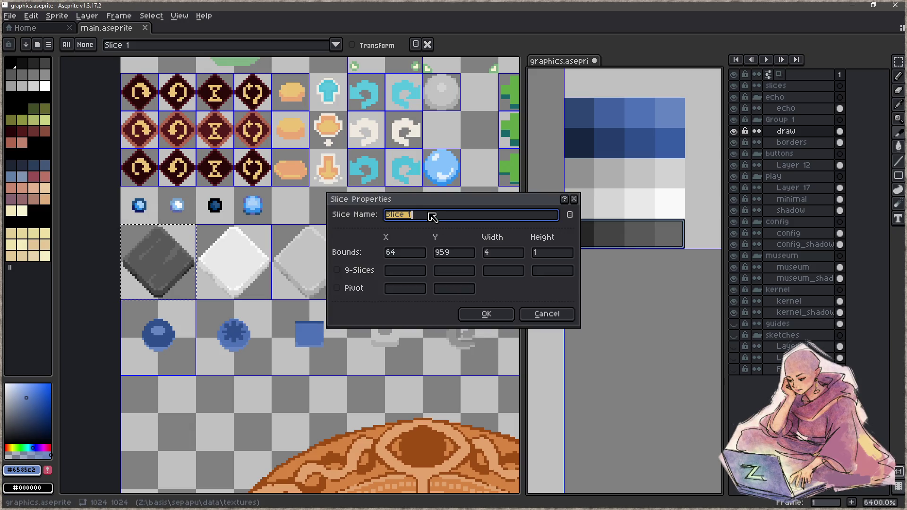
{"action": "type", "text": "lut_relic"}
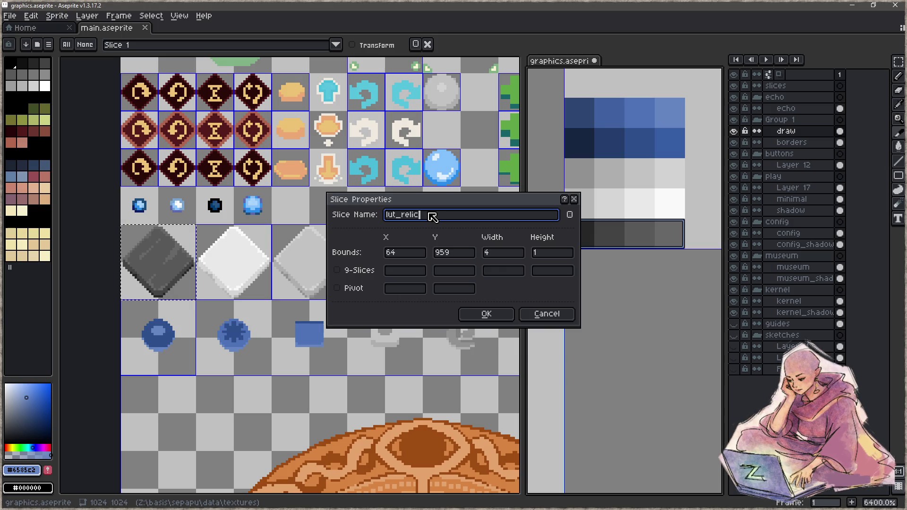
{"action": "left_click", "coordinate": [486, 314]}
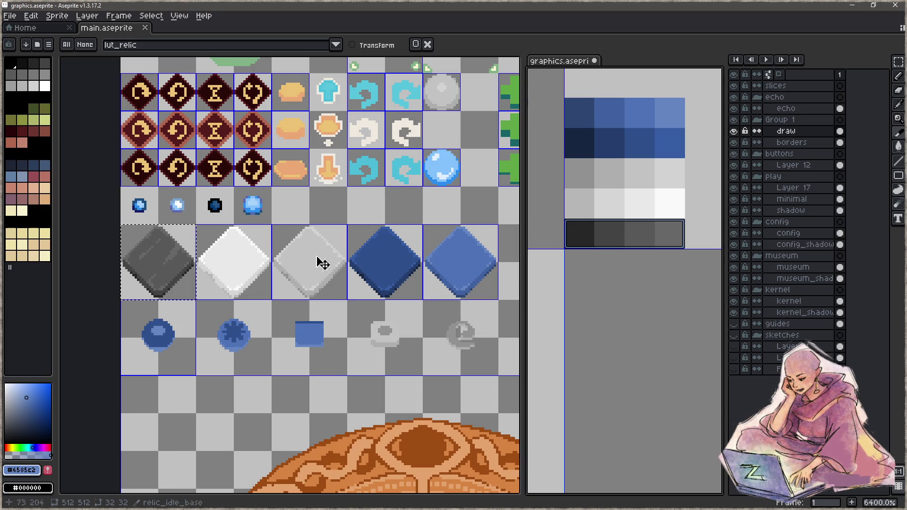
{"action": "scroll", "coordinate": [662, 289], "scroll_direction": "down", "scroll_amount": 9}
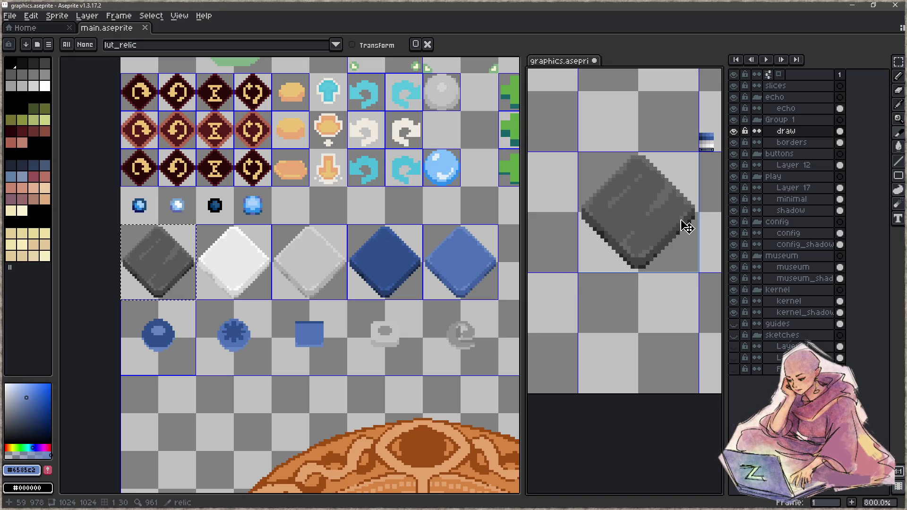
{"action": "scroll", "coordinate": [688, 228], "scroll_direction": "up", "scroll_amount": 5}
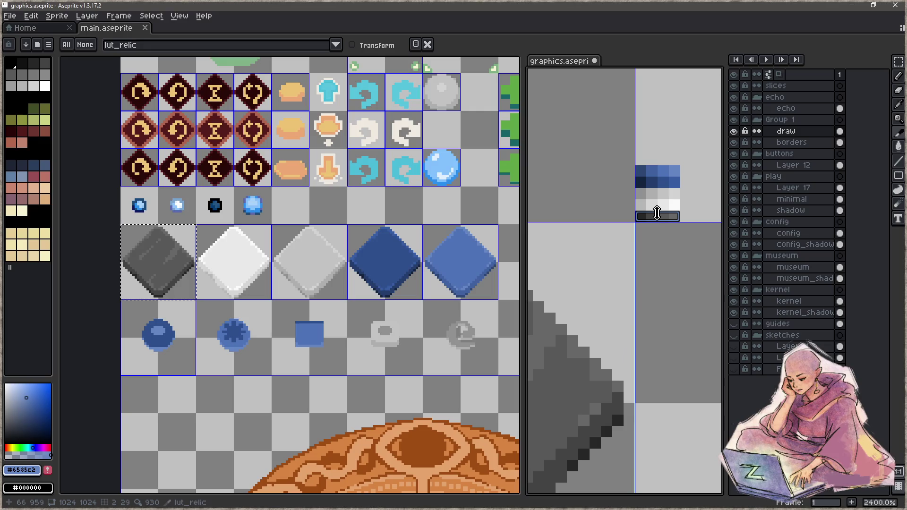
{"action": "scroll", "coordinate": [655, 216], "scroll_direction": "up", "scroll_amount": 3}
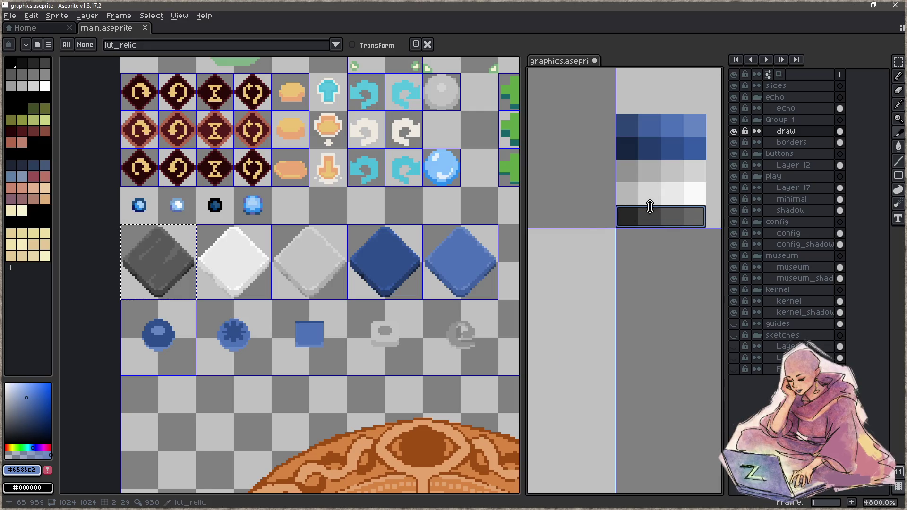
{"action": "scroll", "coordinate": [642, 228], "scroll_direction": "down", "scroll_amount": 4}
{"action": "scroll", "coordinate": [609, 304], "scroll_direction": "up", "scroll_amount": 3}
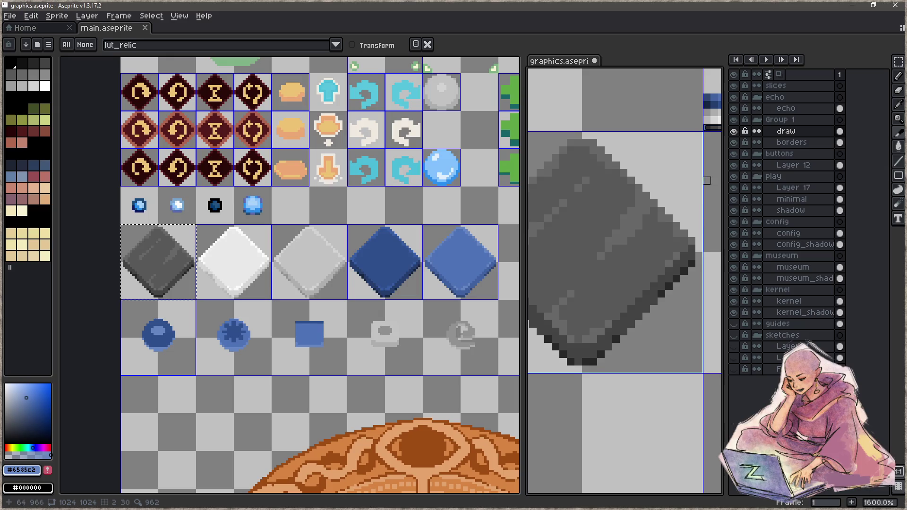
{"action": "scroll", "coordinate": [612, 314], "scroll_direction": "down", "scroll_amount": 3}
{"action": "left_click_drag", "start_coordinate": [652, 223], "coordinate": [688, 173]}
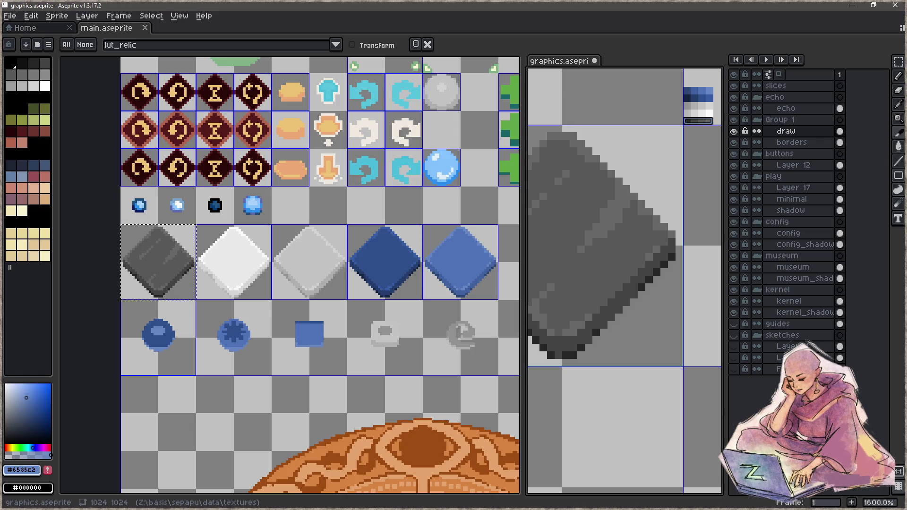
{"action": "left_click_drag", "start_coordinate": [296, 260], "coordinate": [348, 204]}
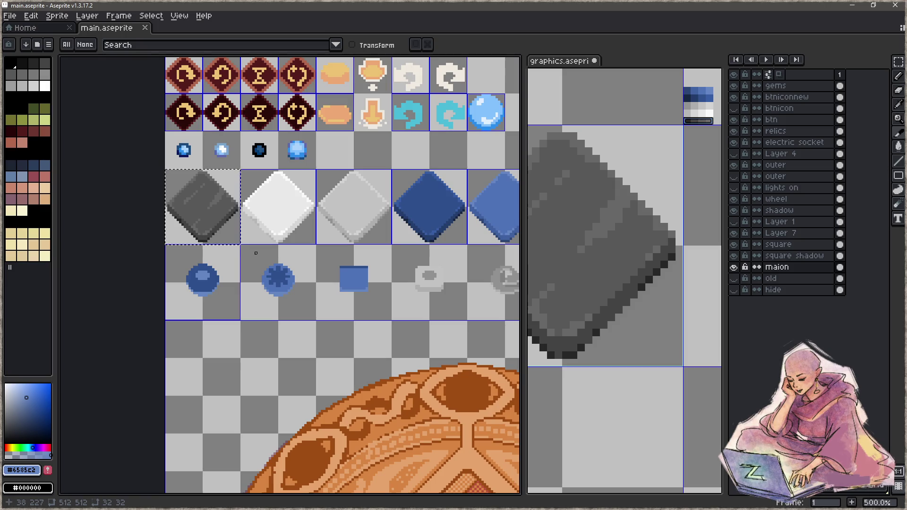
- Dock graphics.aseprite in the main editor and zoom in on the colour ramp
{"action": "left_click_drag", "start_coordinate": [680, 178], "coordinate": [673, 197]}
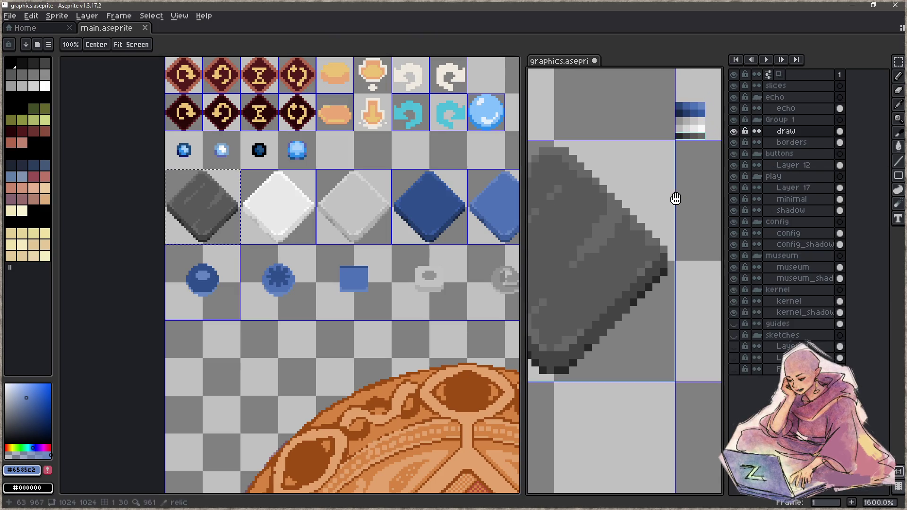
{"action": "key", "text": "shift+c"}
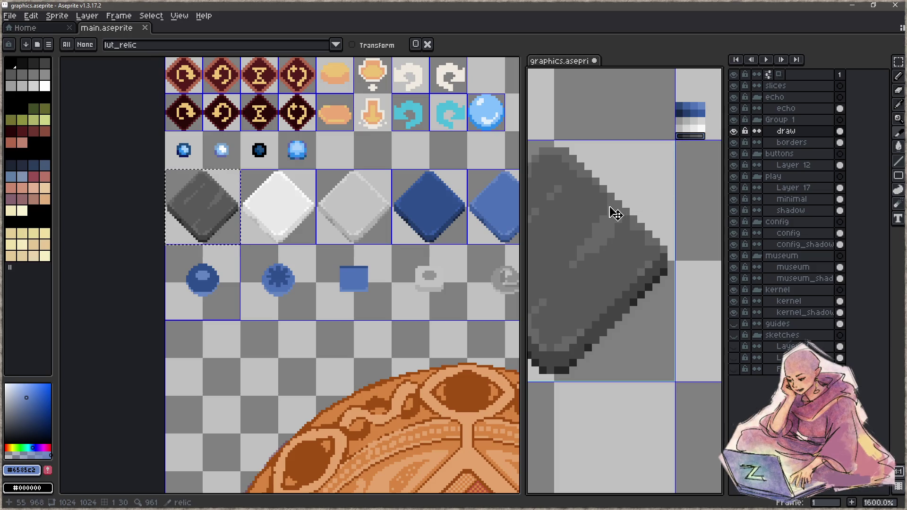
{"action": "mouse_move", "coordinate": [569, 63]}
{"action": "left_mouse_down"}
{"action": "mouse_move", "coordinate": [256, 88]}
{"action": "mouse_move", "coordinate": [255, 28]}
{"action": "mouse_move", "coordinate": [199, 28]}
{"action": "left_mouse_up"}
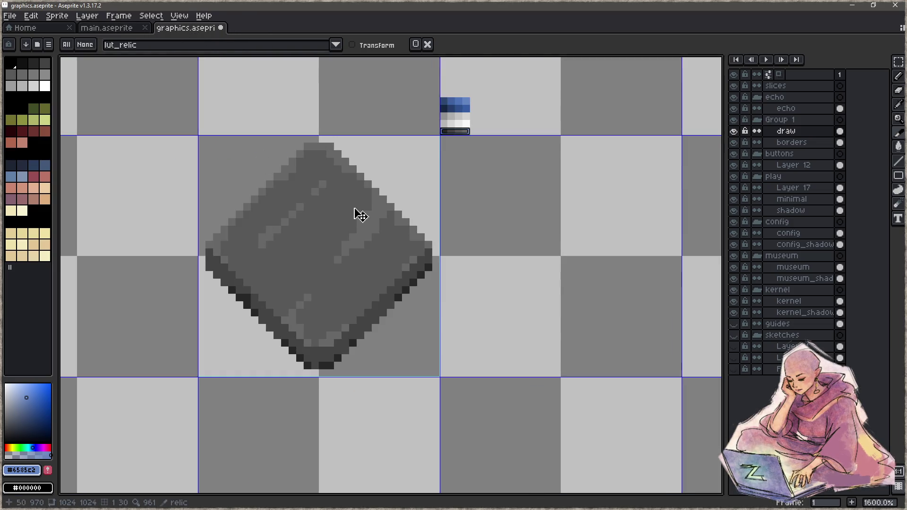
{"action": "key", "text": "b"}
{"action": "key", "text": "z"}
{"action": "left_click", "coordinate": [470, 140]}
{"action": "left_click", "coordinate": [453, 70]}
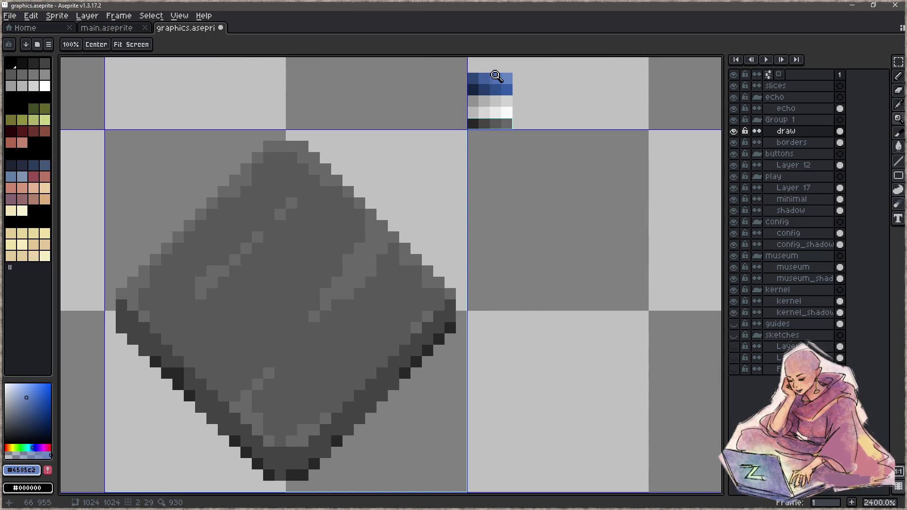
{"action": "key", "text": "b"}
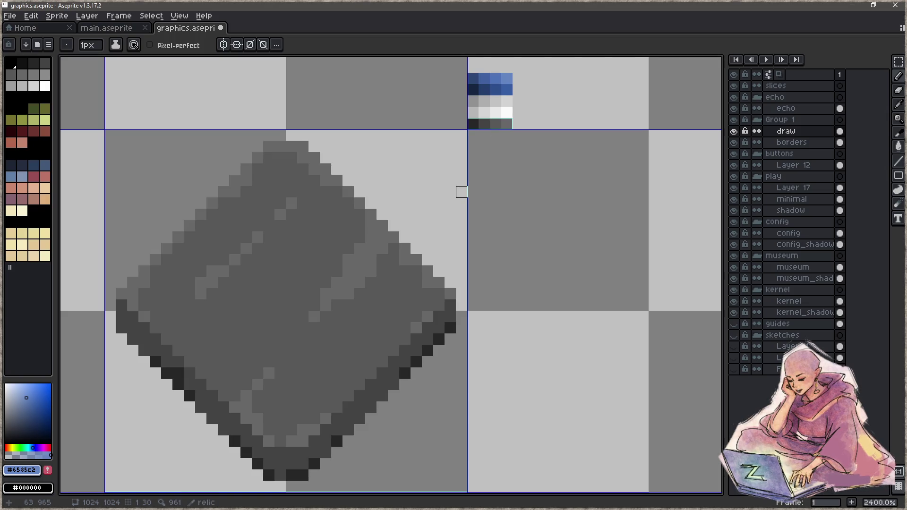
- Select the grid cell holding the grey relic diamond
{"action": "scroll", "coordinate": [328, 253], "scroll_direction": "down", "scroll_amount": 3}
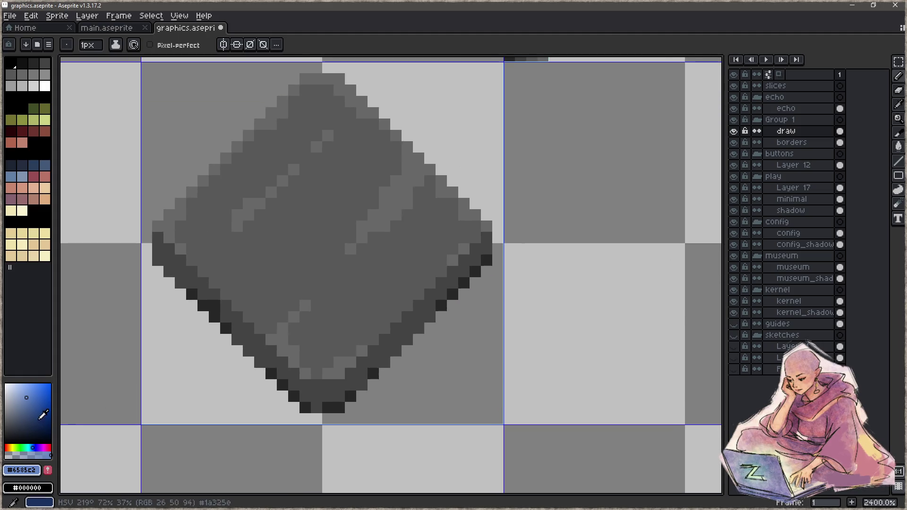
{"action": "left_click", "coordinate": [43, 415]}
{"action": "scroll", "coordinate": [282, 203], "scroll_direction": "down", "scroll_amount": 2}
{"action": "key", "text": "m"}
{"action": "mouse_move", "coordinate": [260, 152]}
{"action": "left_mouse_down"}
{"action": "mouse_move", "coordinate": [371, 318]}
{"action": "mouse_move", "coordinate": [378, 312]}
{"action": "left_mouse_up"}
- Bucket-fill the diamond's dark outline pixels black and its light-grey highlights white
{"action": "key", "text": "w"}
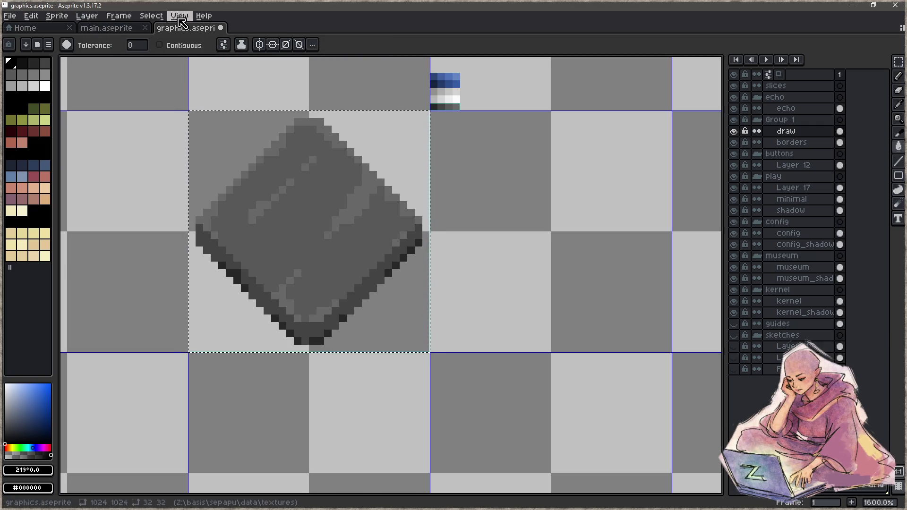
{"action": "scroll", "coordinate": [249, 265], "scroll_direction": "up", "scroll_amount": 2}
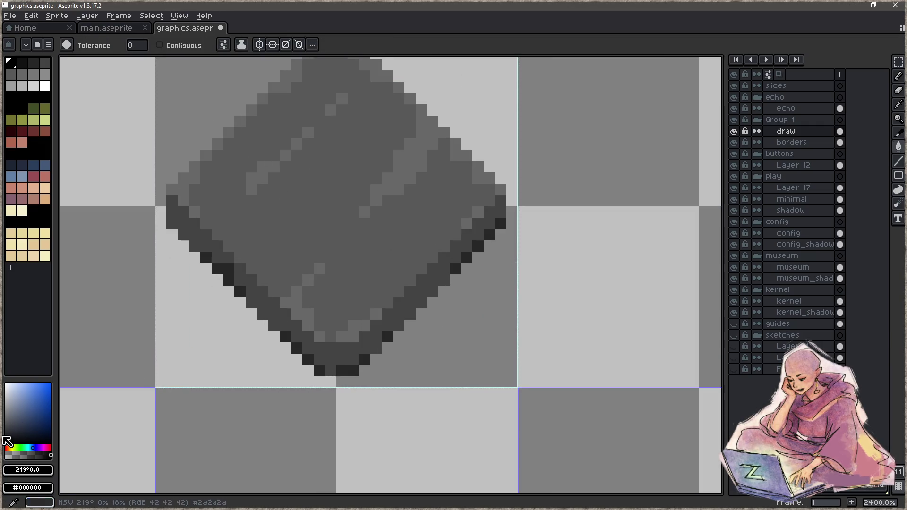
{"action": "left_click", "coordinate": [218, 269]}
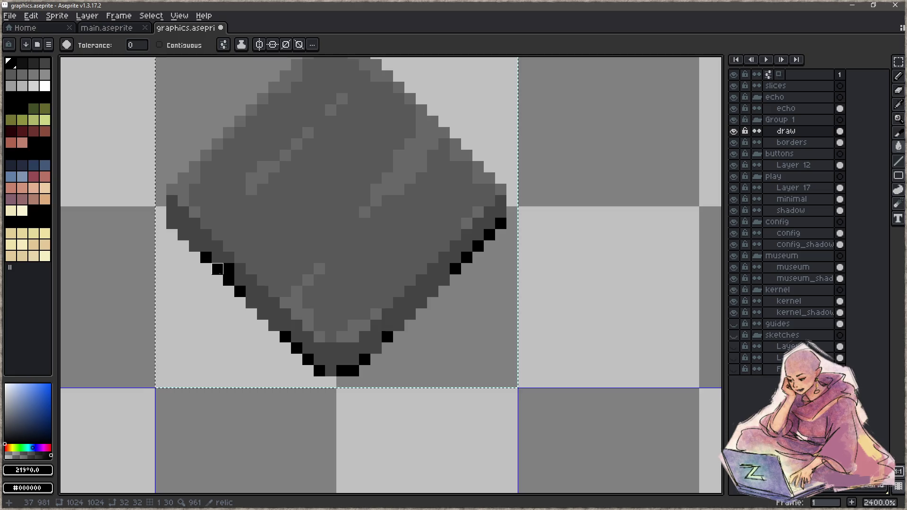
{"action": "left_click", "coordinate": [218, 269]}
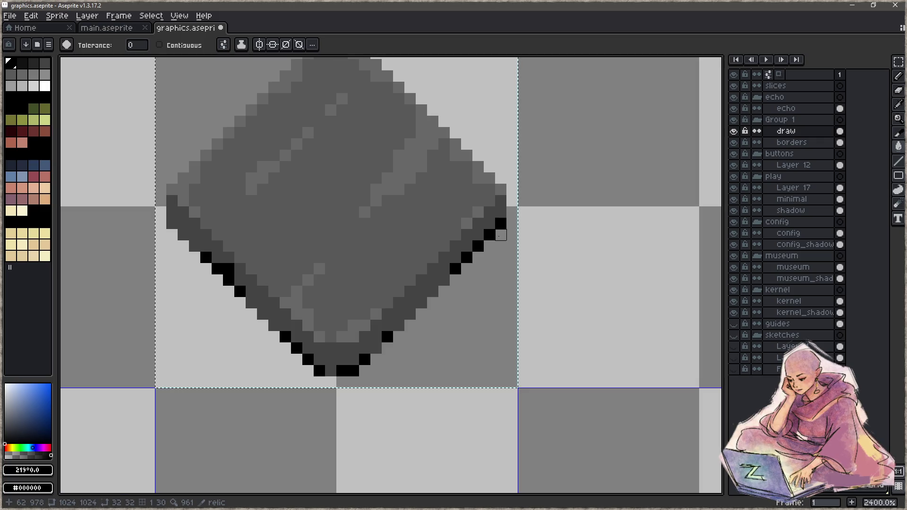
{"action": "left_click", "coordinate": [10, 434]}
{"action": "left_click_drag", "start_coordinate": [10, 434], "coordinate": [5, 384]}
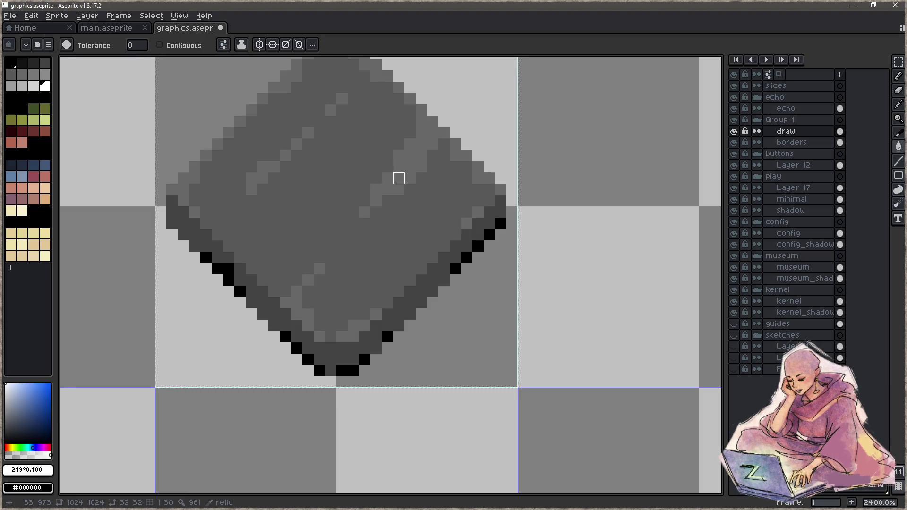
{"action": "left_click", "coordinate": [410, 166]}
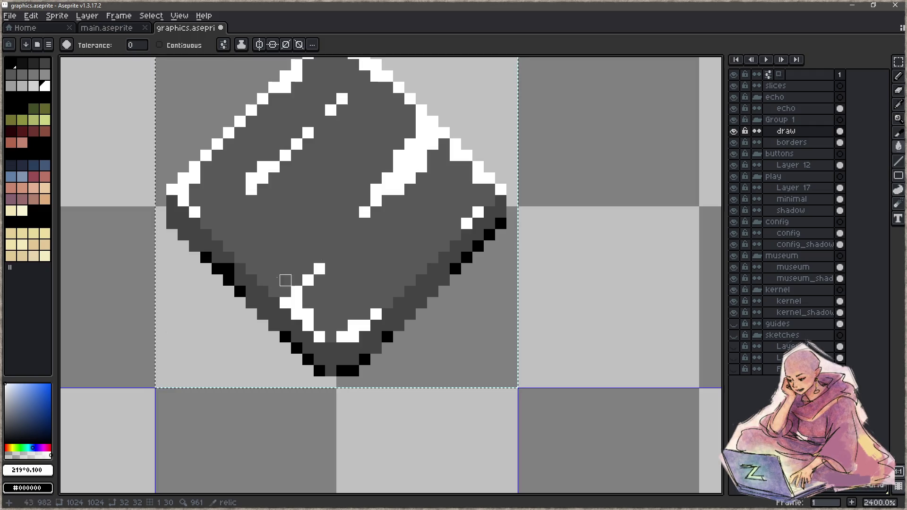
- Fill the relic diamond's interior with light grey a6a6a6
{"action": "left_click", "coordinate": [6, 405]}
{"action": "left_click", "coordinate": [21, 470]}
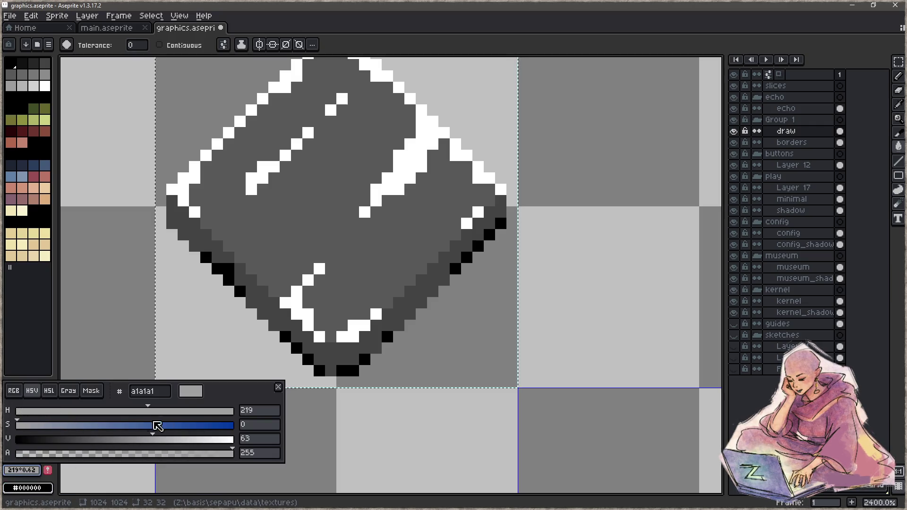
{"action": "left_click_drag", "start_coordinate": [154, 419], "coordinate": [17, 411]}
{"action": "left_click", "coordinate": [157, 444]}
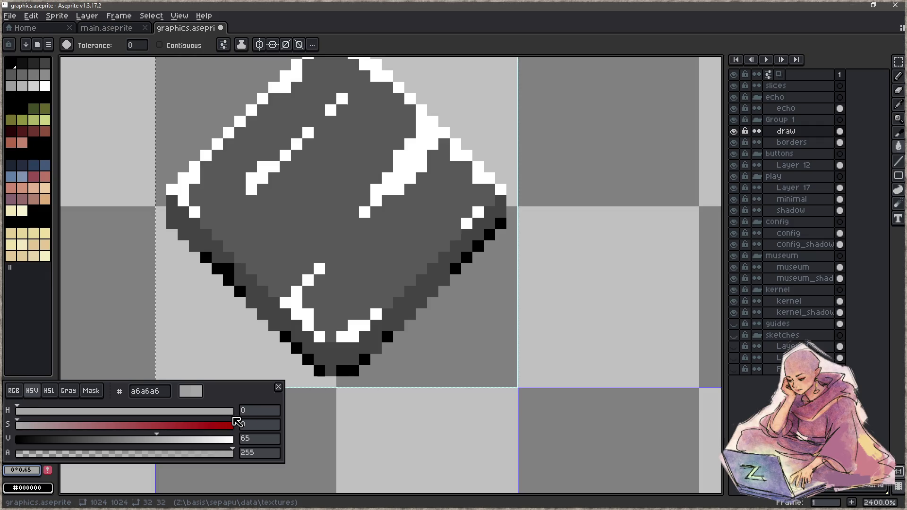
{"action": "left_click", "coordinate": [429, 312]}
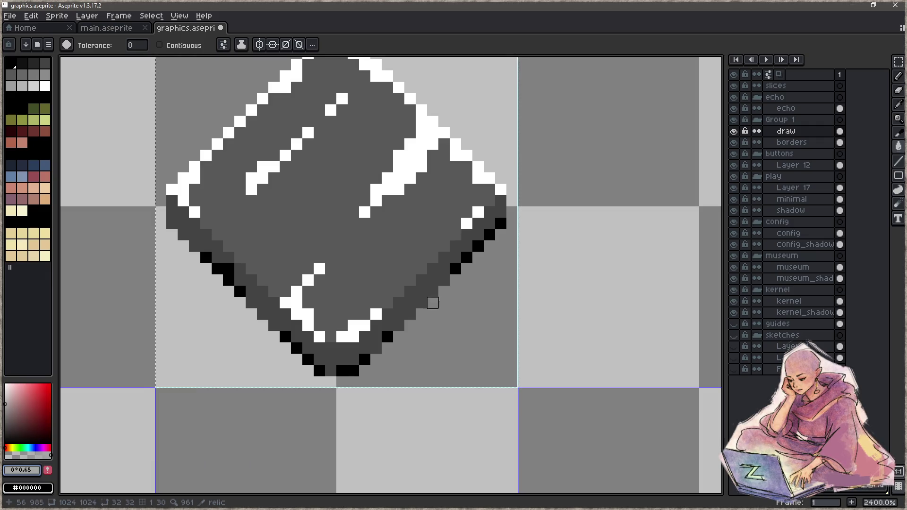
{"action": "scroll", "coordinate": [352, 251], "scroll_direction": "left", "scroll_amount": 2}
{"action": "left_click", "coordinate": [352, 225]}
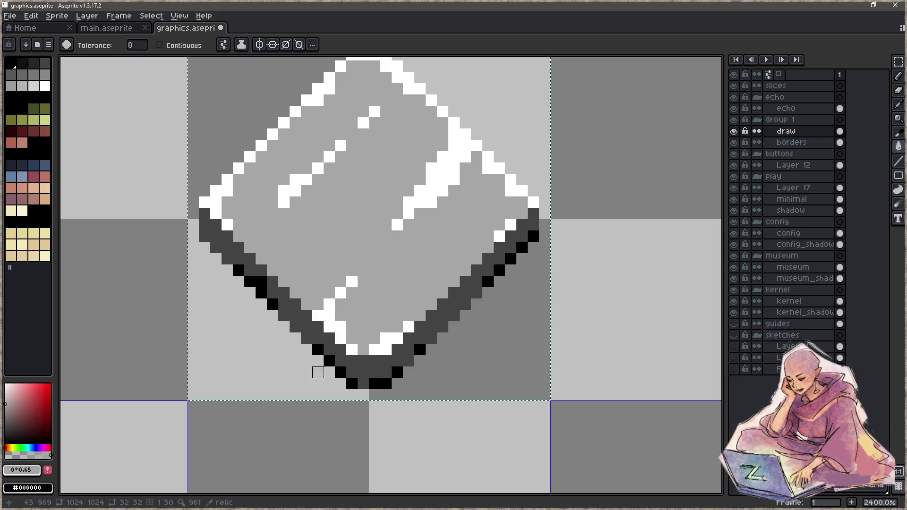
- Recolour the diamond's dark outline band to grey 575757
{"action": "left_click", "coordinate": [21, 470]}
{"action": "left_click_drag", "start_coordinate": [149, 442], "coordinate": [97, 444]}
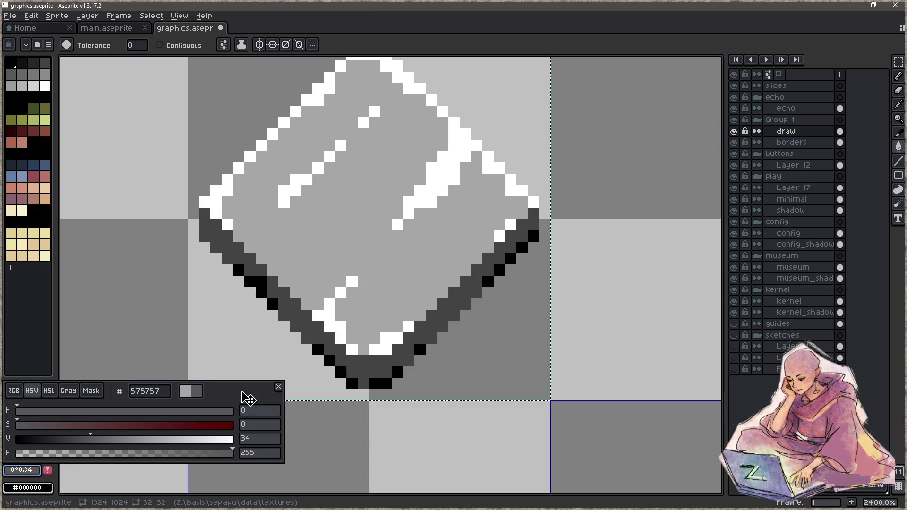
{"action": "left_click", "coordinate": [318, 339]}
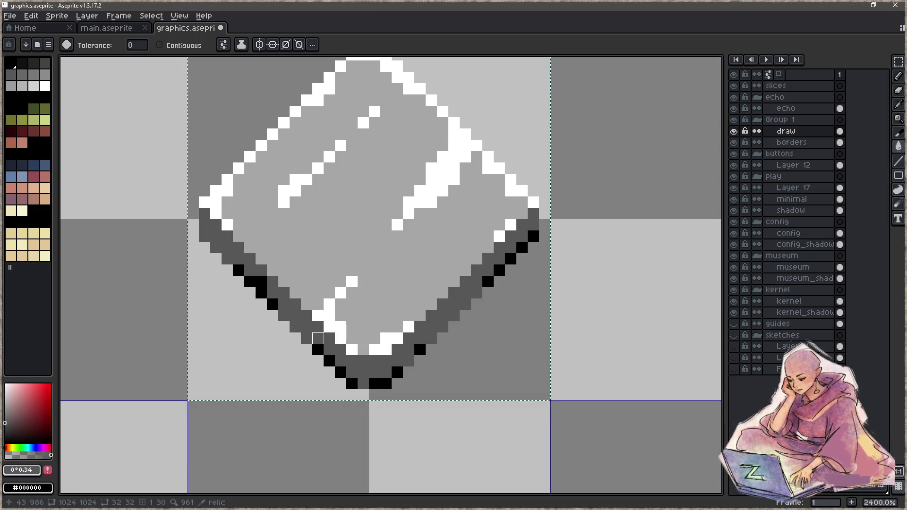
{"action": "scroll", "coordinate": [397, 327], "scroll_direction": "down", "scroll_amount": 3}
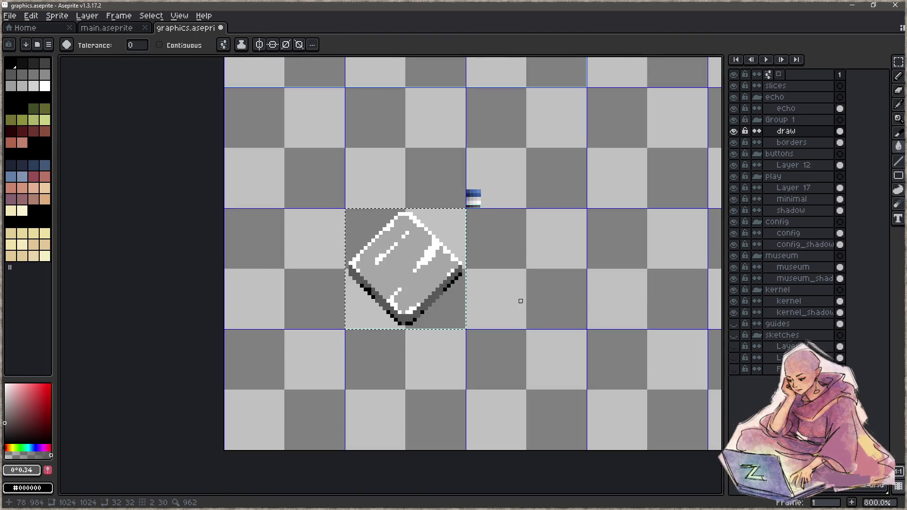
{"action": "scroll", "coordinate": [374, 318], "scroll_direction": "up", "scroll_amount": 2}
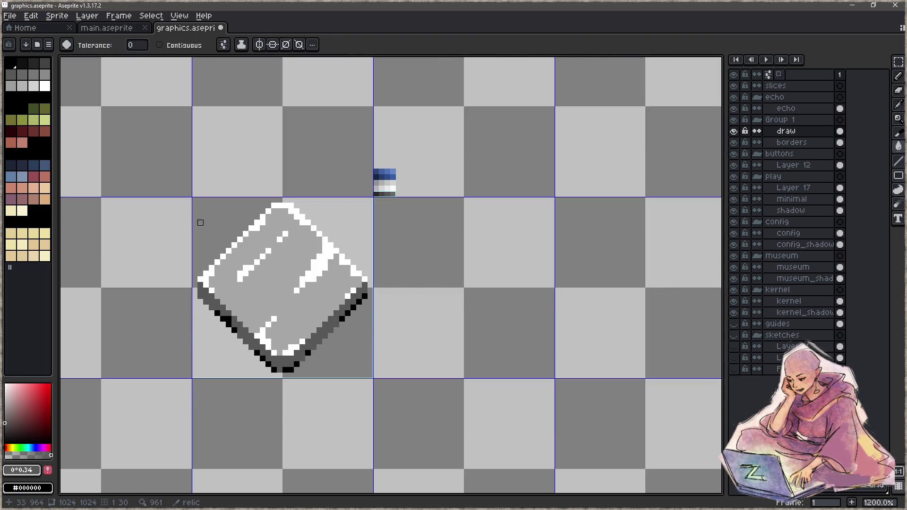
{"action": "left_click", "coordinate": [119, 15]}
{"action": "left_click", "coordinate": [95, 33]}
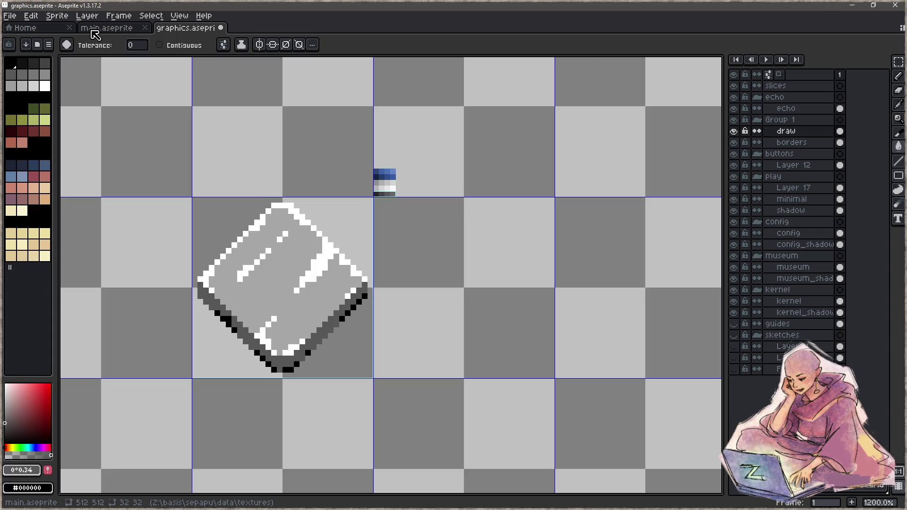
{"action": "left_click", "coordinate": [105, 30]}
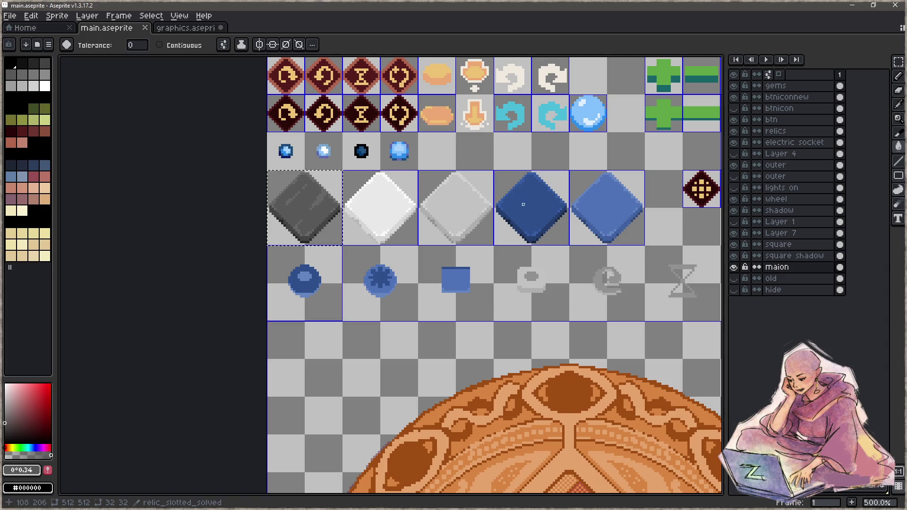
{"action": "left_click", "coordinate": [185, 29]}
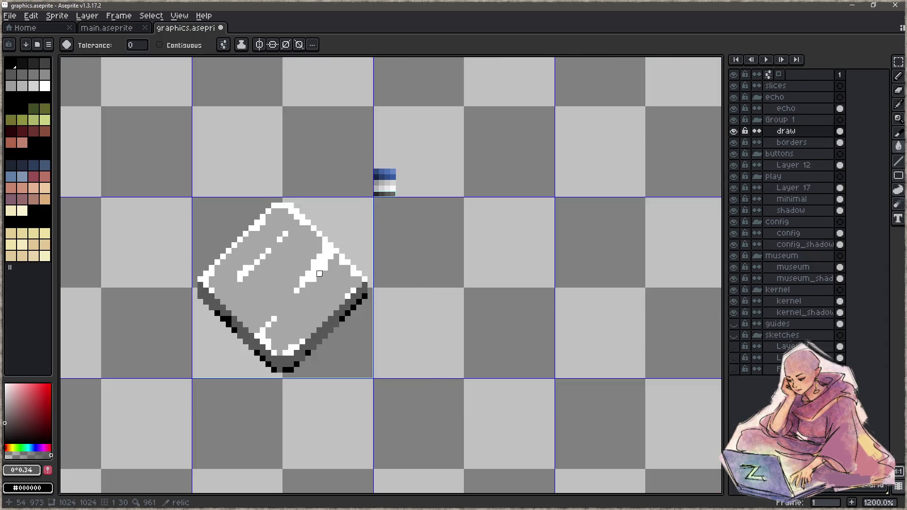
{"action": "scroll", "coordinate": [319, 273], "scroll_direction": "up", "scroll_amount": 1}
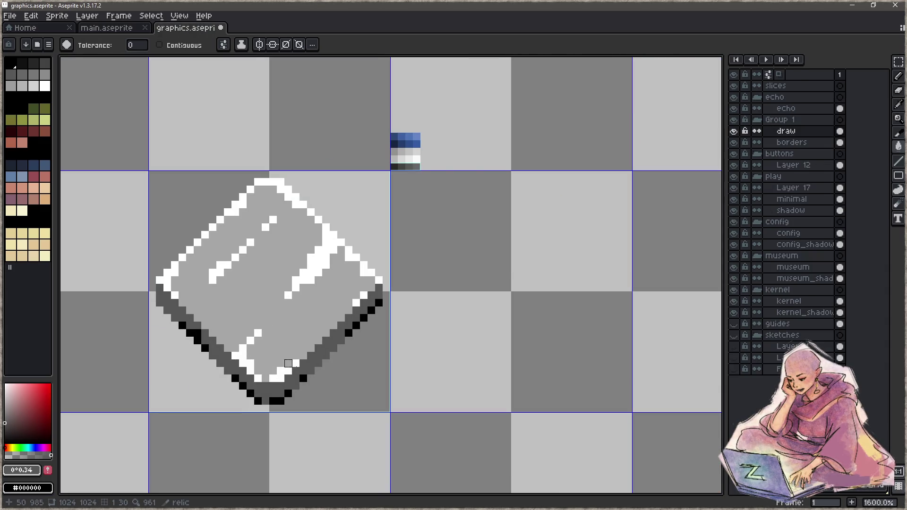
{"action": "scroll", "coordinate": [382, 308], "scroll_direction": "up", "scroll_amount": 2}
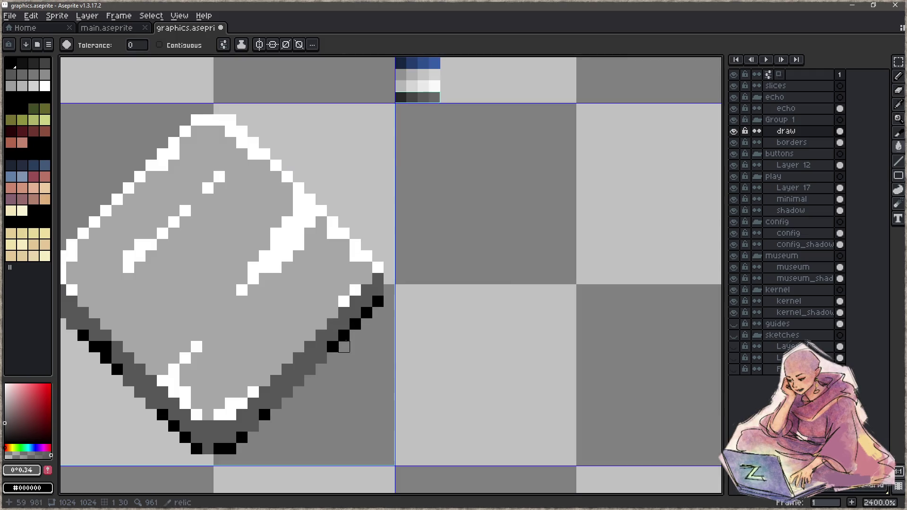
{"action": "left_click_drag", "start_coordinate": [425, 341], "coordinate": [429, 397]}
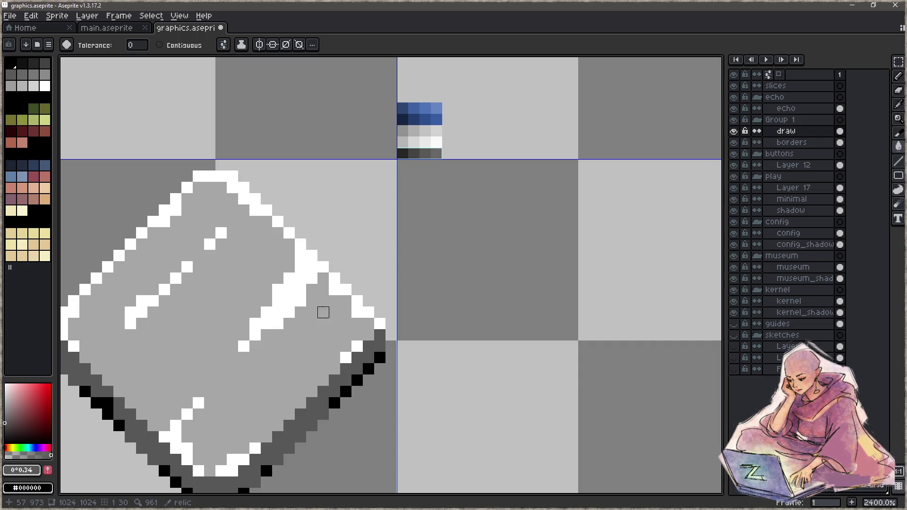
{"action": "scroll", "coordinate": [310, 312], "scroll_direction": "down", "scroll_amount": 5}
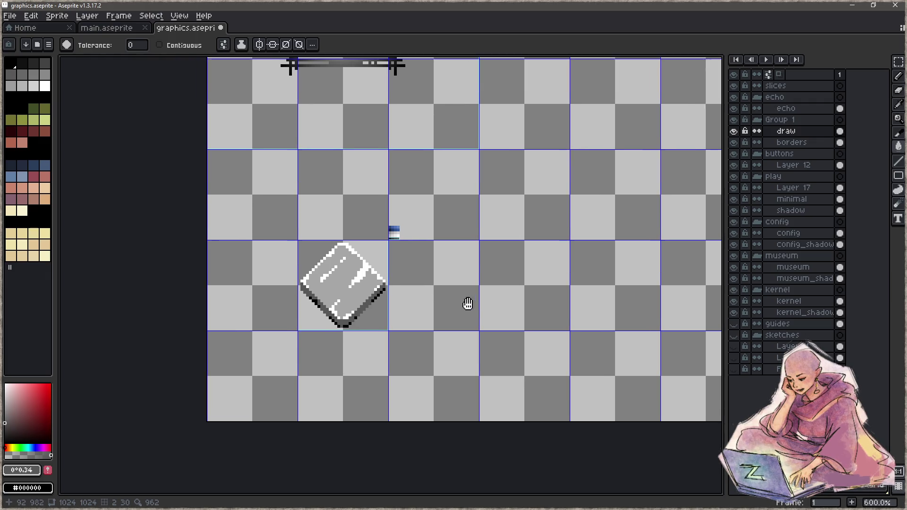
- Check the relic and lut_relic slice properties, then save graphics.aseprite
{"action": "scroll", "coordinate": [468, 304], "scroll_direction": "up", "scroll_amount": 1}
{"action": "key", "text": "shift+c"}
{"action": "double_click", "coordinate": [353, 251]}
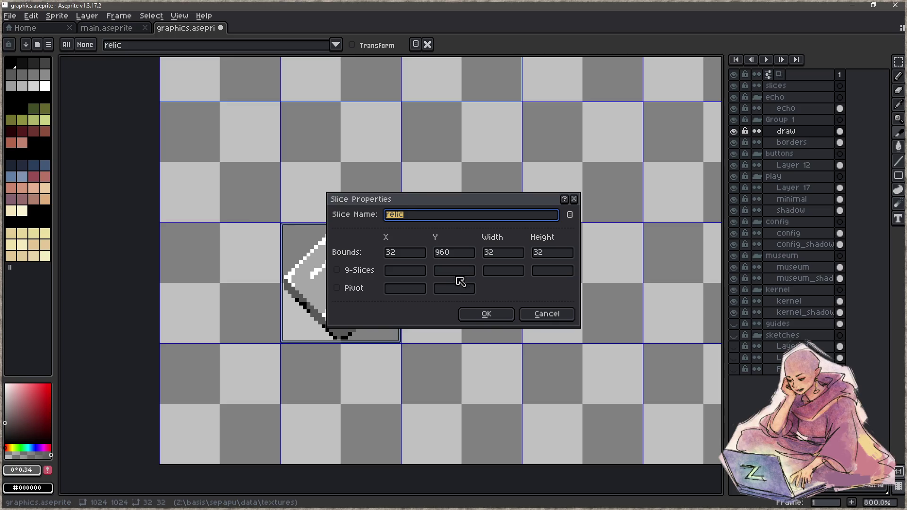
{"action": "left_click", "coordinate": [498, 315]}
{"action": "scroll", "coordinate": [405, 217], "scroll_direction": "up", "scroll_amount": 5}
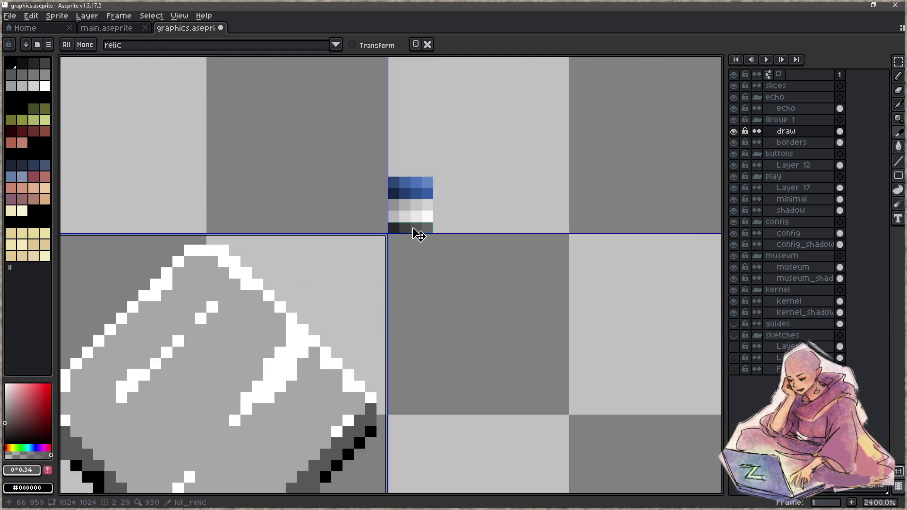
{"action": "double_click", "coordinate": [414, 230]}
{"action": "left_click", "coordinate": [505, 319]}
{"action": "scroll", "coordinate": [378, 317], "scroll_direction": "down", "scroll_amount": 5}
{"action": "key", "text": "ctrl+s"}
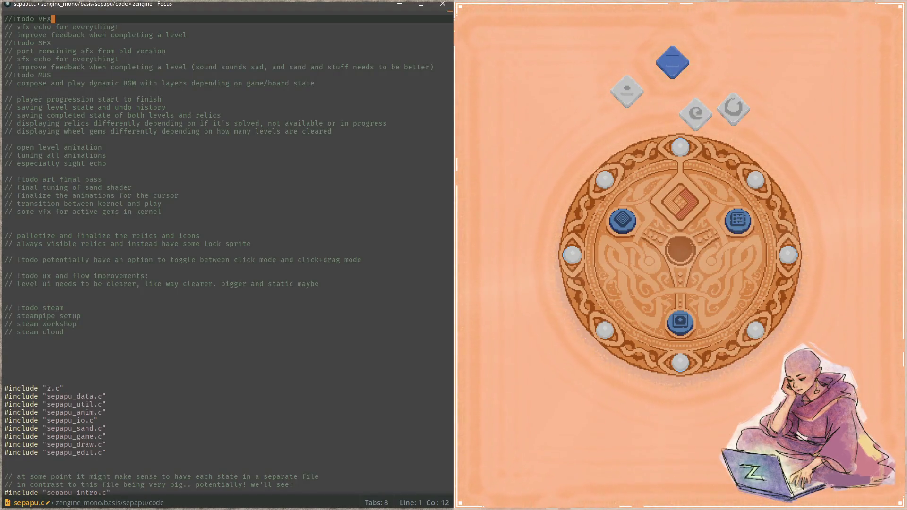
- Open sepapu_draw.c from sepapu.c using a file search for '_draw'
{"action": "left_click", "coordinate": [267, 276]}
{"action": "scroll", "coordinate": [268, 276], "scroll_direction": "down", "scroll_amount": 16}
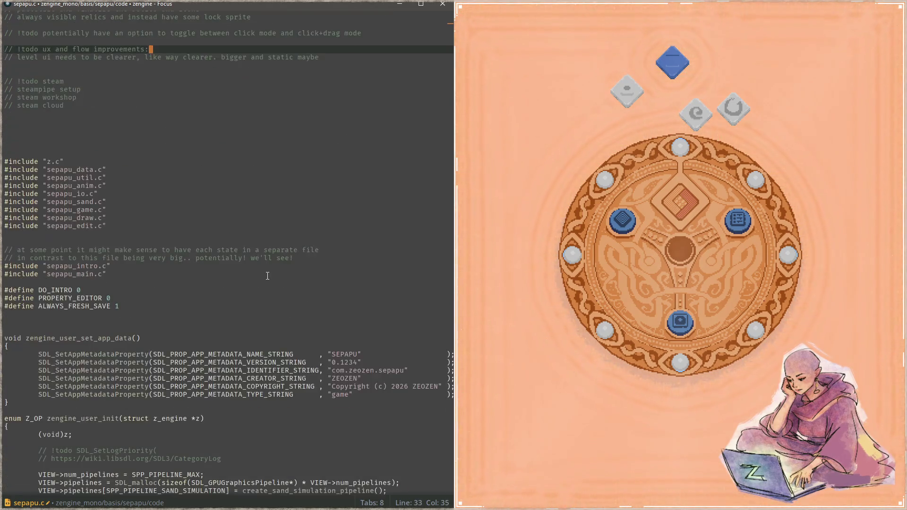
{"action": "scroll", "coordinate": [309, 314], "scroll_direction": "down", "scroll_amount": 3}
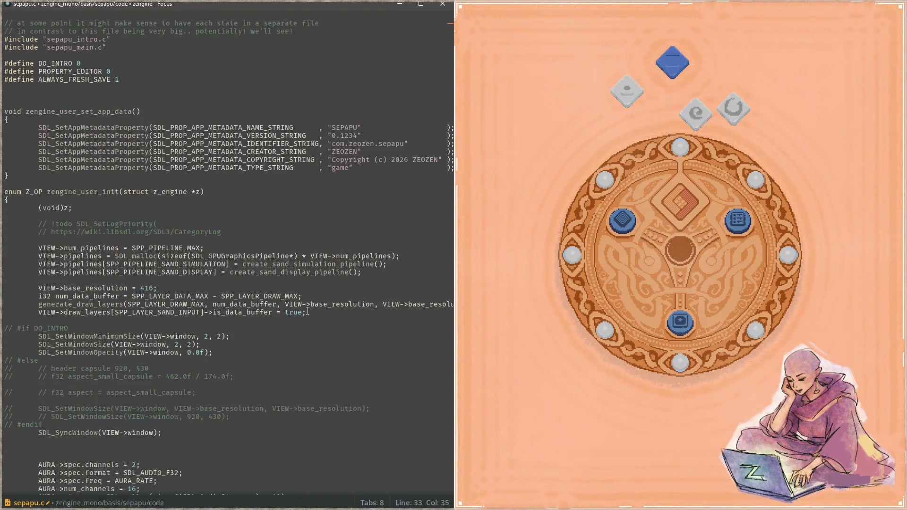
{"action": "scroll", "coordinate": [308, 310], "scroll_direction": "down", "scroll_amount": 4}
{"action": "left_click", "coordinate": [315, 268]}
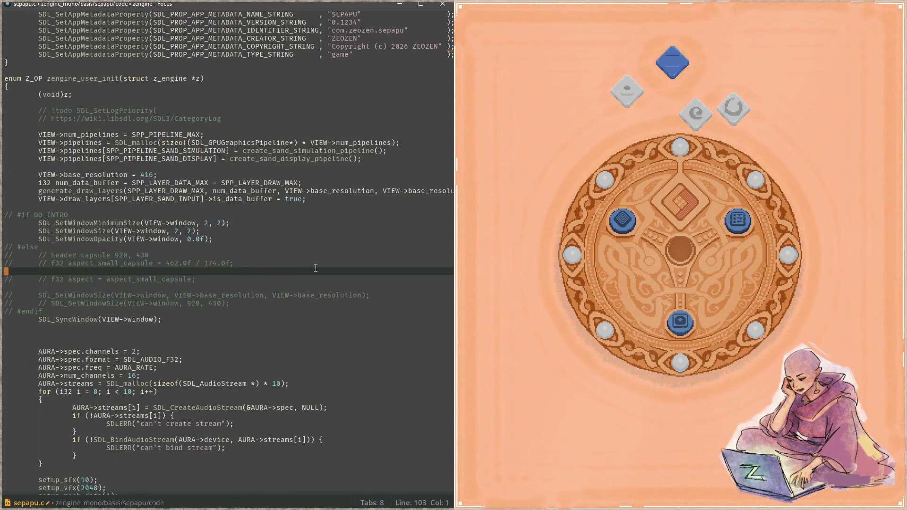
{"action": "key", "text": "ctrl+p"}
{"action": "type", "text": "_draw"}
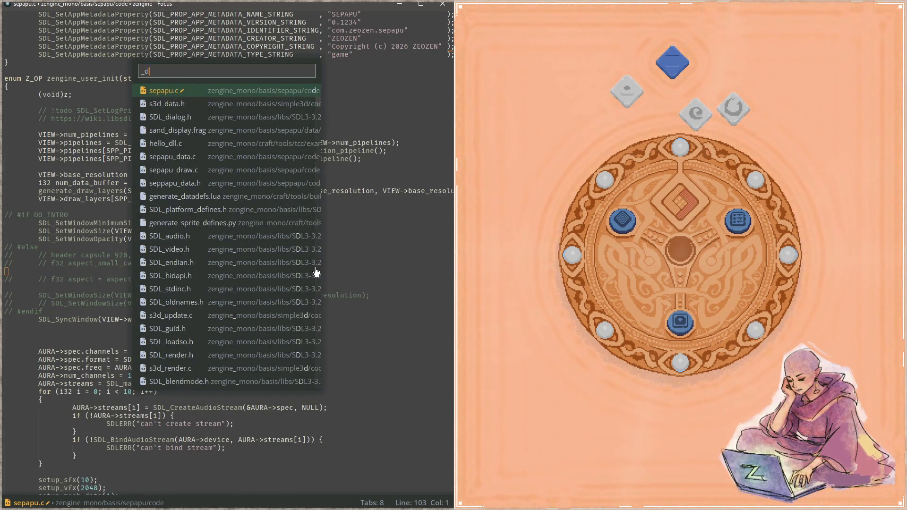
{"action": "key", "text": "Return"}
- Search sepapu_draw.c for 'tick_relic(', then search for draw_relic instead
{"action": "key", "text": "ctrl+f"}
{"action": "type", "text": "tick_relic"}
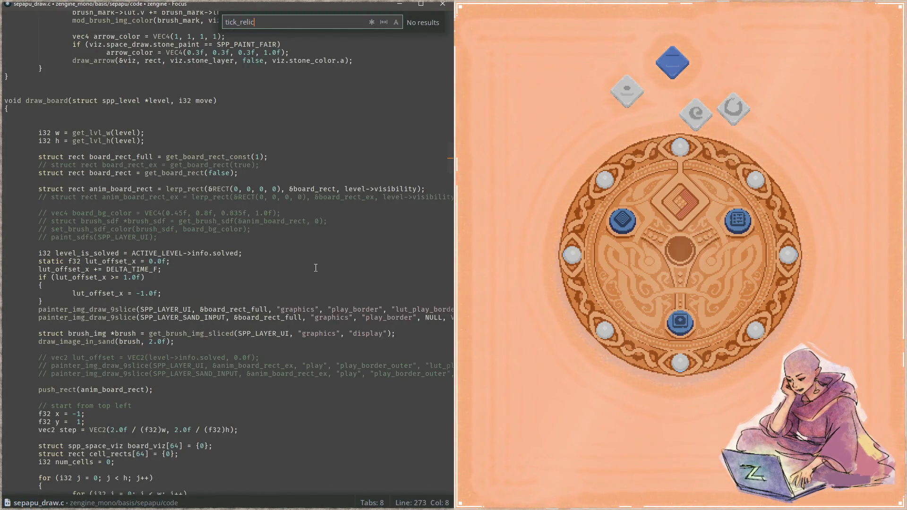
{"action": "type", "text": "("}
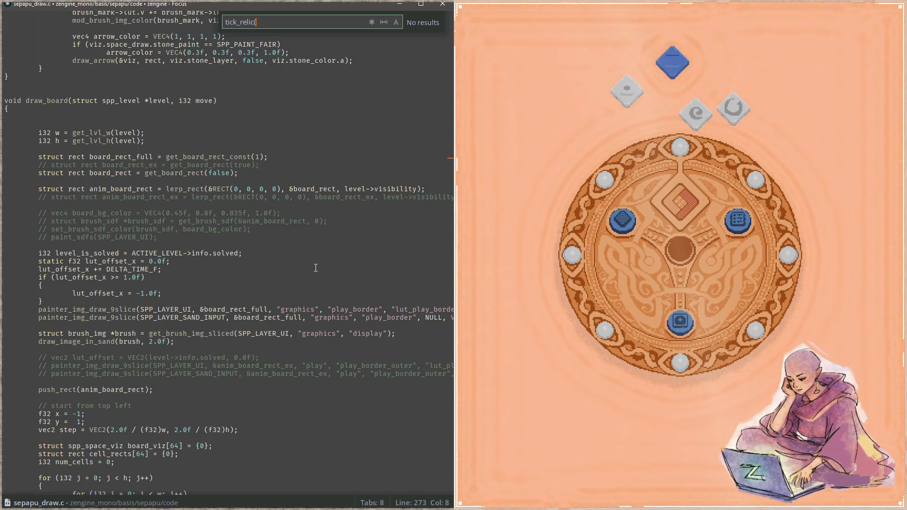
{"action": "key", "text": "Escape"}
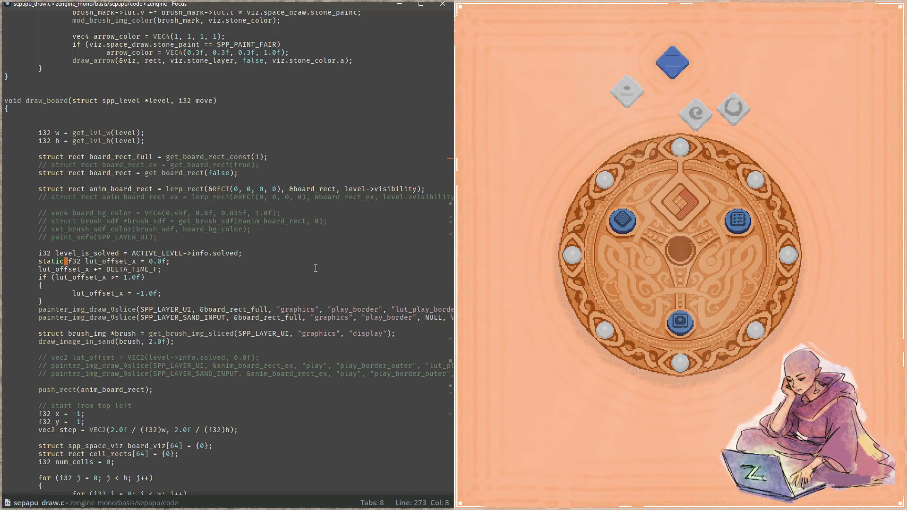
{"action": "key", "text": "ctrl+f"}
{"action": "type", "text": "draw"}
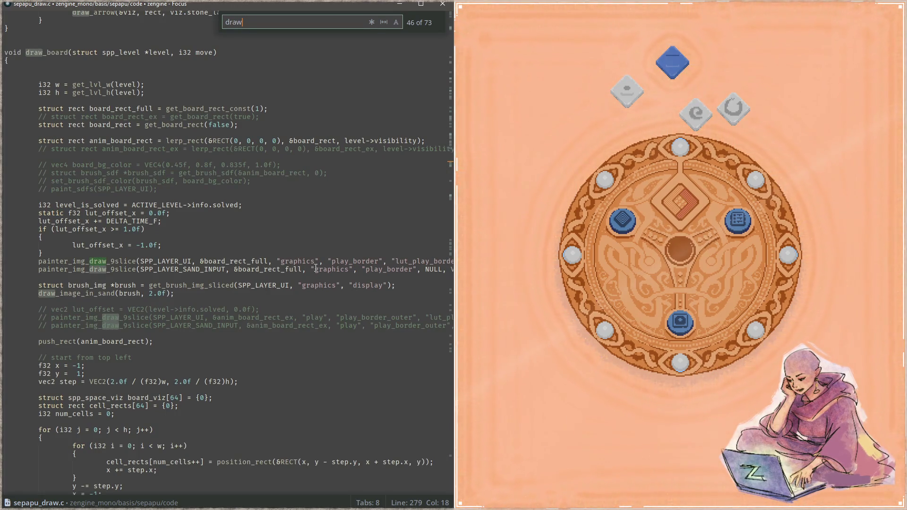
{"action": "type", "text": "_relic"}
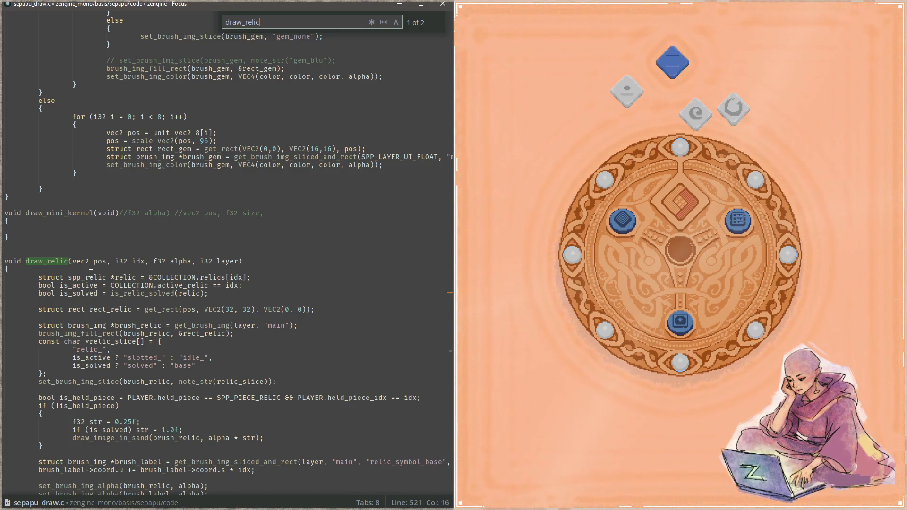
- Scroll through draw_relic to review how the relic slice name is built
{"action": "key", "text": "Escape"}
{"action": "key", "text": "Down"}
{"action": "scroll", "coordinate": [91, 273], "scroll_direction": "down", "scroll_amount": 2}
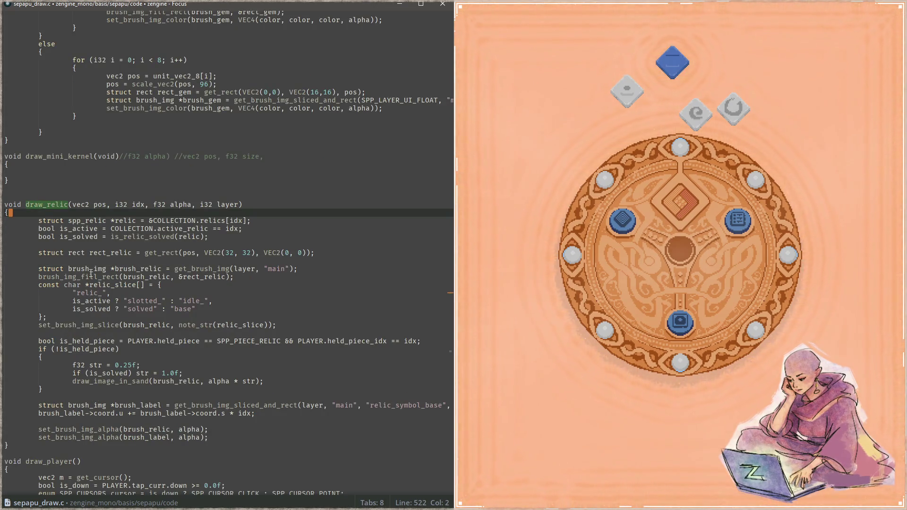
{"action": "scroll", "coordinate": [90, 273], "scroll_direction": "down", "scroll_amount": 5}
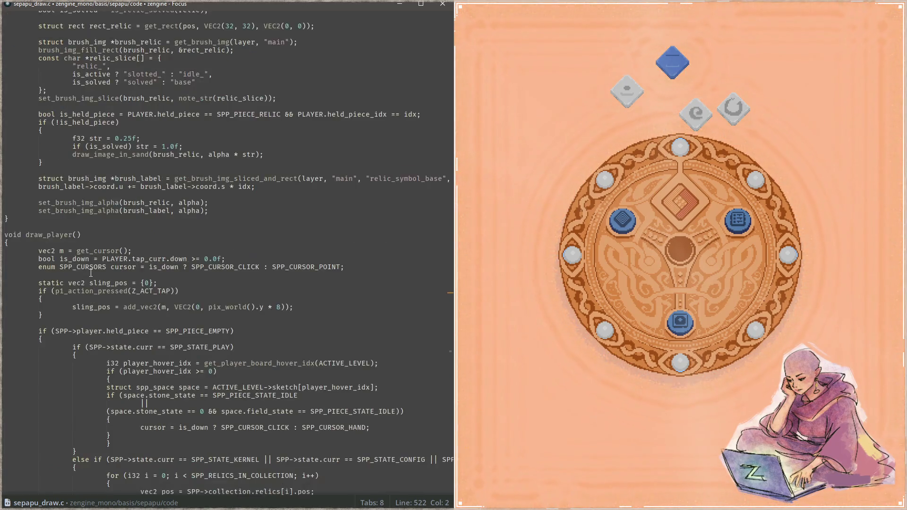
{"action": "scroll", "coordinate": [91, 273], "scroll_direction": "up", "scroll_amount": 3}
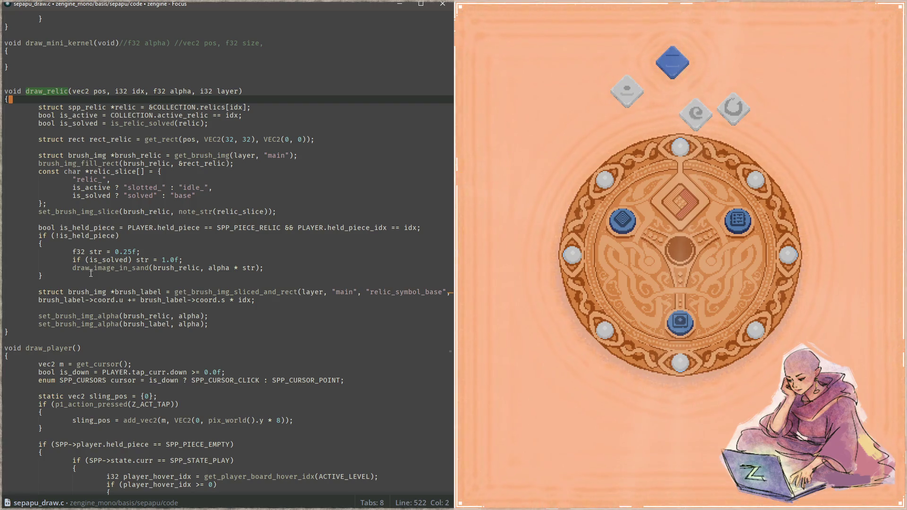
{"action": "scroll", "coordinate": [90, 274], "scroll_direction": "up", "scroll_amount": 2}
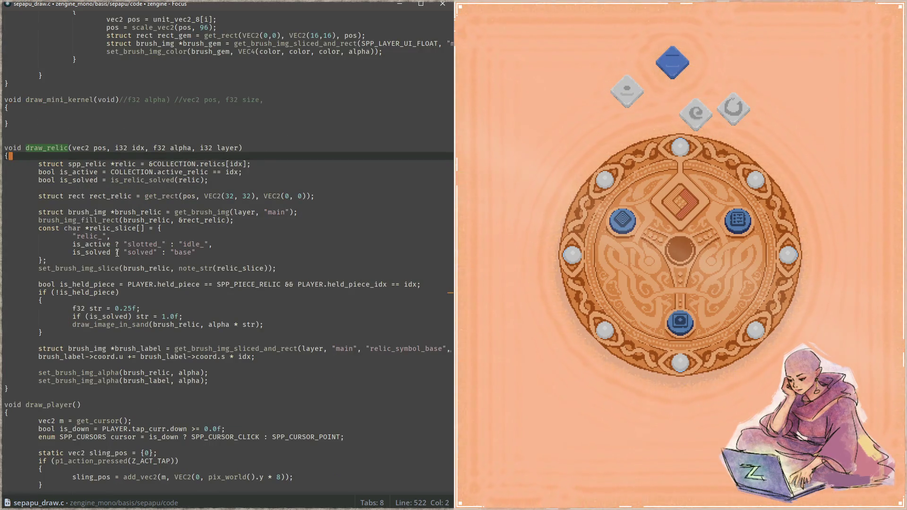
- Highlight the relic_slice uses, jump to its array declaration, and switch to the Aseprite atlas
{"action": "double_click", "coordinate": [243, 268]}
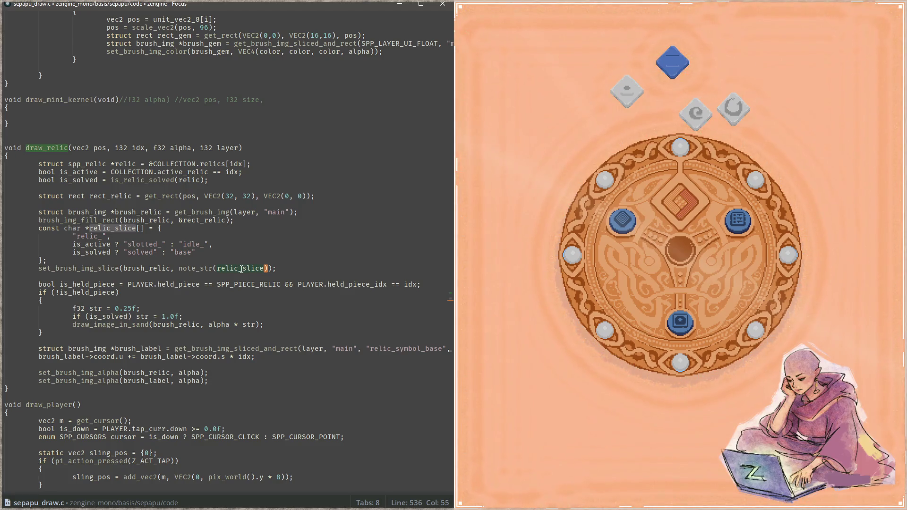
{"action": "double_click", "coordinate": [109, 230]}
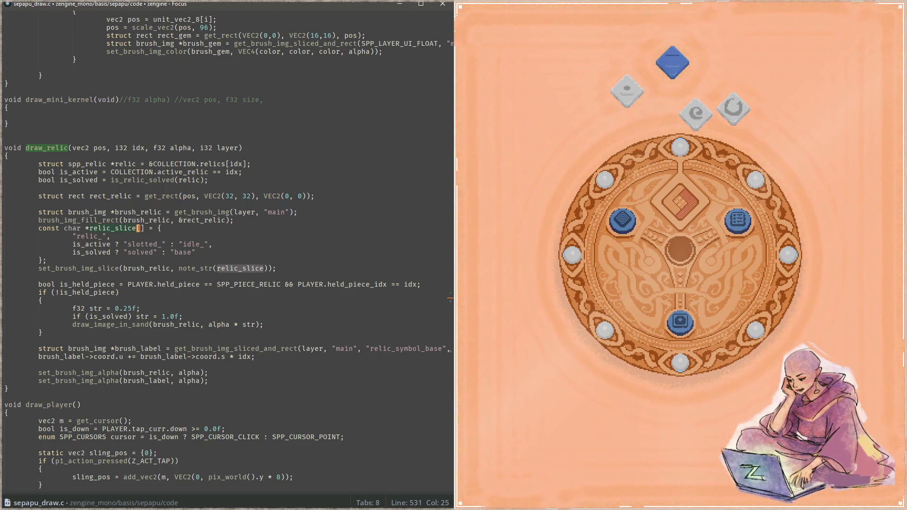
{"action": "key", "text": "alt+Tab"}
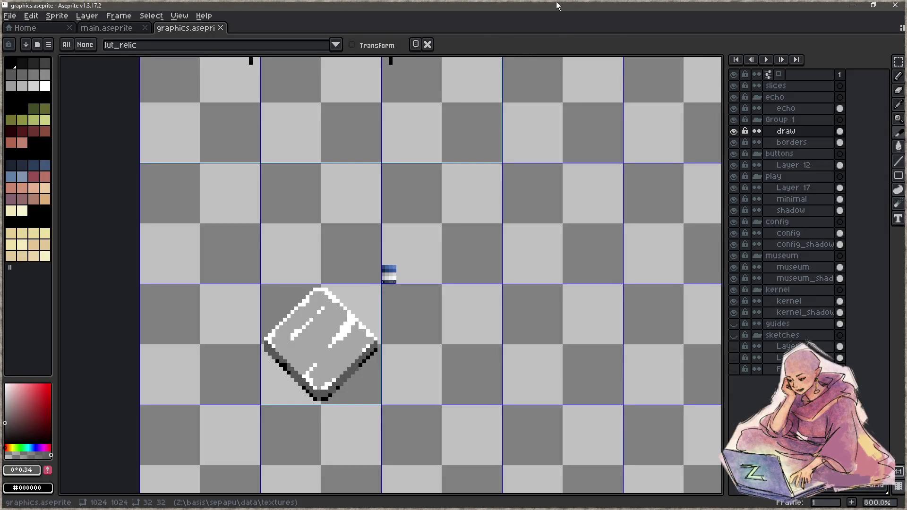
- Place Aseprite beside the code editor and select the relic slice in the atlas
{"action": "double_click", "coordinate": [557, 6]}
{"action": "scroll", "coordinate": [673, 266], "scroll_direction": "down", "scroll_amount": 1}
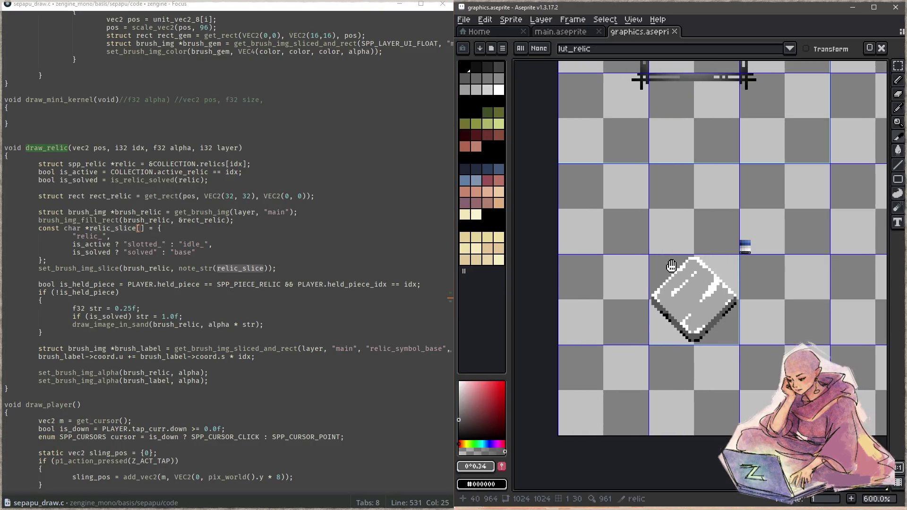
{"action": "left_click", "coordinate": [673, 266]}
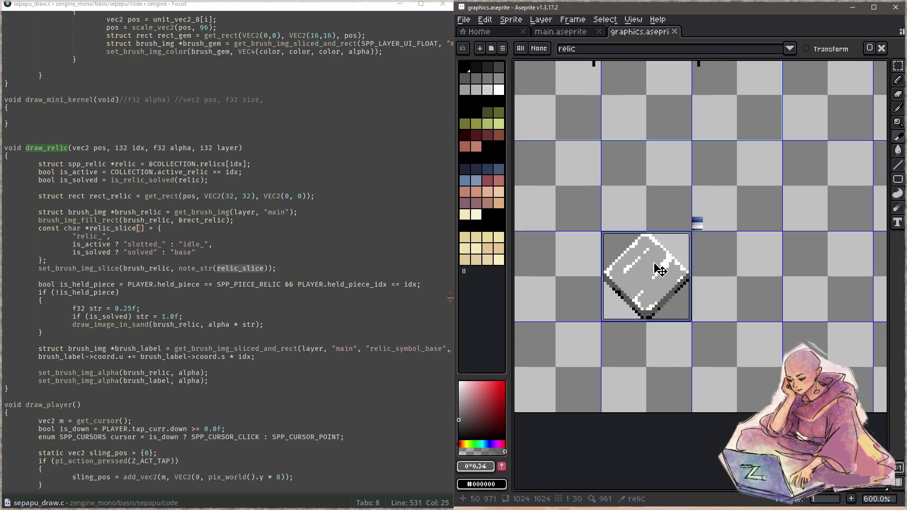
- Pass the fixed "relic" slice to set_brush_img_slice and comment out note_str(relic_slice)
{"action": "left_click", "coordinate": [191, 272]}
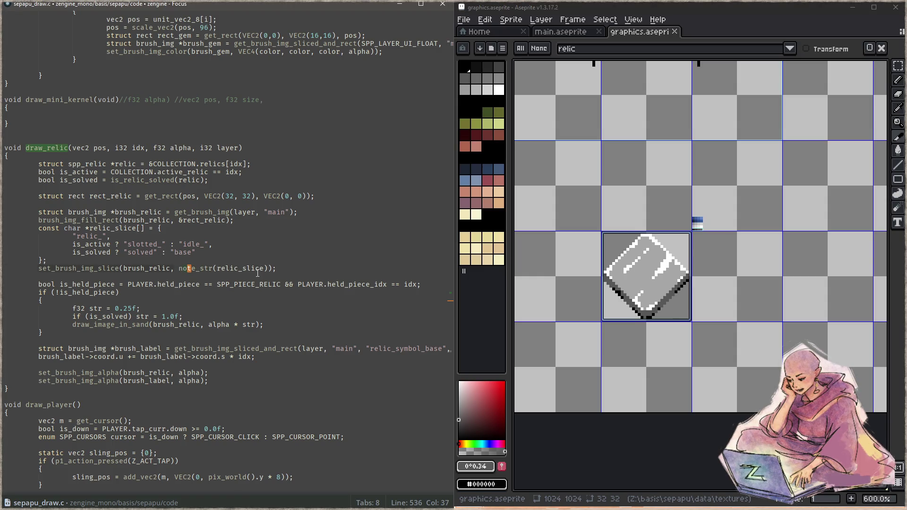
{"action": "key", "text": "ctrl+Left"}
{"action": "type", "text": "\"relic"}
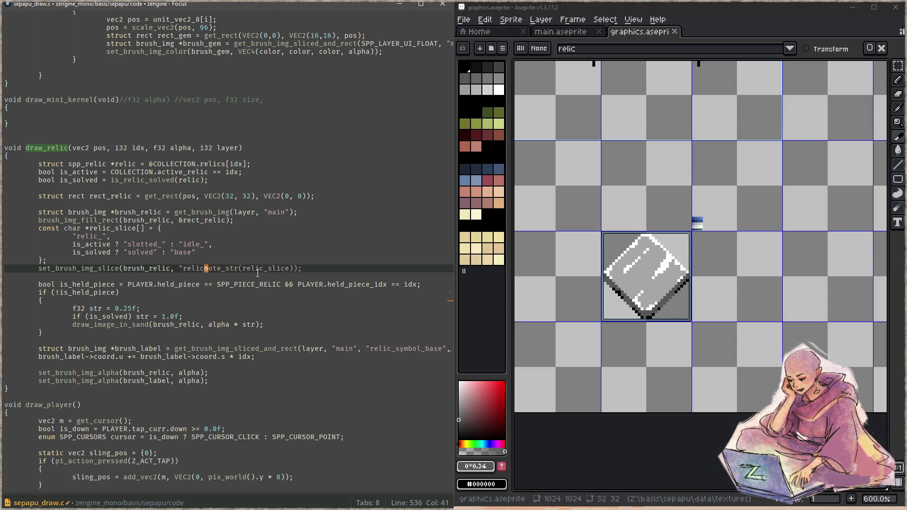
{"action": "type", "text": "\"));;"}
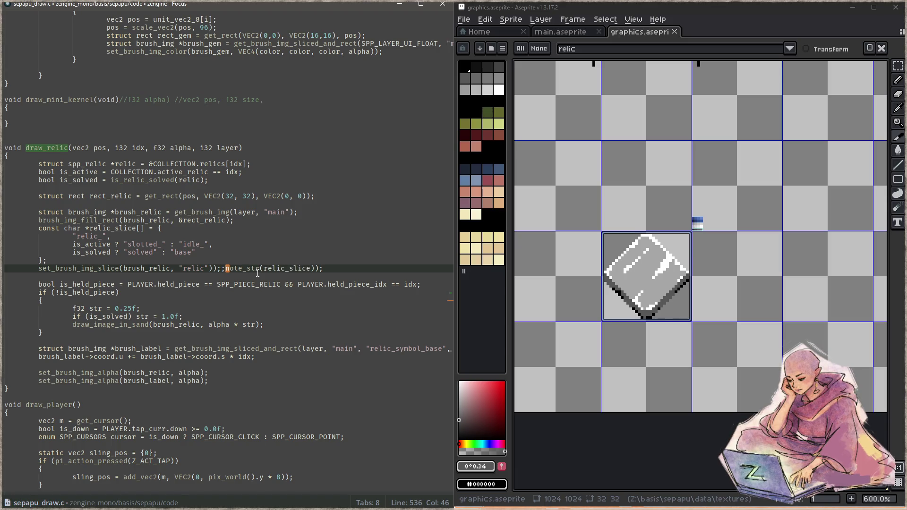
{"action": "type", "text": "//"}
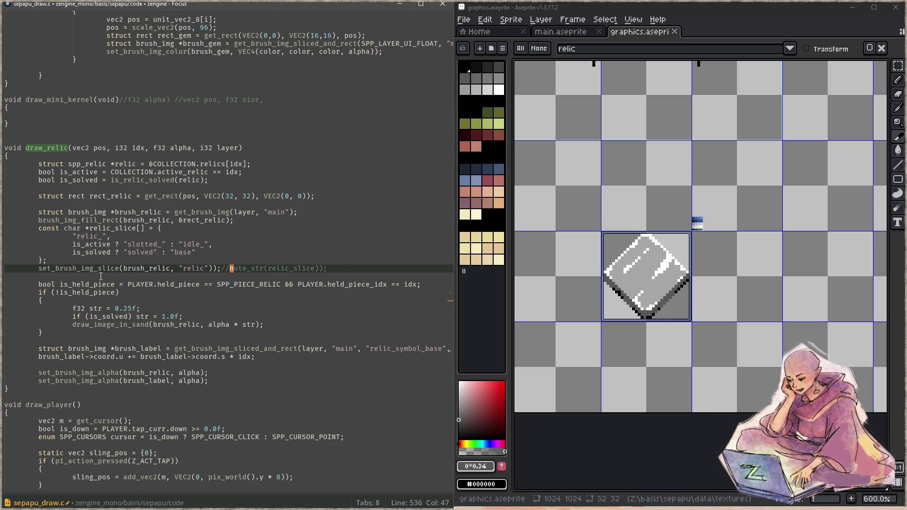
- Begin a set_brush_img_lut call on a new line below the slice call
{"action": "left_click", "coordinate": [120, 269]}
{"action": "key", "text": "End"}
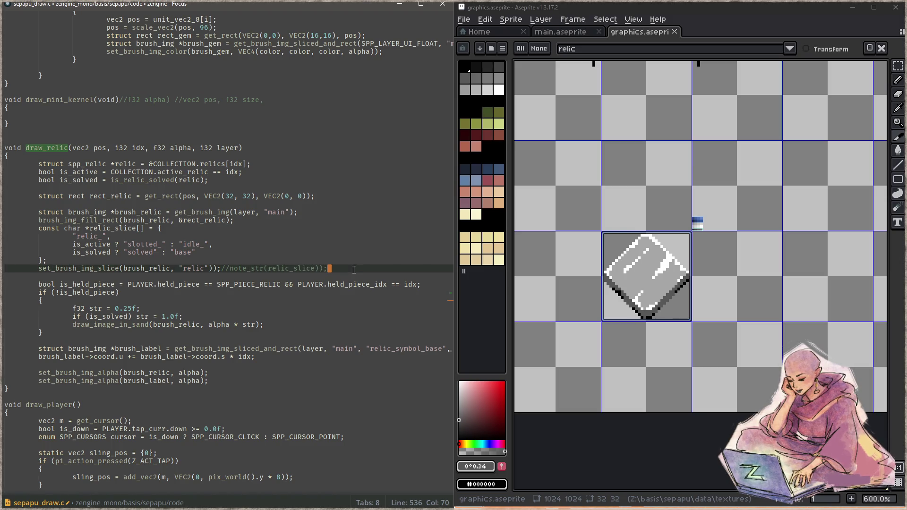
{"action": "key", "text": "Return"}
{"action": "type", "text": "set_brush_img_sl"}
{"action": "key", "text": "BackSpace"}
{"action": "key", "text": "BackSpace"}
- Complete the line as set_brush_img_lut(brush_relic, "lut_relic"); and save sepapu_draw.c
{"action": "type", "text": "lut"}
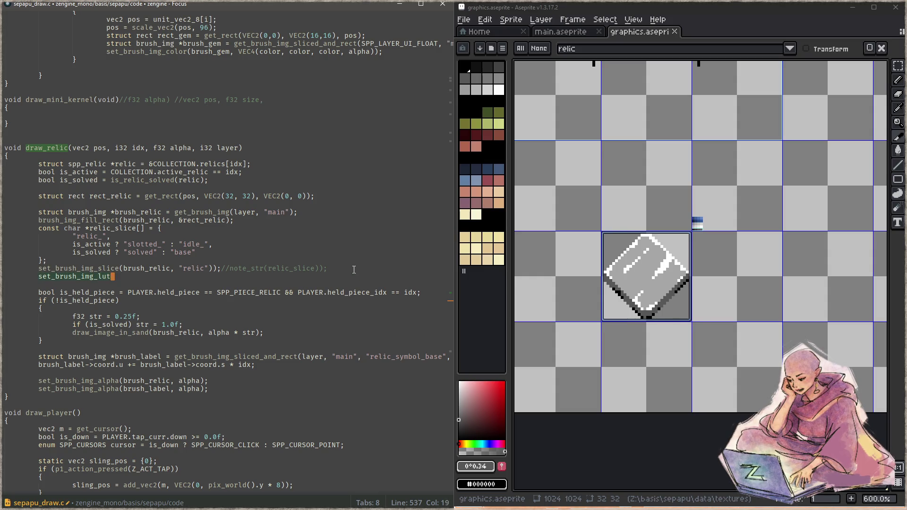
{"action": "key", "text": "ctrl+shift+f"}
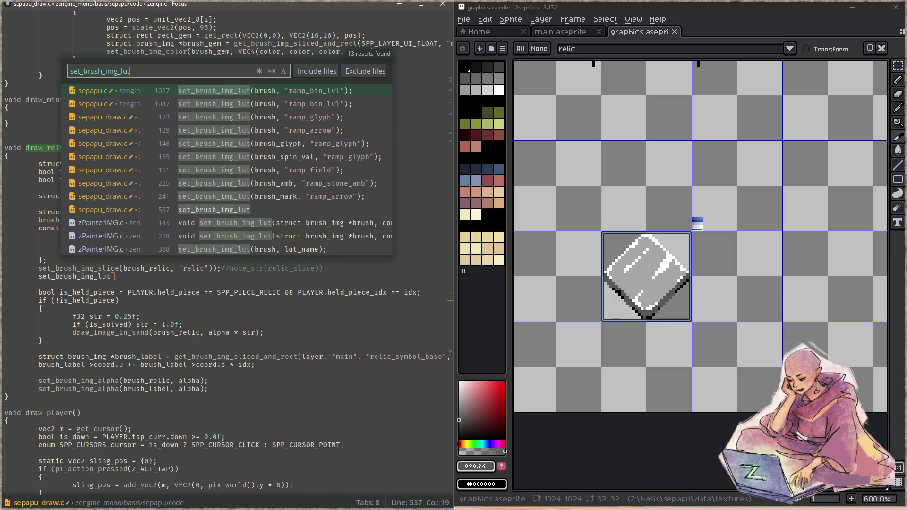
{"action": "key", "text": "Escape"}
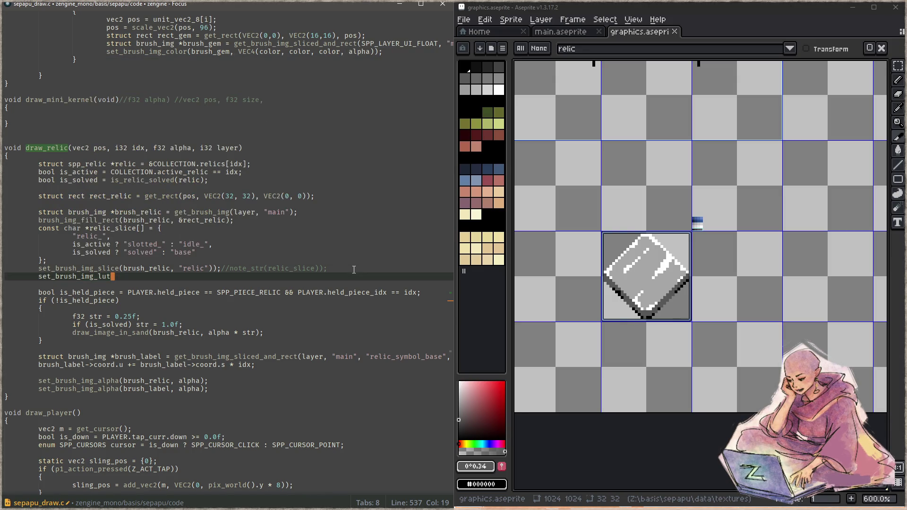
{"action": "type", "text": "(bru"}
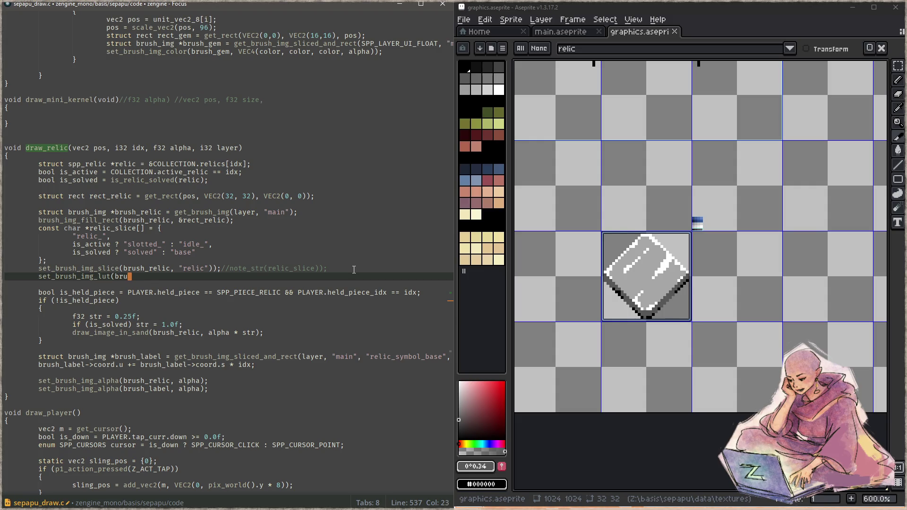
{"action": "type", "text": "sh_relic, "}
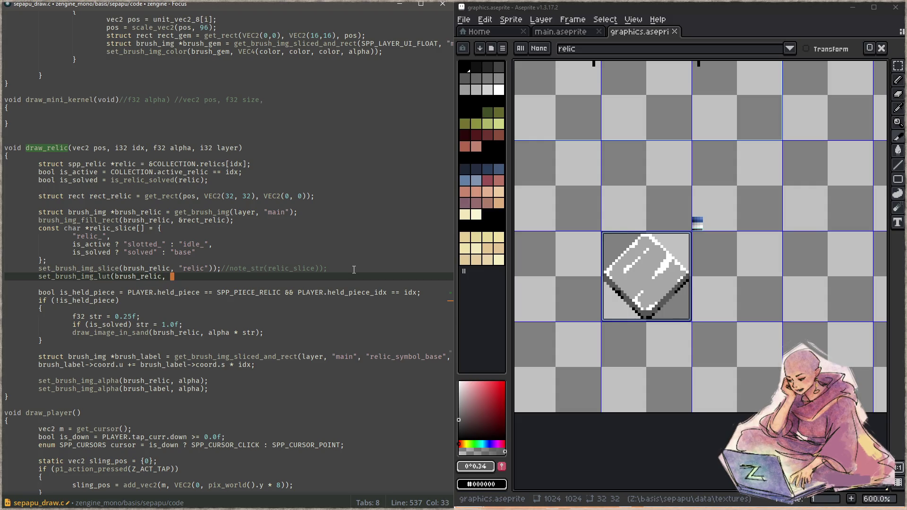
{"action": "type", "text": "\"l"}
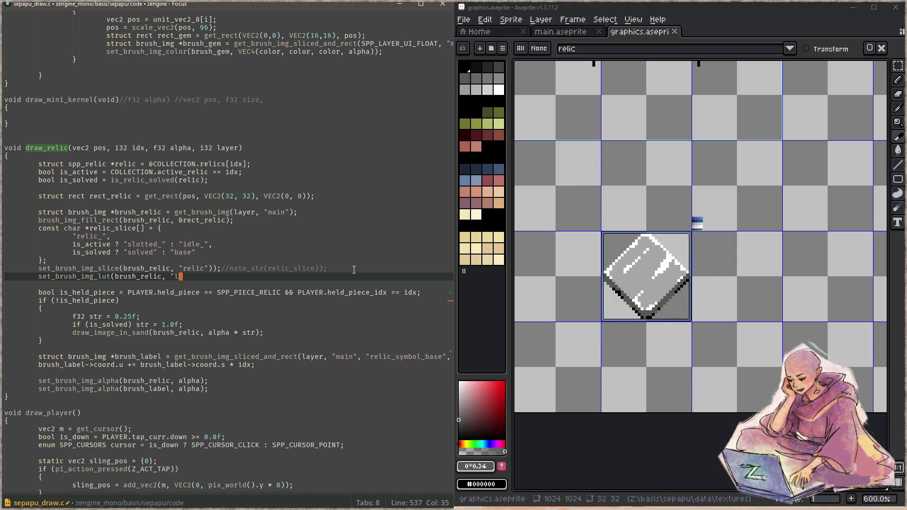
{"action": "type", "text": "ut_relic\");"}
{"action": "key", "text": "ctrl+s"}
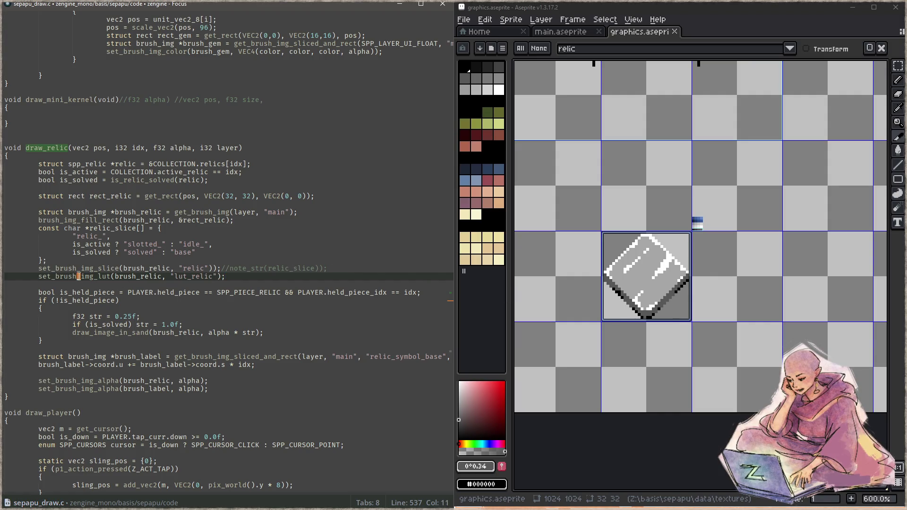
- Search the project for set_brush_img_lut and open its first usage in sepapu.c
{"action": "double_click", "coordinate": [79, 277]}
{"action": "key", "text": "ctrl+shift+f"}
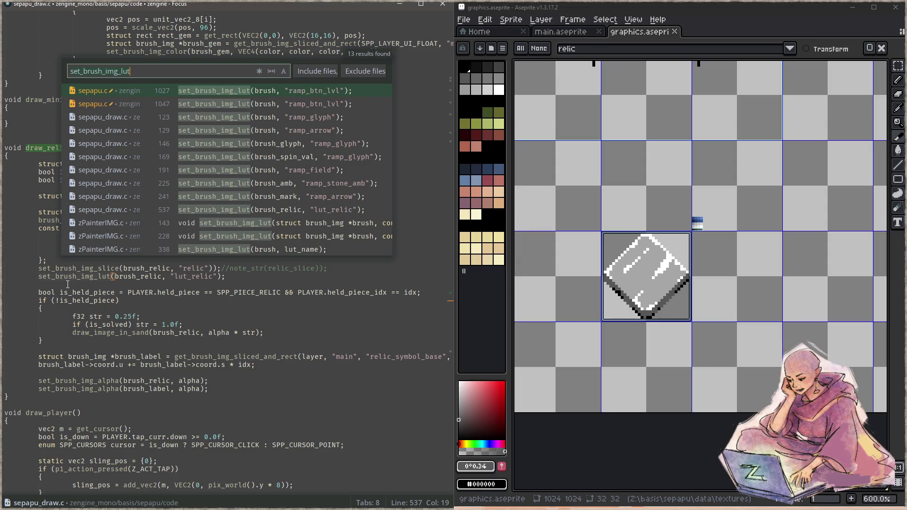
{"action": "key", "text": "Return"}
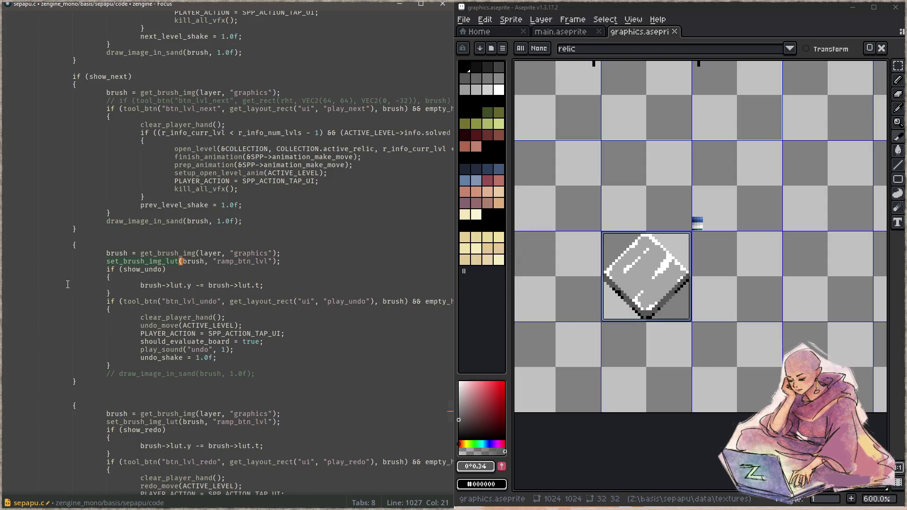
- Select the brush->lut.y adjustment line in sepapu.c's ramp_btn_lvl code
{"action": "key", "text": "Down"}
{"action": "key", "text": "Down"}
{"action": "key", "text": "Down"}
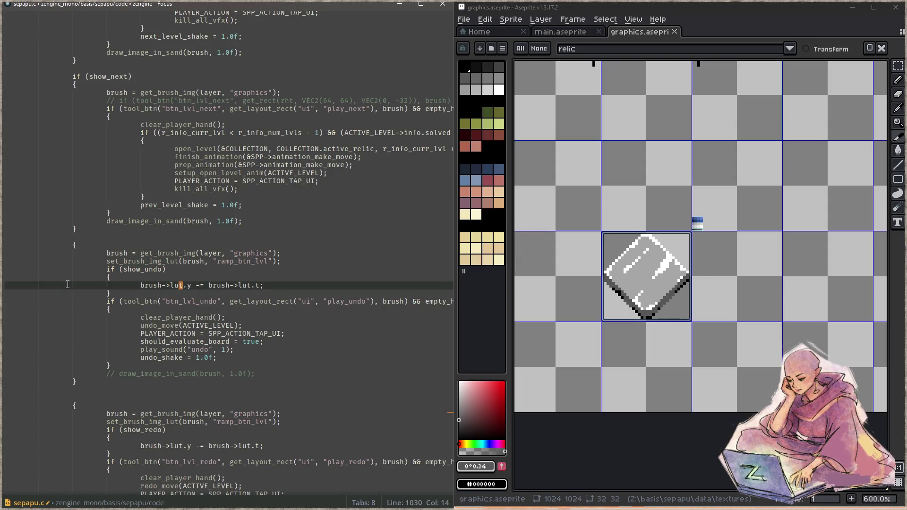
{"action": "key", "text": "End"}
{"action": "key", "text": "Up"}
{"action": "key", "text": "Up"}
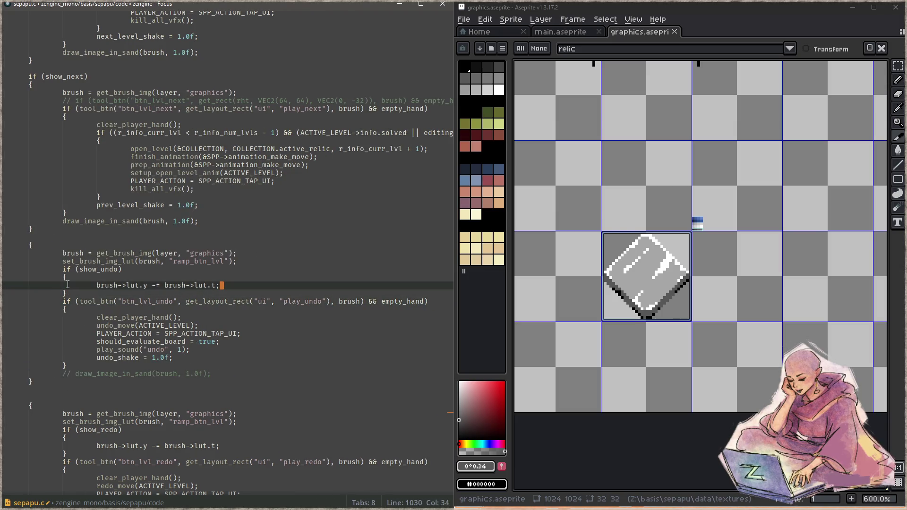
{"action": "key", "text": "shift+Home"}
{"action": "key", "text": "ctrl+shift+Left"}
{"action": "key", "text": "Down"}
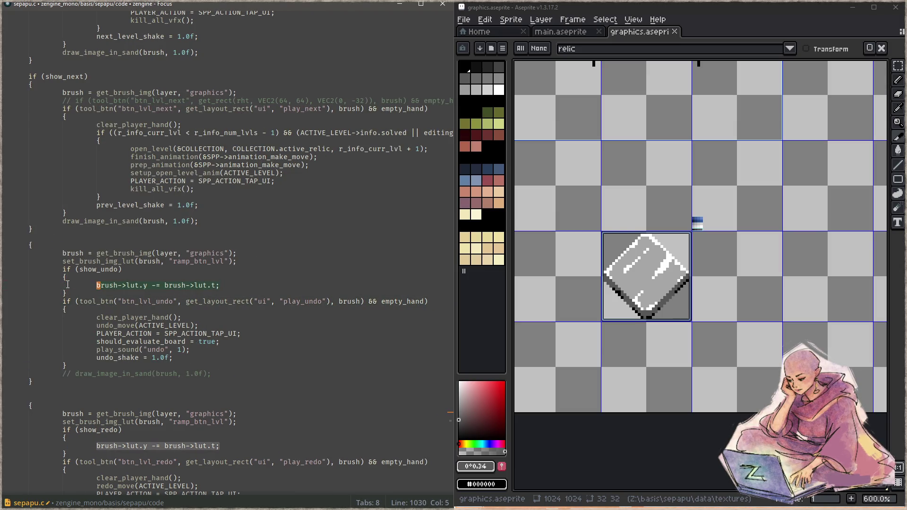
- Find draw_relic in the file, then project-wide, and open its definition in sepapu_draw.c
{"action": "key", "text": "ctrl+f"}
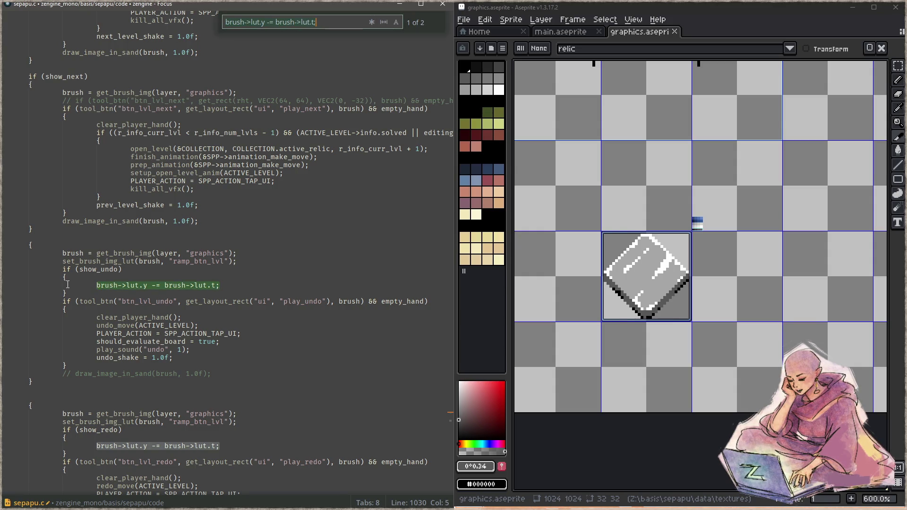
{"action": "type", "text": "draw_relic("}
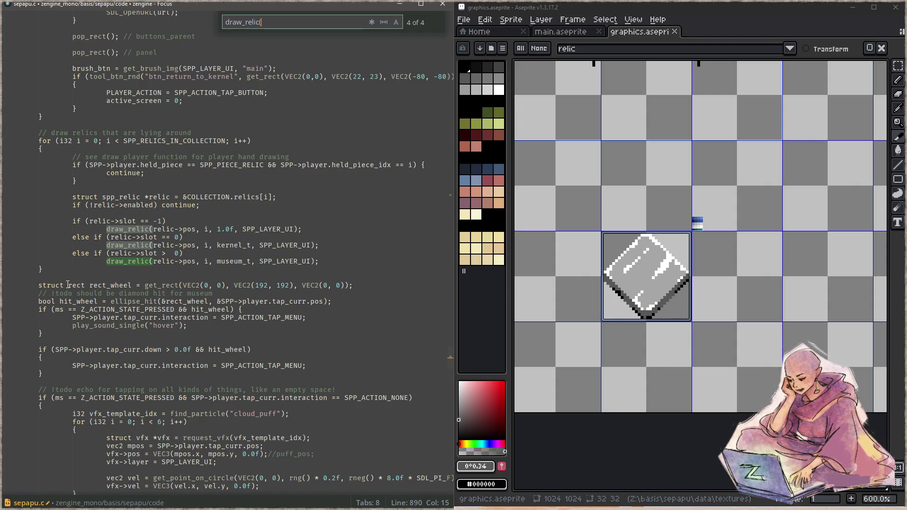
{"action": "key", "text": "Return"}
{"action": "key", "text": "Return"}
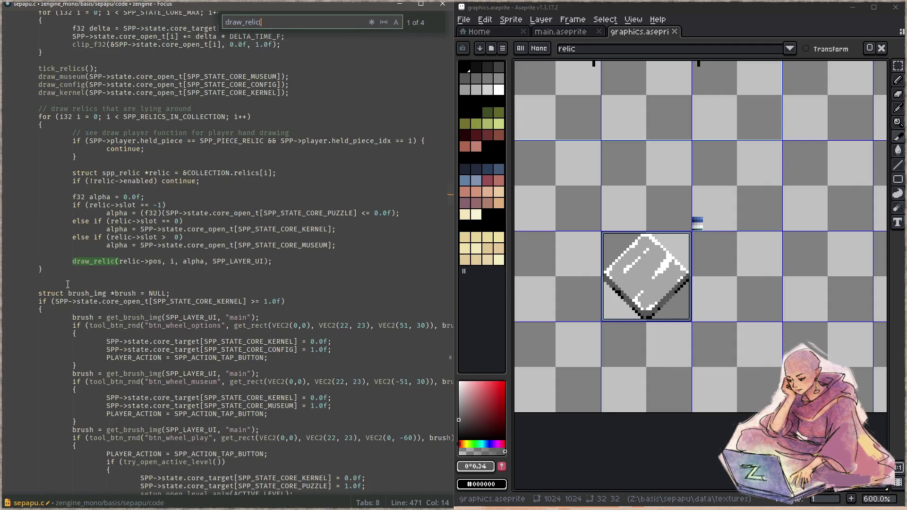
{"action": "key", "text": "Return"}
{"action": "key", "text": "Return"}
{"action": "key", "text": "Return"}
{"action": "key", "text": "Return"}
{"action": "key", "text": "ctrl+shift+f"}
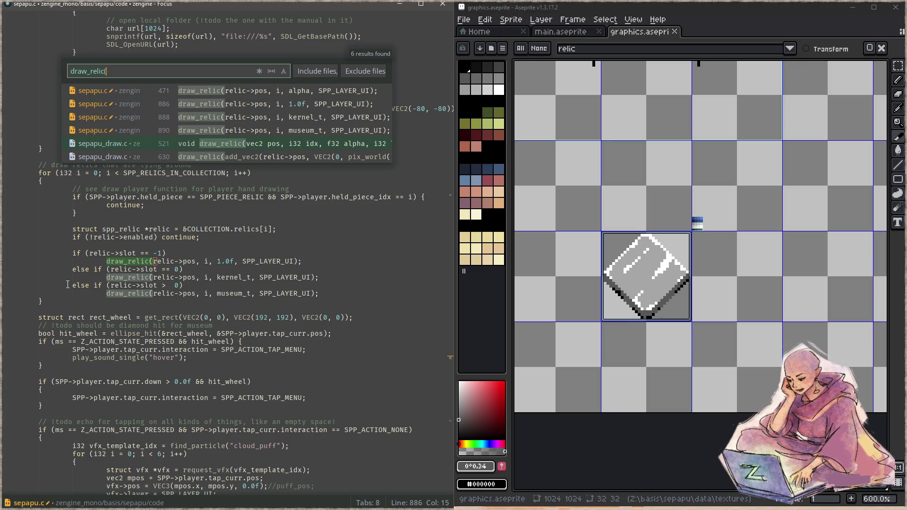
{"action": "key", "text": "Return"}
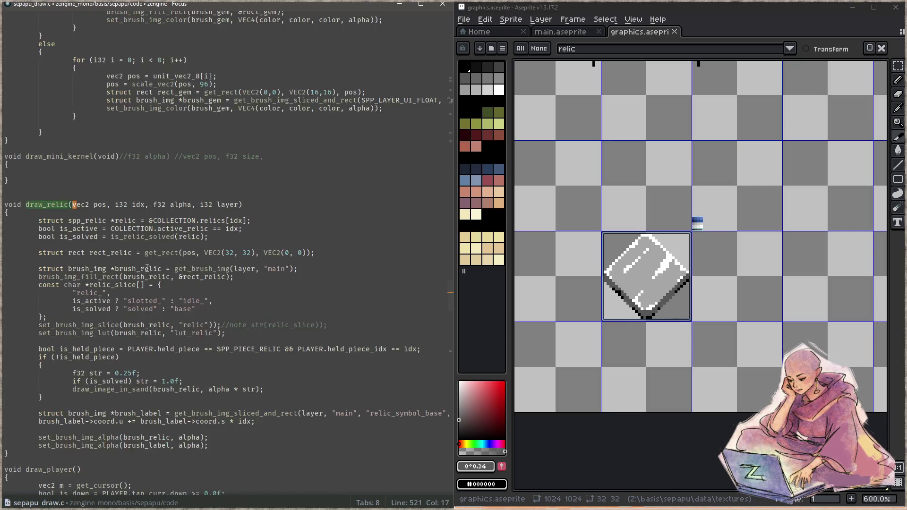
- Add a line brush->lut.y -= brush->lut.t; below the lut_relic call
{"action": "scroll", "coordinate": [223, 273], "scroll_direction": "down", "scroll_amount": 2}
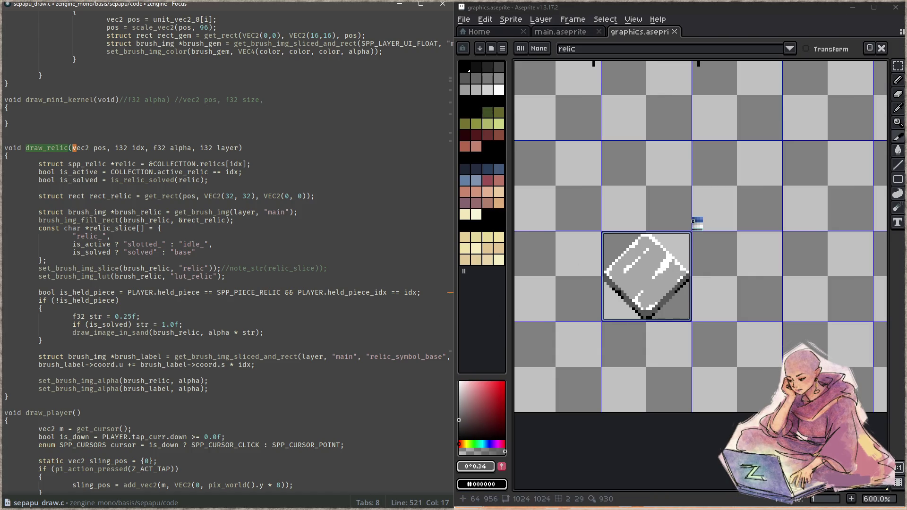
{"action": "left_click", "coordinate": [279, 276]}
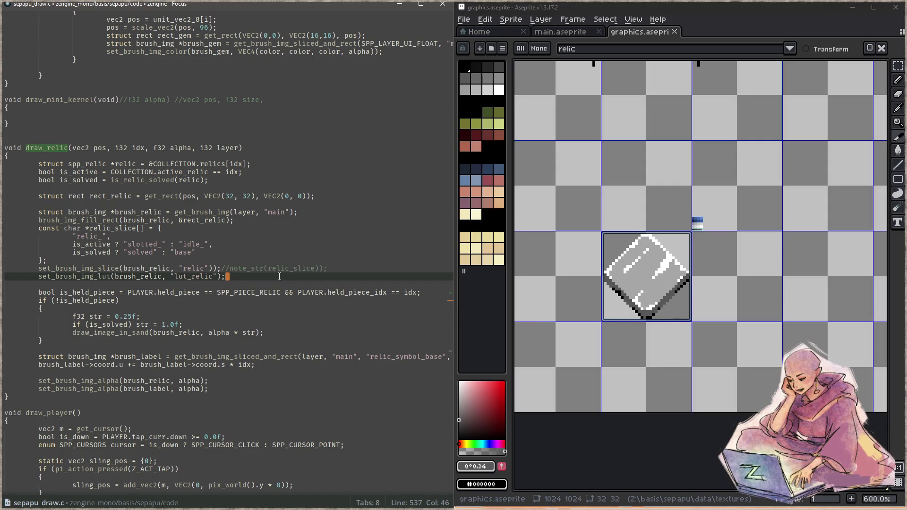
{"action": "key", "text": "Return"}
{"action": "key", "text": "Return"}
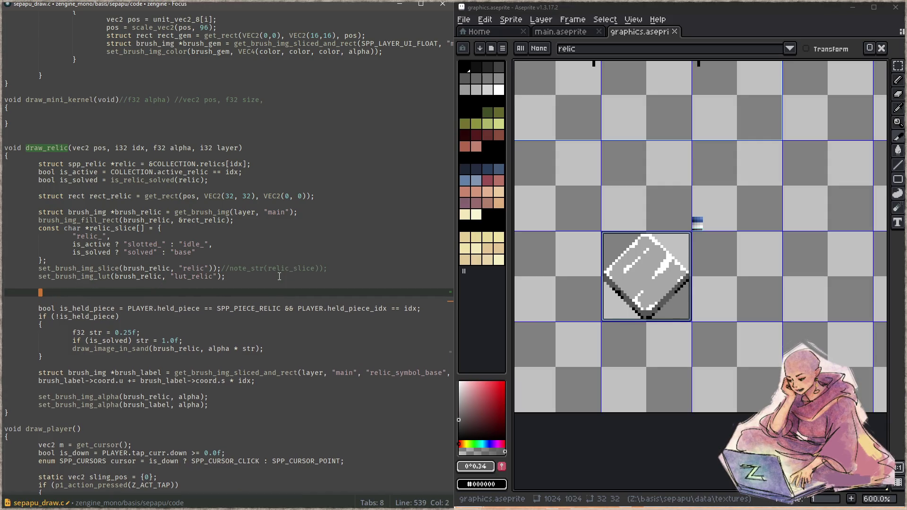
{"action": "left_click_drag", "start_coordinate": [229, 257], "coordinate": [6, 236]}
{"action": "left_click", "coordinate": [90, 292]}
{"action": "type", "text": "brush->lut.y -= brush->lut.t;"}
- Rename the first brush on the new line to brush_relic
{"action": "key", "text": "Up"}
{"action": "key", "text": "Up"}
{"action": "key", "text": "Up"}
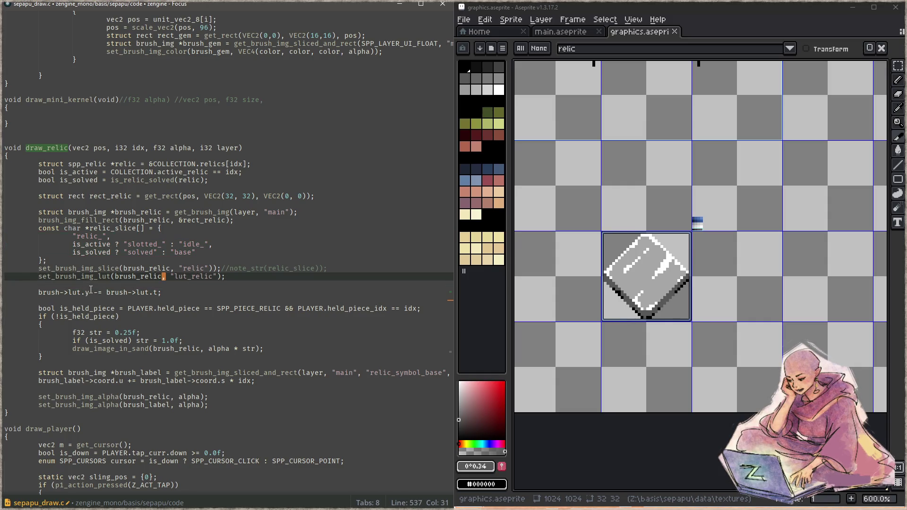
{"action": "key", "text": "Down"}
{"action": "key", "text": "Down"}
{"action": "key", "text": "Down"}
{"action": "key", "text": "Up"}
{"action": "key", "text": "Home"}
{"action": "key", "text": "ctrl+Right"}
{"action": "type", "text": "_relic"}
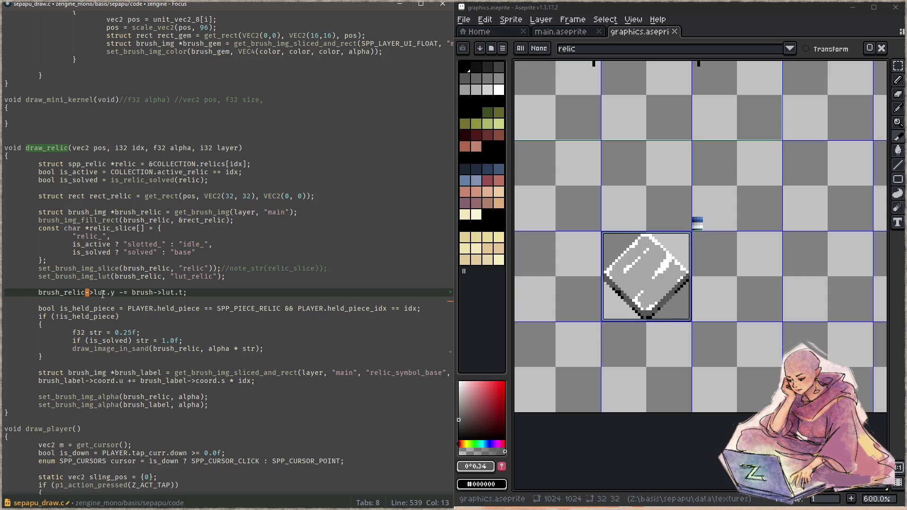
- Change -= to = and insert brush_relic->lut. before brush->lut.t
{"action": "left_click", "coordinate": [125, 293]}
{"action": "key", "text": "BackSpace"}
{"action": "key", "text": "Left"}
{"action": "key", "text": "Left"}
{"action": "key", "text": "Home"}
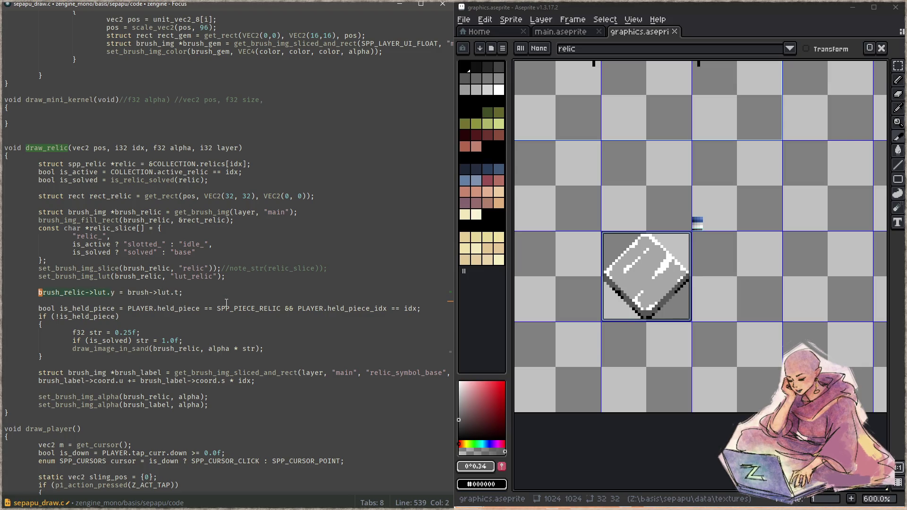
{"action": "key", "text": "ctrl+Right"}
{"action": "key", "text": "ctrl+Right"}
{"action": "key", "text": "ctrl+Right"}
{"action": "type", "text": "brush_relic->lut."}
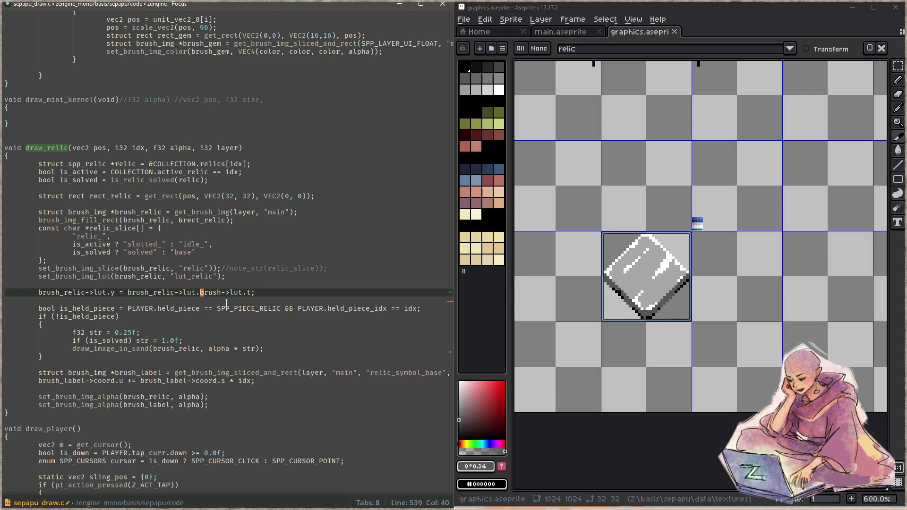
{"action": "key", "text": "Left"}
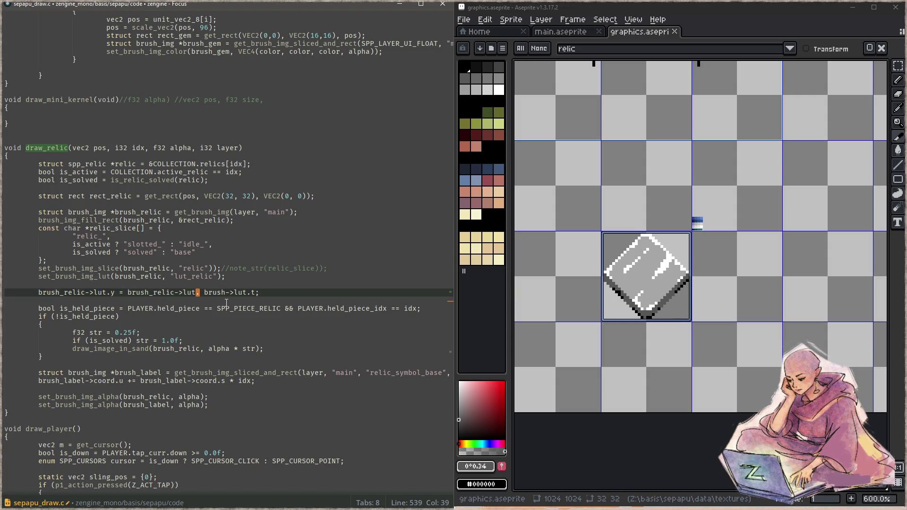
{"action": "key", "text": "ctrl+Left"}
{"action": "key", "text": "ctrl+backslash"}
{"action": "key", "text": "ctrl+p"}
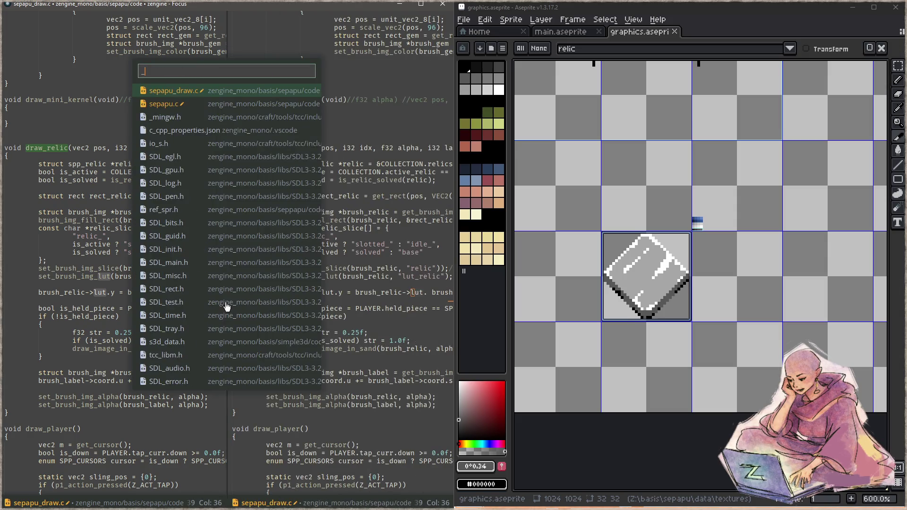
- Open zPainterIMG.c in the split pane and browse its painter setup code
{"action": "type", "text": "zpaint"}
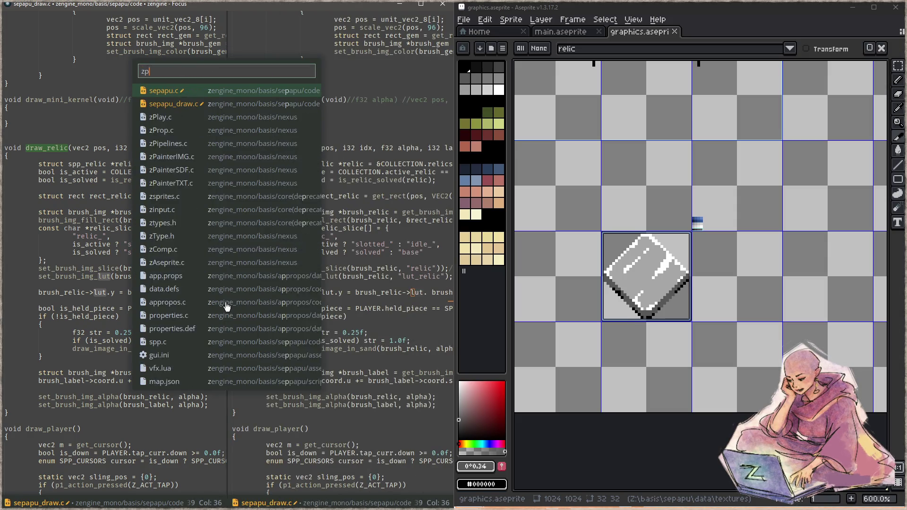
{"action": "key", "text": "Return"}
{"action": "key", "text": "Down"}
{"action": "key", "text": "Down"}
{"action": "key", "text": "Down"}
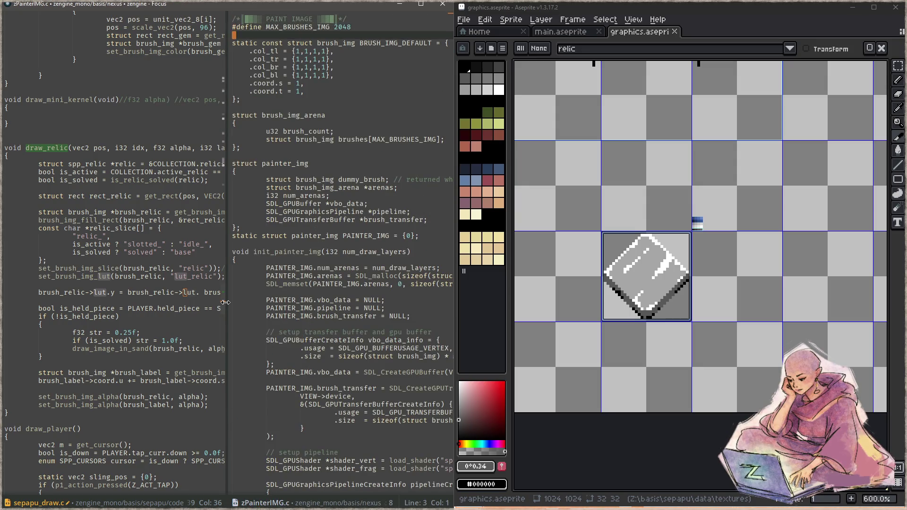
{"action": "key", "text": "ctrl+f"}
{"action": "type", "text": "set"}
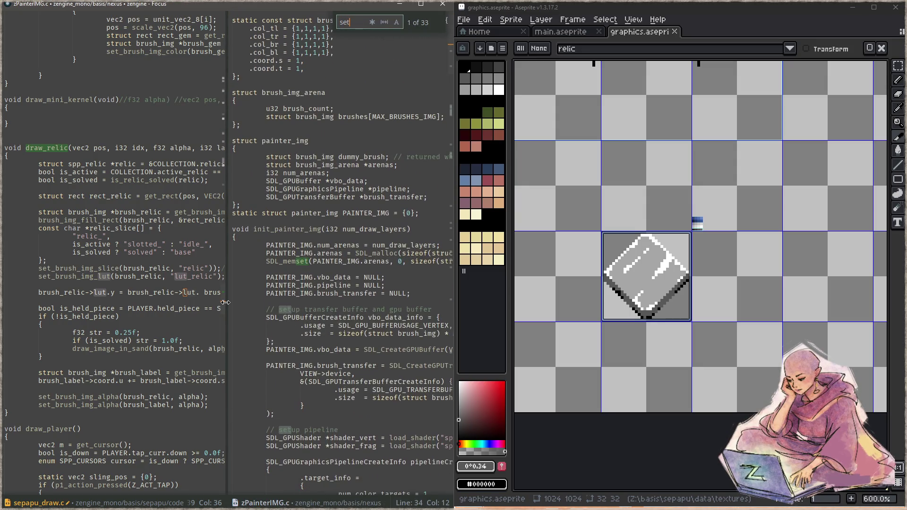
{"action": "key", "text": "Escape"}
{"action": "key", "text": "Up"}
{"action": "key", "text": "Up"}
{"action": "key", "text": "Up"}
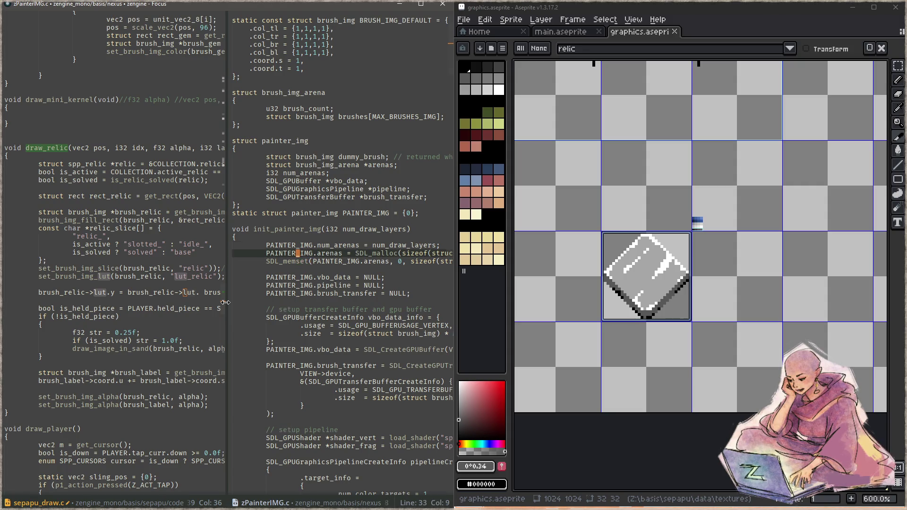
{"action": "key", "text": "Down"}
{"action": "key", "text": "Down"}
{"action": "key", "text": "Down"}
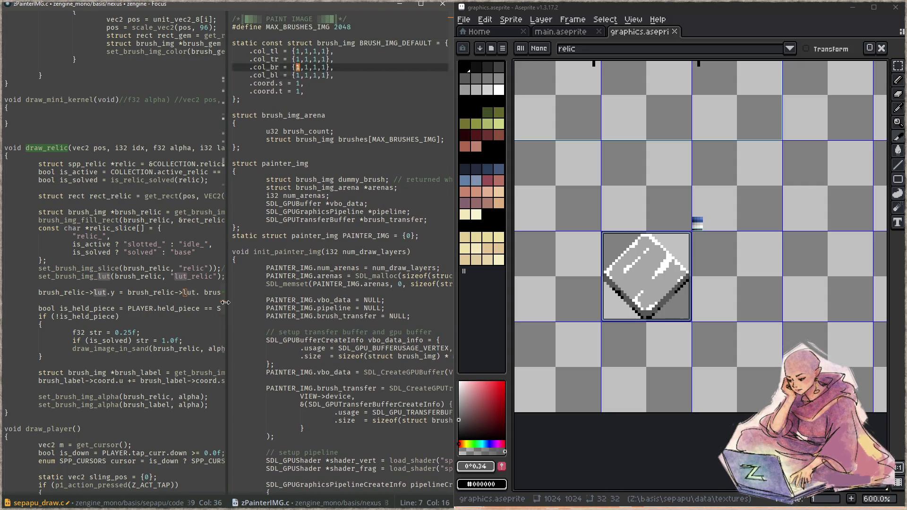
{"action": "scroll", "coordinate": [225, 302], "scroll_direction": "down", "scroll_amount": 20}
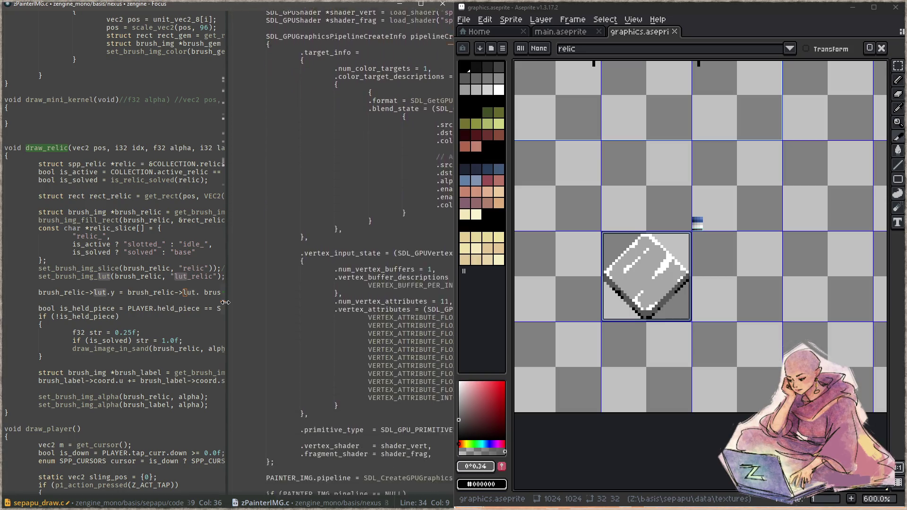
- Open zType.h and search it for the brush lut fields
{"action": "key", "text": "ctrl+p"}
{"action": "type", "text": "ztype"}
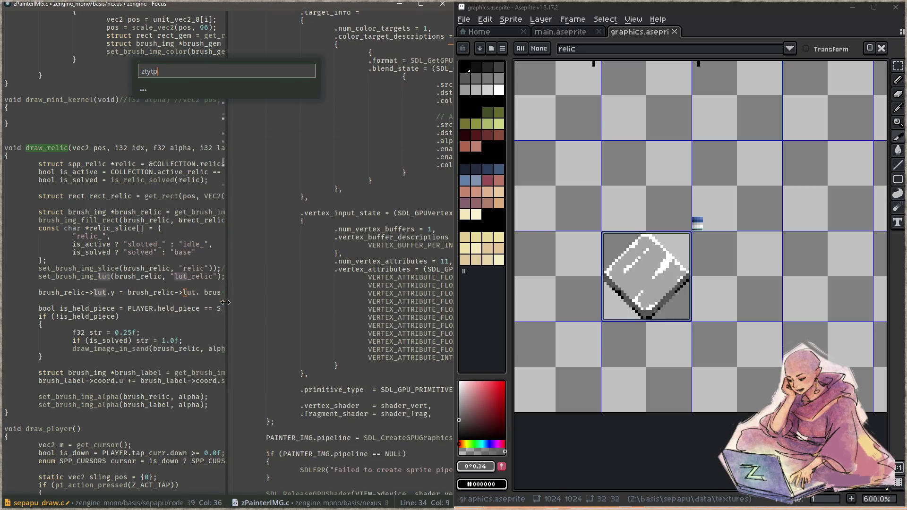
{"action": "key", "text": "Return"}
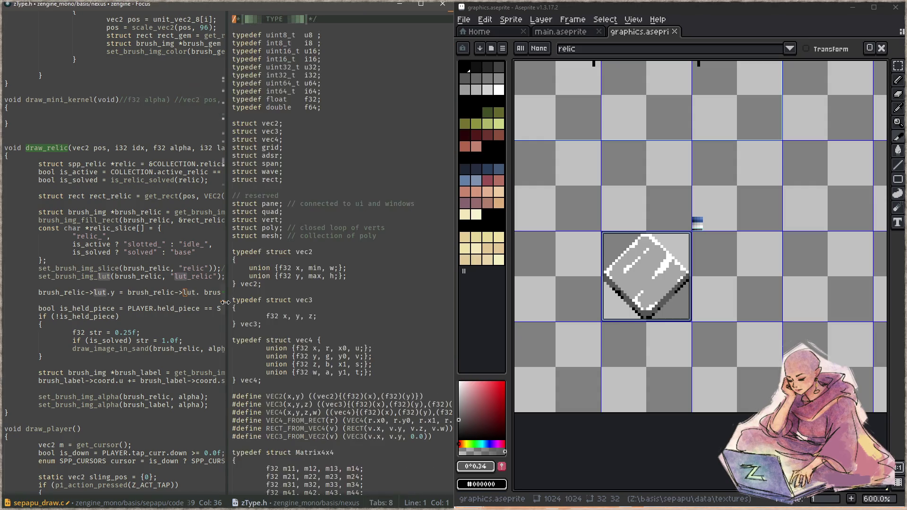
{"action": "key", "text": "ctrl+f"}
{"action": "type", "text": "lut"}
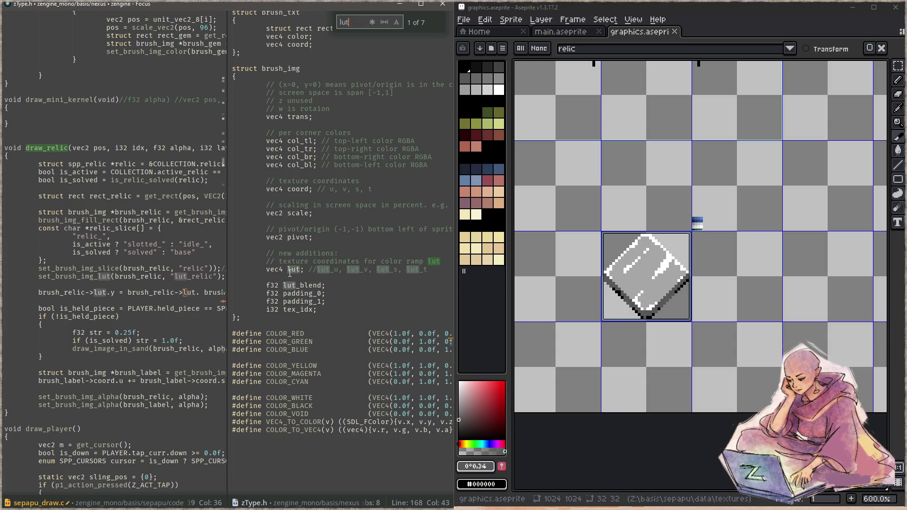
{"action": "scroll", "coordinate": [292, 273], "scroll_direction": "up", "scroll_amount": 15}
{"action": "scroll", "coordinate": [294, 319], "scroll_direction": "up", "scroll_amount": 5}
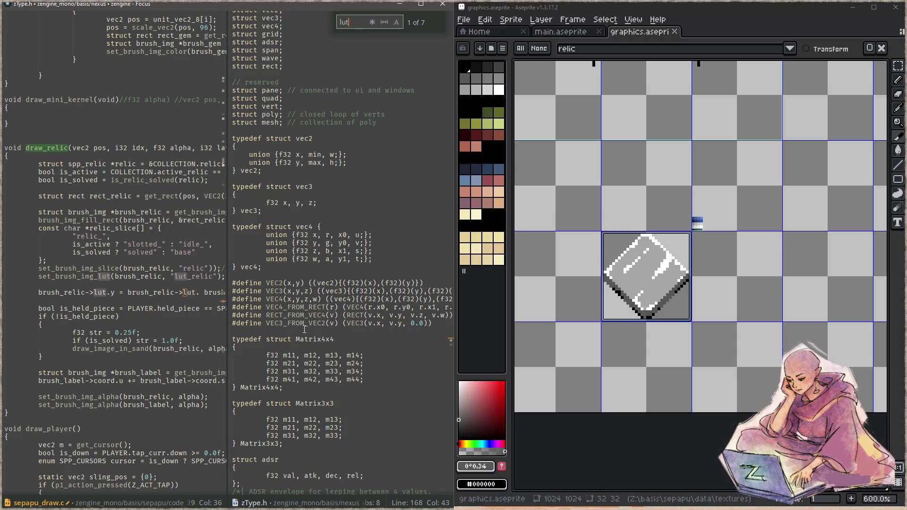
{"action": "key", "text": "Escape"}
- Close the zType.h pane and make the assignment read brush_relic->lut.t
{"action": "key", "text": "ctrl+w"}
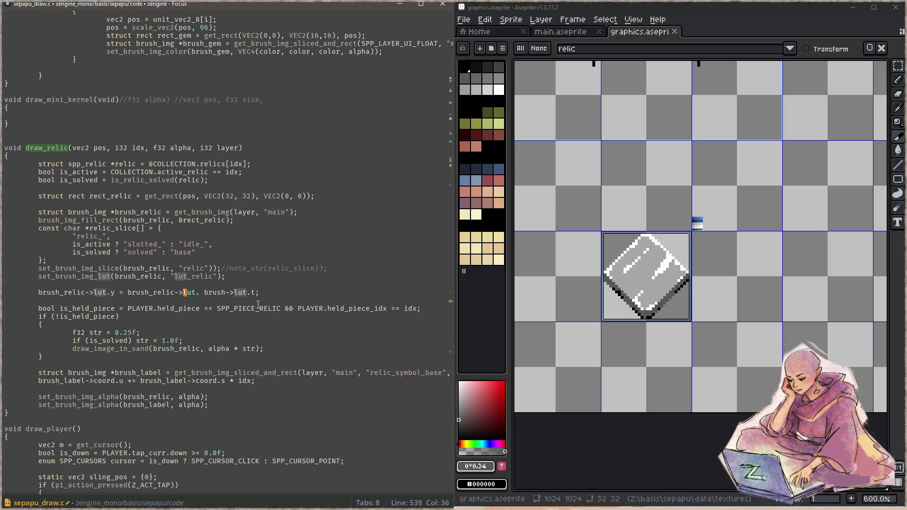
{"action": "left_click", "coordinate": [286, 285]}
{"action": "left_click", "coordinate": [203, 293]}
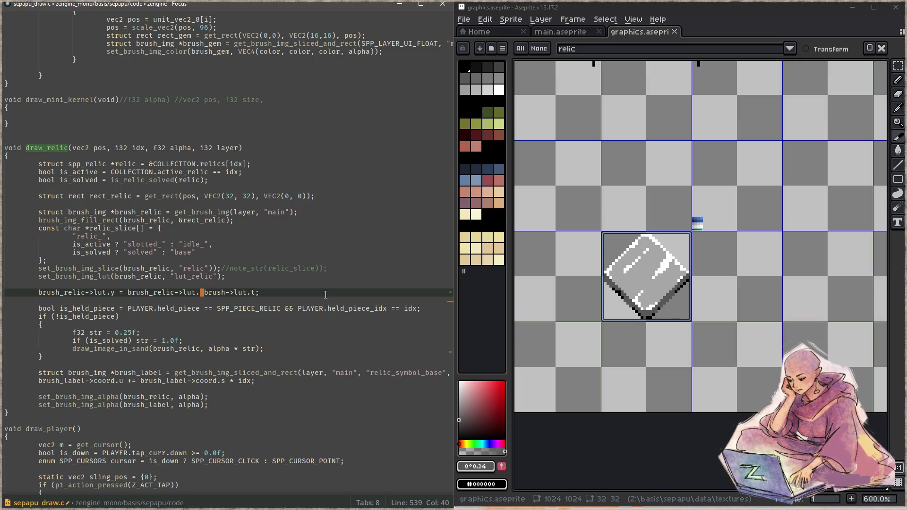
{"action": "type", "text": "t"}
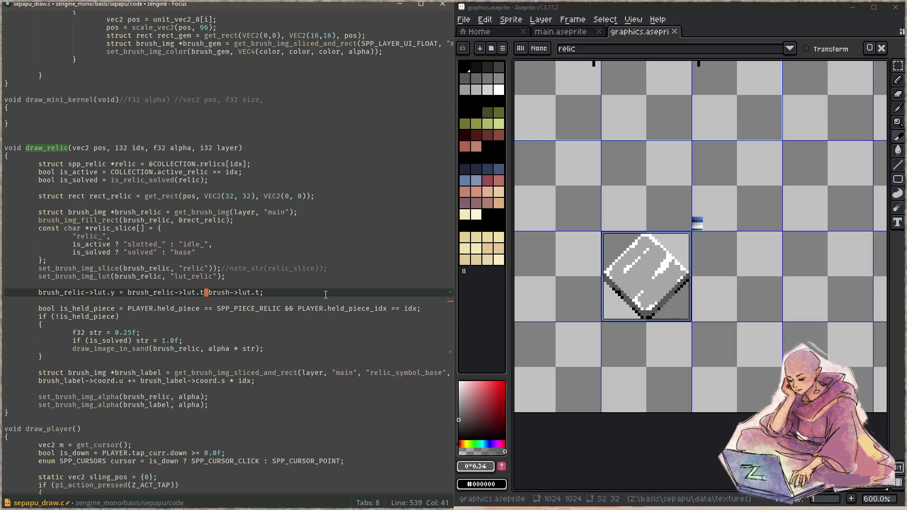
- Remove the leftover brush->lut.t and multiply the lut.y assignment by offset
{"action": "key", "text": "Delete"}
{"action": "key", "text": "Delete"}
{"action": "key", "text": "Delete"}
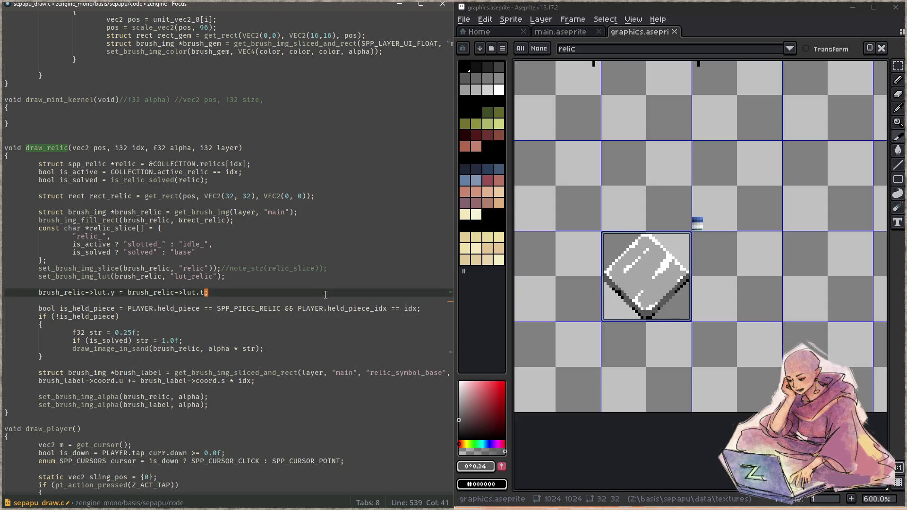
{"action": "scroll", "coordinate": [697, 231], "scroll_direction": "up", "scroll_amount": 6}
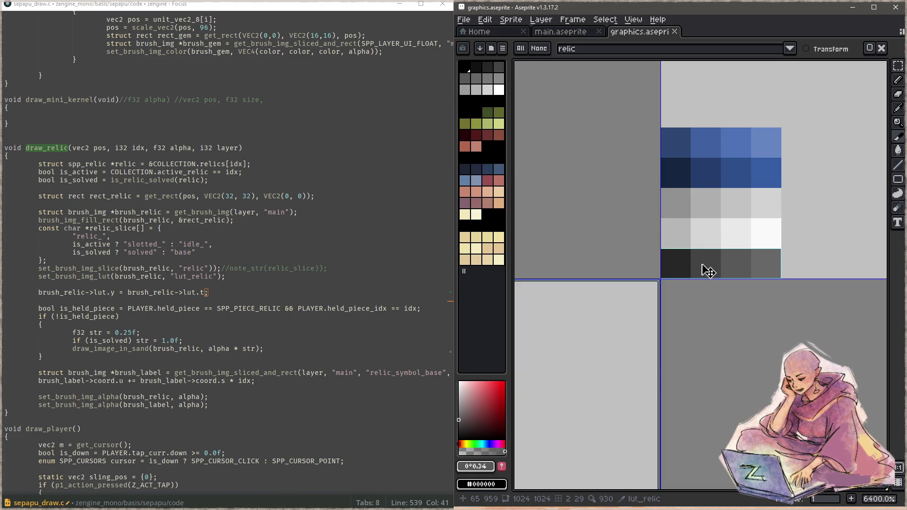
{"action": "left_click", "coordinate": [238, 298]}
{"action": "key", "text": "Left"}
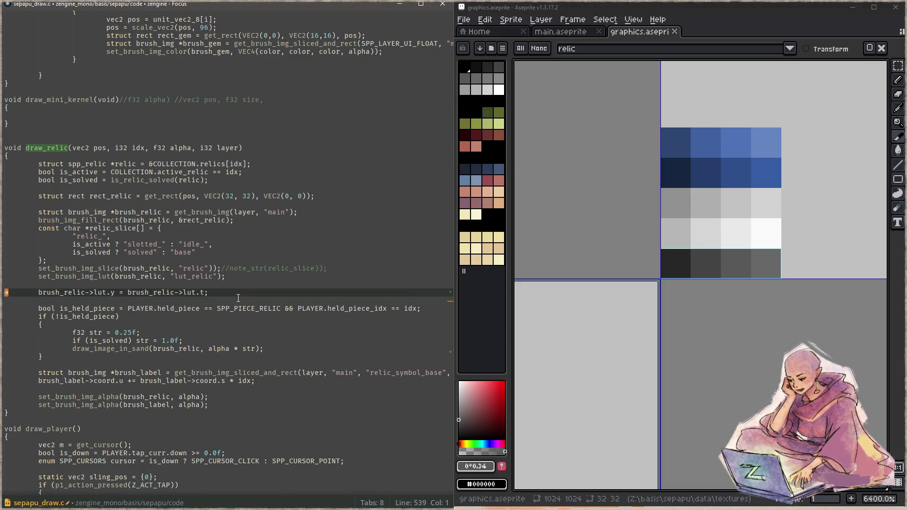
{"action": "type", "text": "* "}
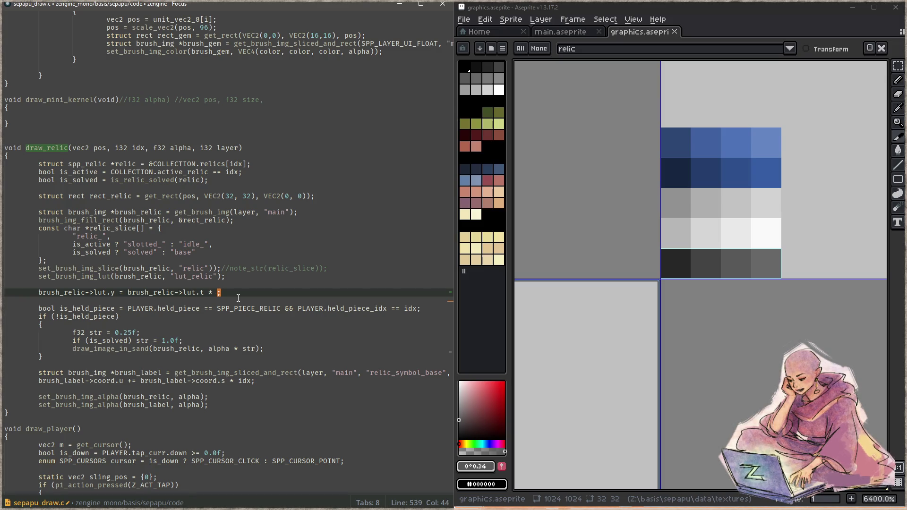
{"action": "type", "text": "1.0f"}
{"action": "key", "text": "BackSpace"}
{"action": "key", "text": "BackSpace"}
{"action": "key", "text": "BackSpace"}
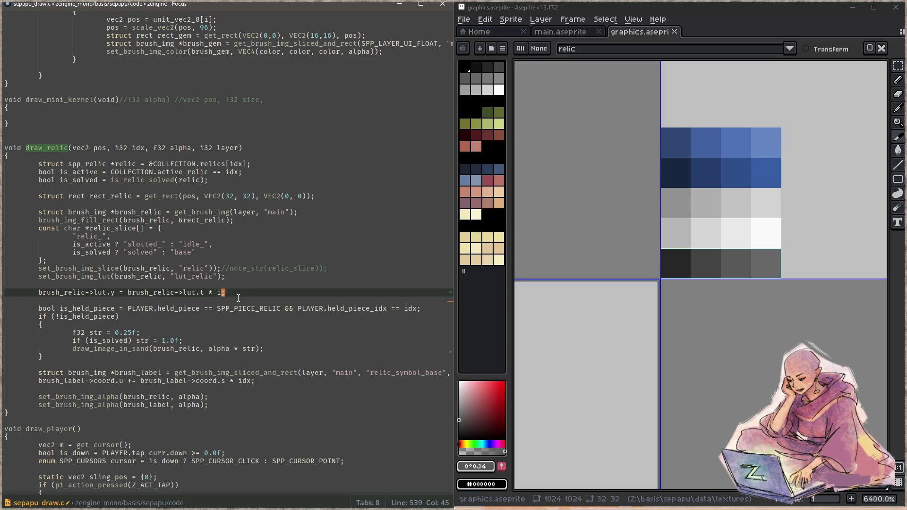
{"action": "type", "text": "offset"}
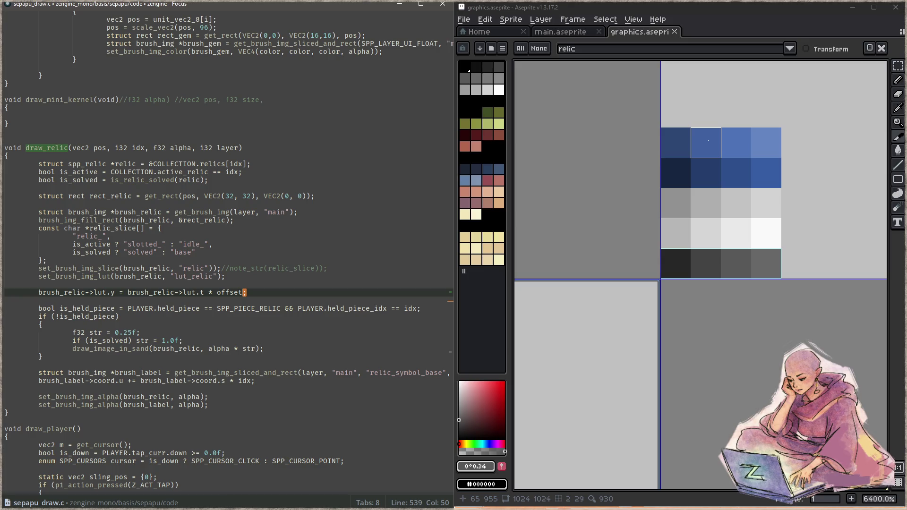
- Start an i32 offset = declaration on a new line above the lut.y assignment
{"action": "left_click", "coordinate": [298, 283]}
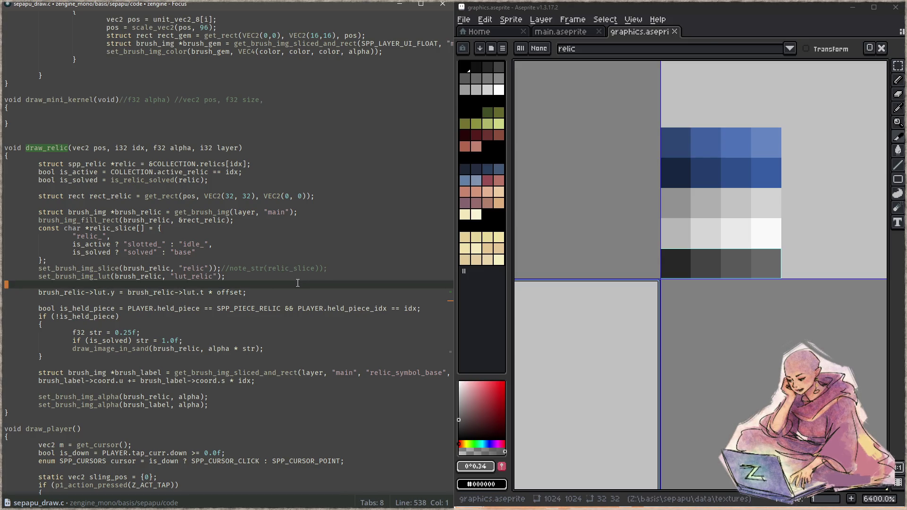
{"action": "key", "text": "Return"}
{"action": "key", "text": "Tab"}
{"action": "type", "text": "i32 "}
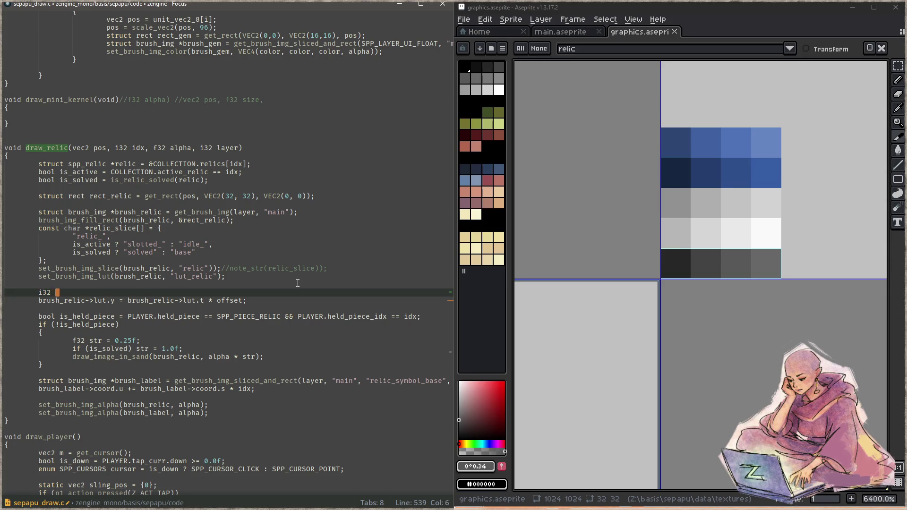
{"action": "type", "text": "offset ="}
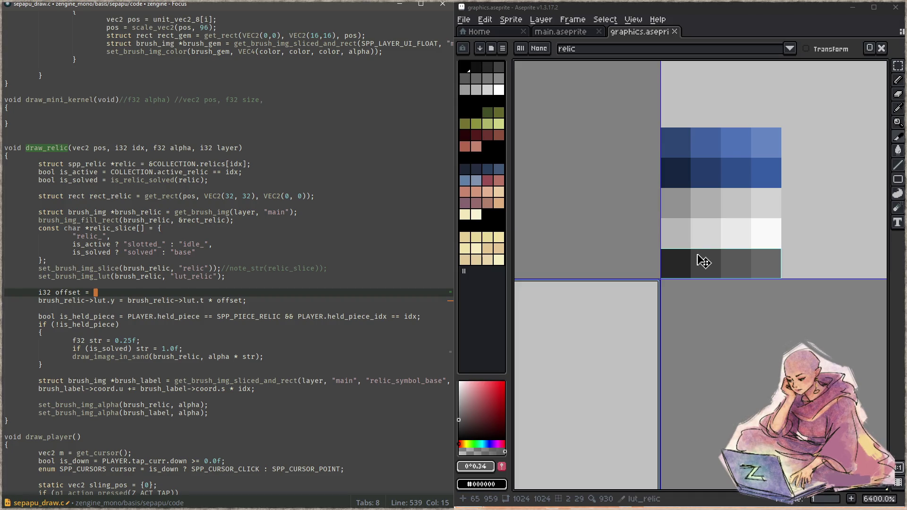
{"action": "mouse_move", "coordinate": [728, 277]}
{"action": "left_mouse_down"}
{"action": "mouse_move", "coordinate": [601, 290]}
{"action": "mouse_move", "coordinate": [680, 266]}
{"action": "mouse_move", "coordinate": [707, 281]}
{"action": "mouse_move", "coordinate": [609, 287]}
{"action": "left_mouse_up"}
- With the rectangular marquee, move the dark grey ramp strip directly above the lightest row
{"action": "key", "text": "m"}
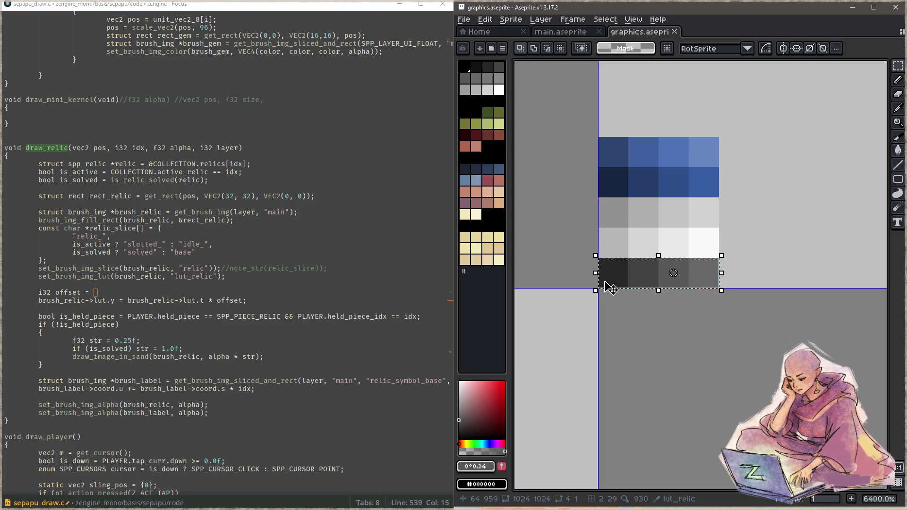
{"action": "mouse_move", "coordinate": [608, 280]}
{"action": "left_mouse_down"}
{"action": "mouse_move", "coordinate": [639, 284]}
{"action": "mouse_move", "coordinate": [745, 241]}
{"action": "mouse_move", "coordinate": [746, 220]}
{"action": "left_mouse_up"}
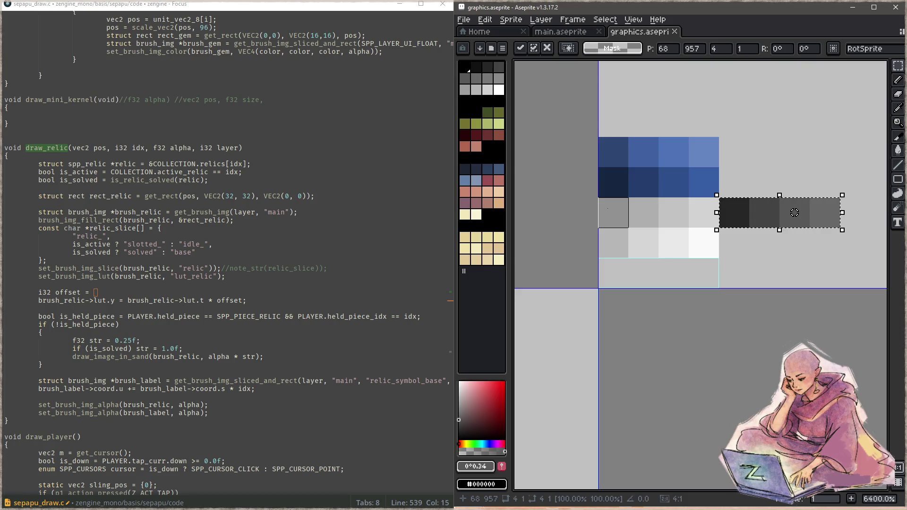
{"action": "mouse_move", "coordinate": [599, 228]}
{"action": "left_mouse_down"}
{"action": "mouse_move", "coordinate": [661, 256]}
{"action": "mouse_move", "coordinate": [719, 257]}
{"action": "left_mouse_up"}
{"action": "left_click_drag", "start_coordinate": [625, 246], "coordinate": [625, 276]}
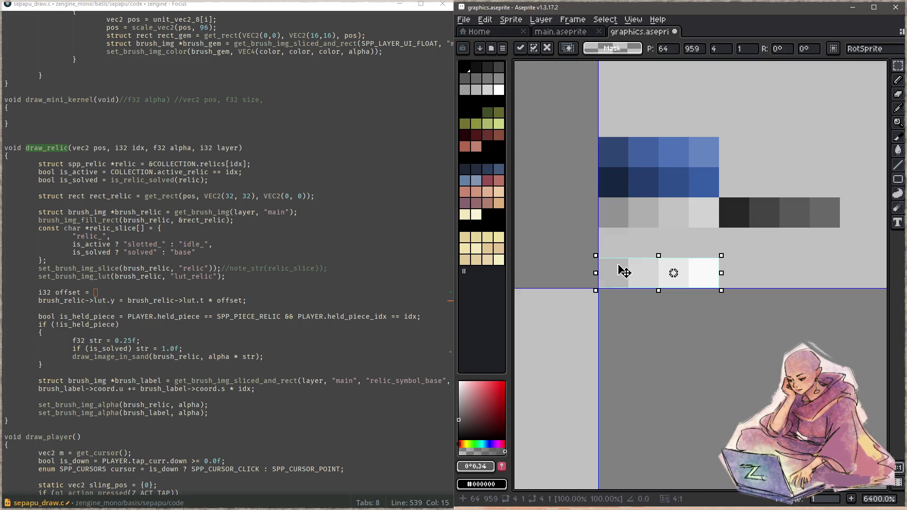
{"action": "left_click_drag", "start_coordinate": [720, 197], "coordinate": [840, 227]}
{"action": "mouse_move", "coordinate": [756, 226]}
{"action": "left_mouse_down"}
{"action": "mouse_move", "coordinate": [704, 227]}
{"action": "mouse_move", "coordinate": [604, 259]}
{"action": "mouse_move", "coordinate": [610, 249]}
{"action": "mouse_move", "coordinate": [616, 255]}
{"action": "left_mouse_up"}
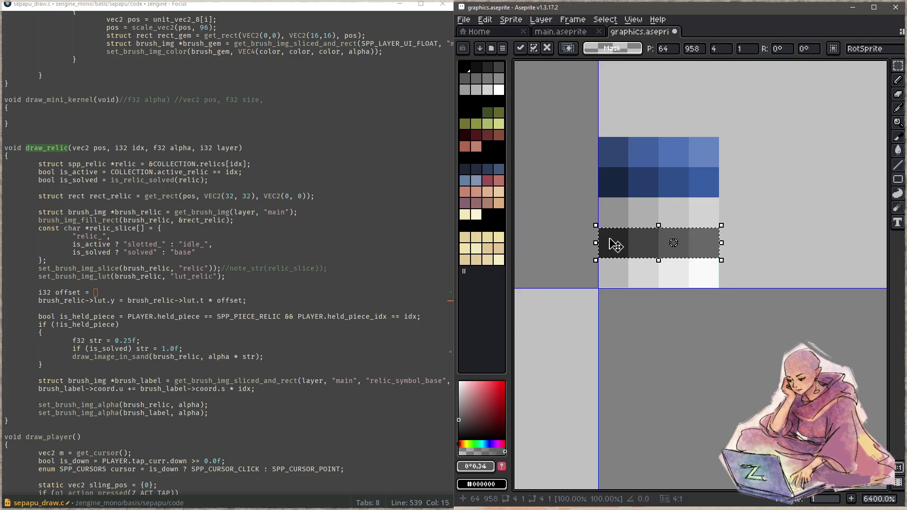
{"action": "left_click", "coordinate": [561, 32]}
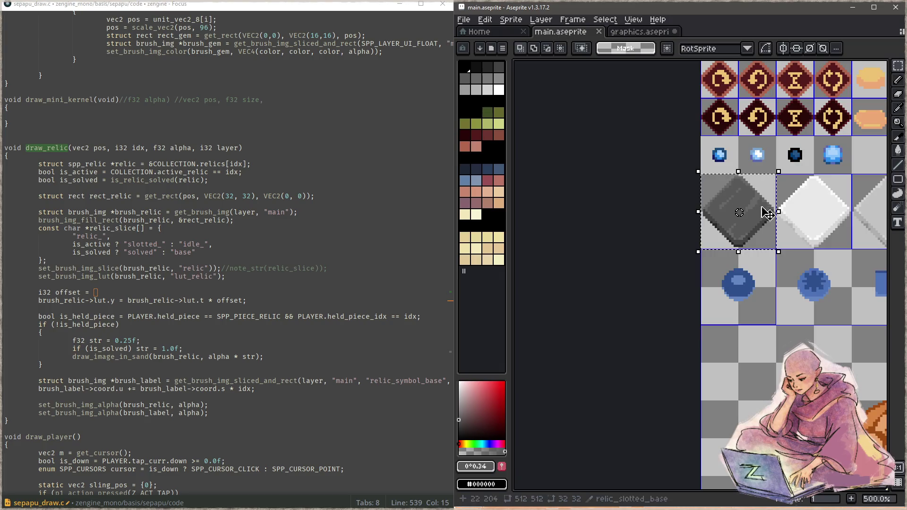
- Test the game by slotting a grey relic into the centre diamond, then close it
{"action": "left_click_drag", "start_coordinate": [749, 203], "coordinate": [547, 219]}
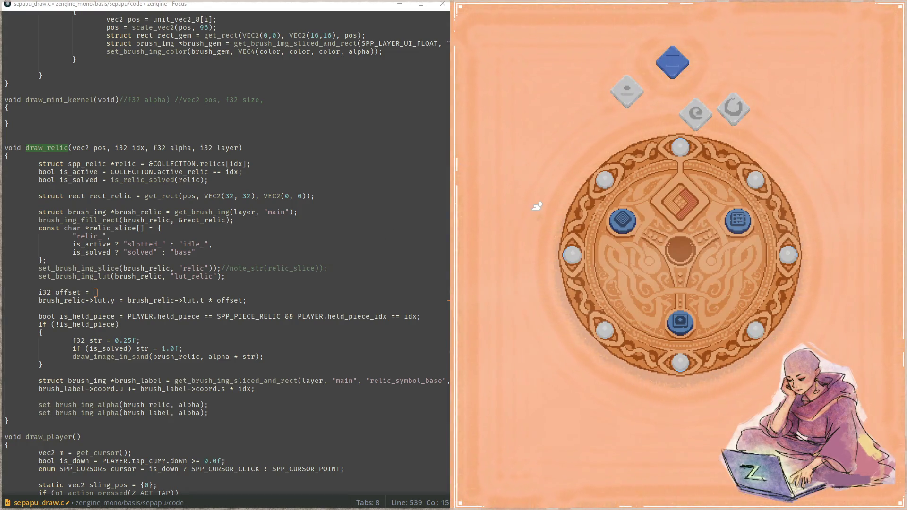
{"action": "mouse_move", "coordinate": [703, 117]}
{"action": "left_mouse_down"}
{"action": "mouse_move", "coordinate": [699, 97]}
{"action": "mouse_move", "coordinate": [689, 210]}
{"action": "mouse_move", "coordinate": [668, 112]}
{"action": "mouse_move", "coordinate": [687, 111]}
{"action": "left_mouse_up"}
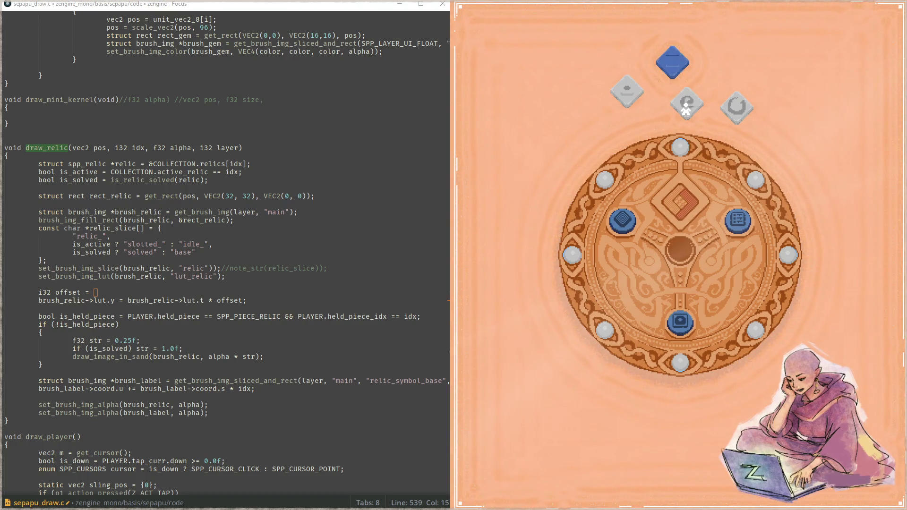
{"action": "key", "text": "Escape"}
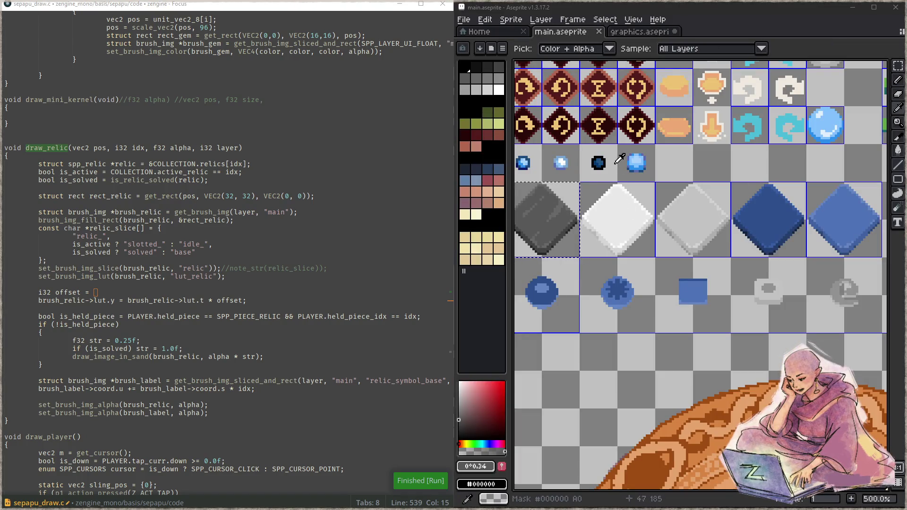
{"action": "left_click", "coordinate": [640, 35]}
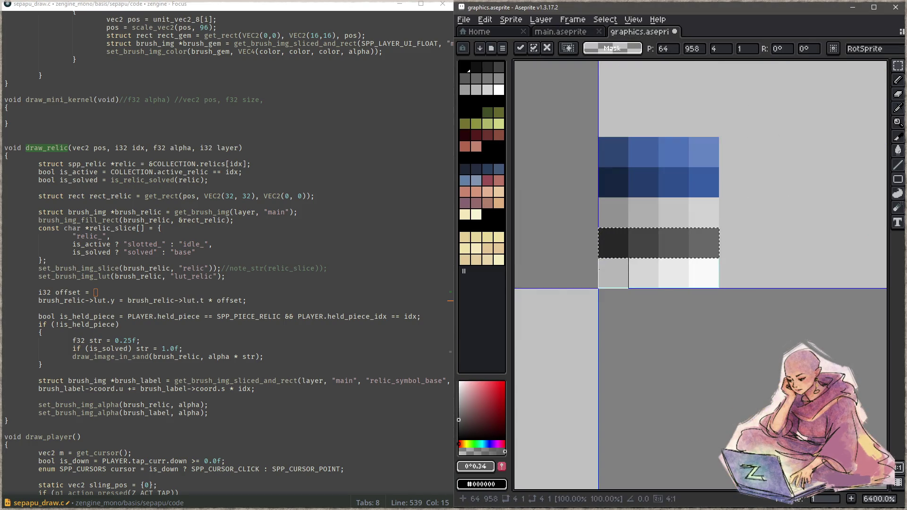
- Commit the floating strip and cut out the mid-grey ramp row
{"action": "key", "text": "Return"}
{"action": "left_click_drag", "start_coordinate": [600, 203], "coordinate": [718, 222]}
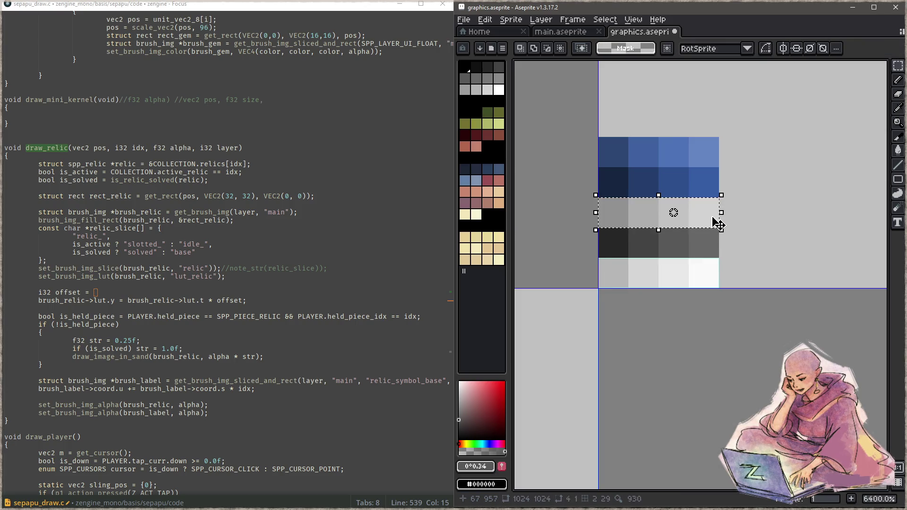
{"action": "key", "text": "ctrl+x"}
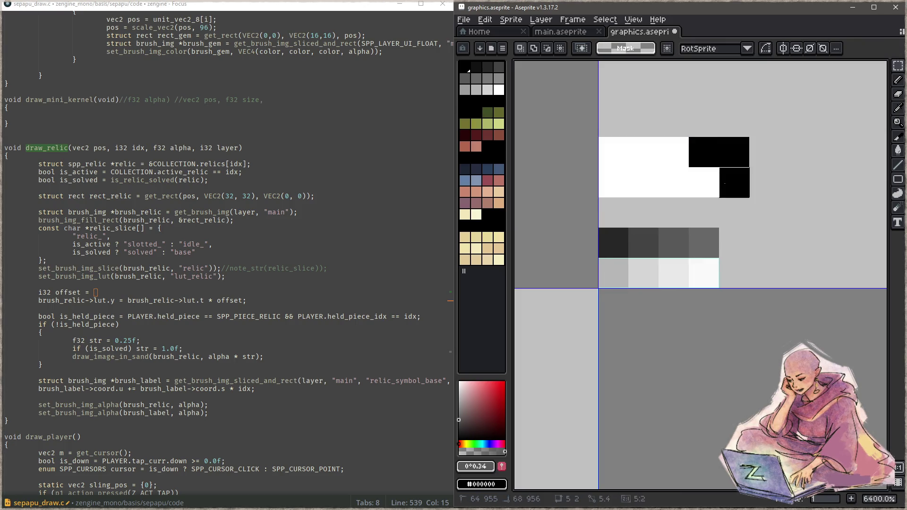
- Move both blue ramp rows down against the grey rows and save graphics.aseprite
{"action": "left_click_drag", "start_coordinate": [614, 152], "coordinate": [703, 155]}
{"action": "key", "text": "ctrl+v"}
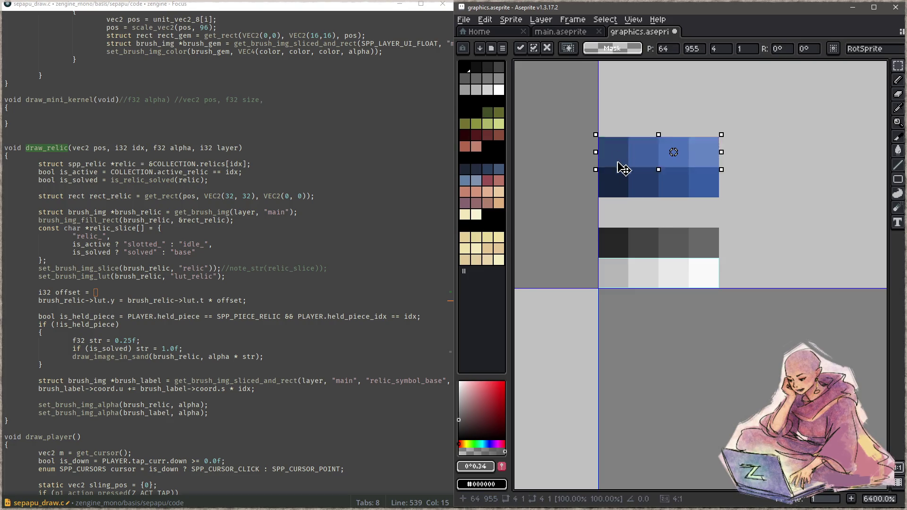
{"action": "left_click_drag", "start_coordinate": [622, 156], "coordinate": [695, 208]}
{"action": "left_click", "coordinate": [795, 213]}
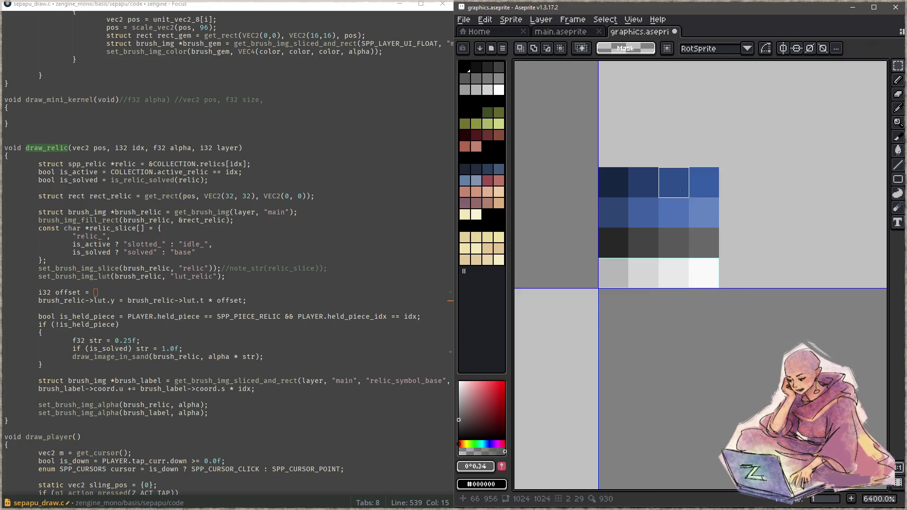
{"action": "key", "text": "ctrl+s"}
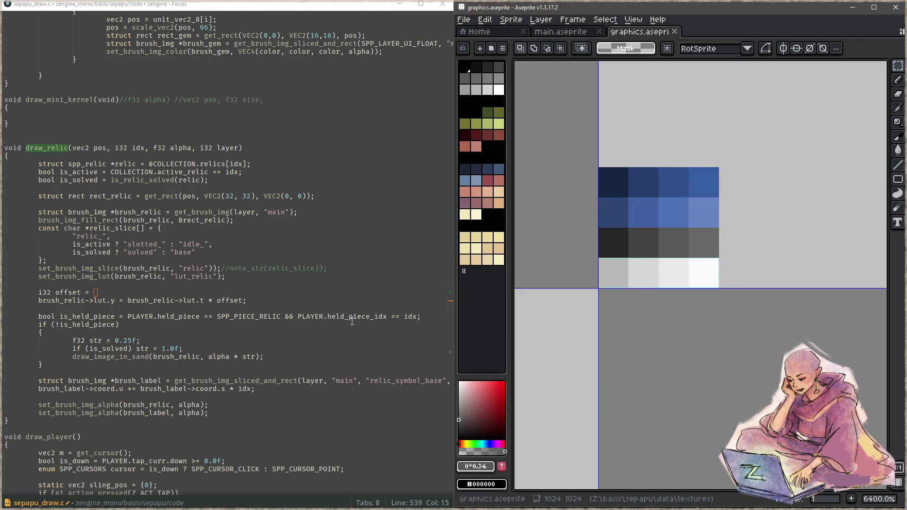
- Write the offset as is_solved + is_active; in draw_relic and save
{"action": "left_click", "coordinate": [147, 293]}
{"action": "key", "text": "Down"}
{"action": "key", "text": "Up"}
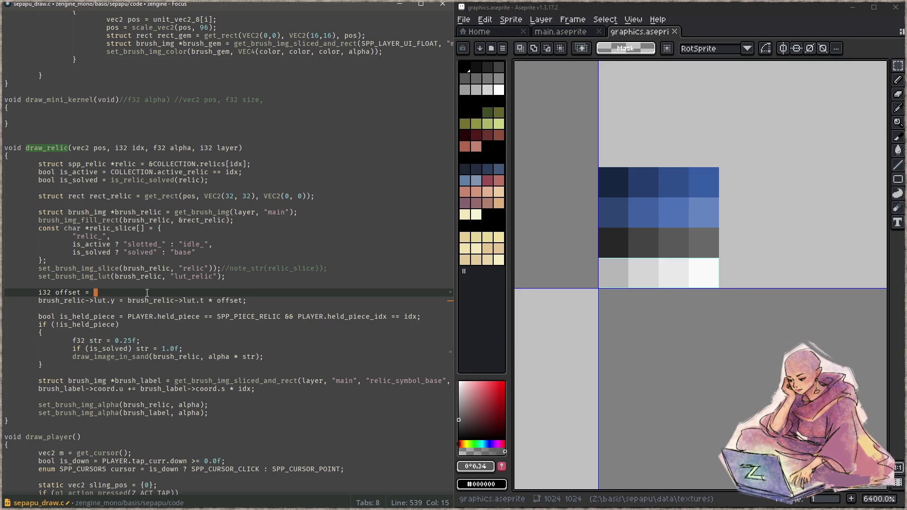
{"action": "type", "text": "is_solved"}
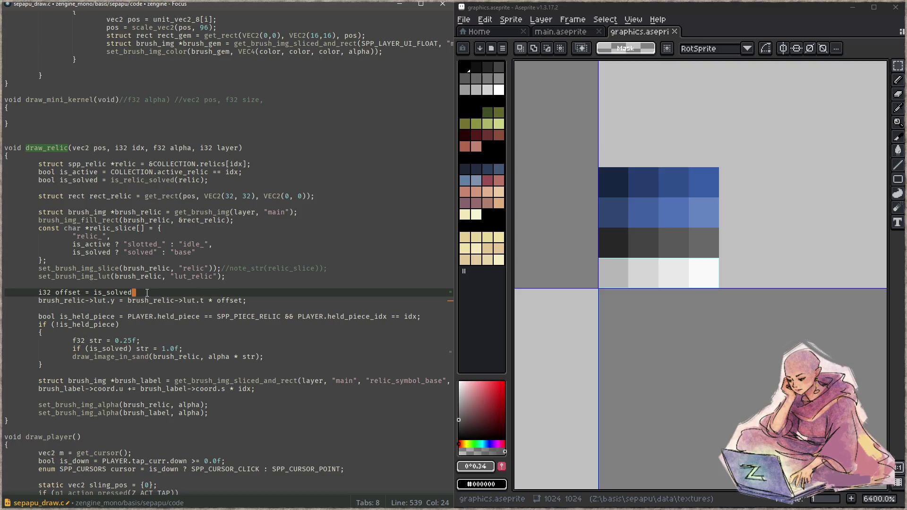
{"action": "type", "text": " +"}
{"action": "type", "text": " is_active"}
{"action": "type", "text": ";"}
{"action": "key", "text": "ctrl+s"}
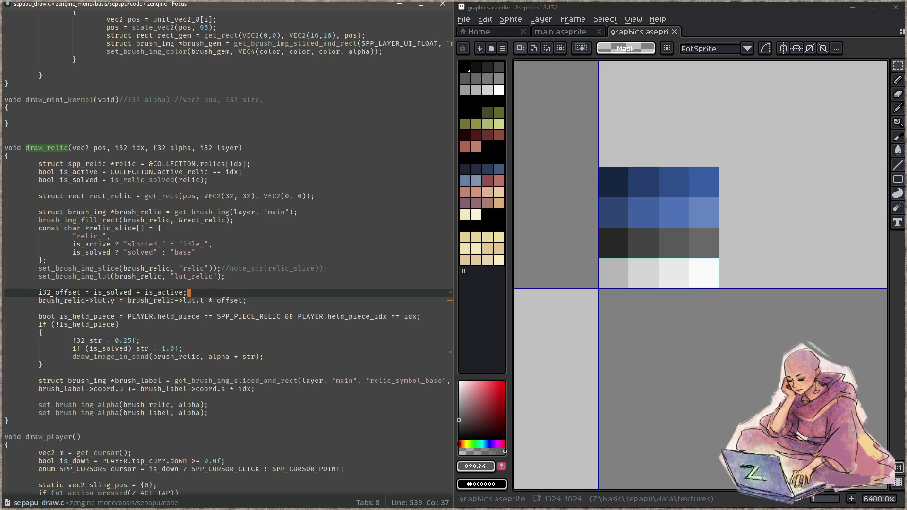
- Change the offset to is_solved * 2 + is_active and save the file
{"action": "double_click", "coordinate": [112, 291]}
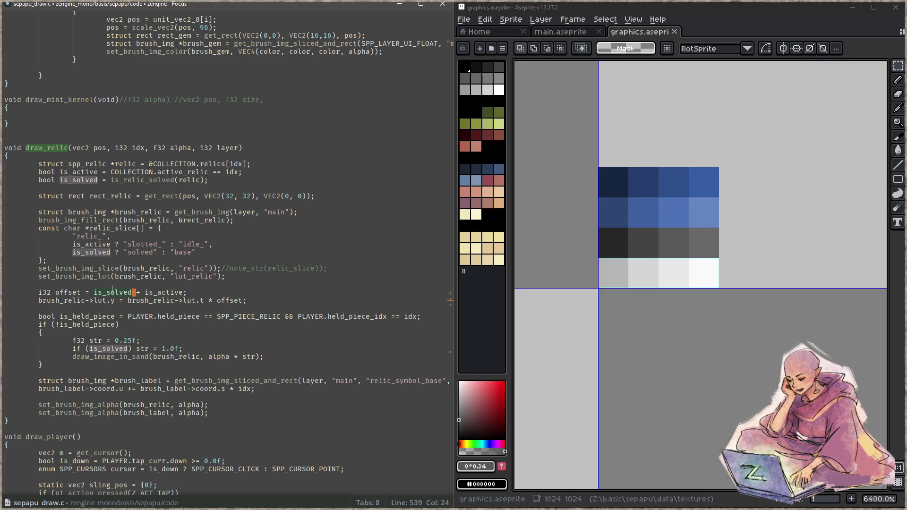
{"action": "double_click", "coordinate": [162, 293]}
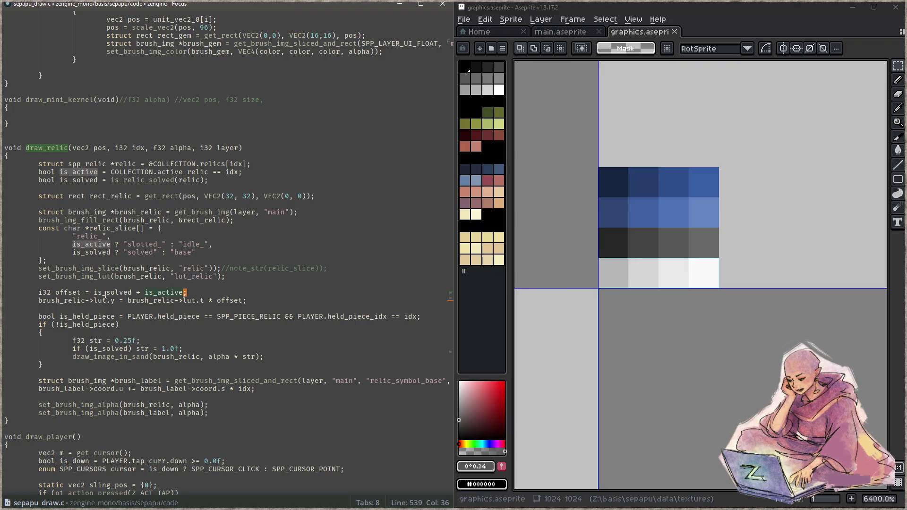
{"action": "left_click", "coordinate": [142, 293]}
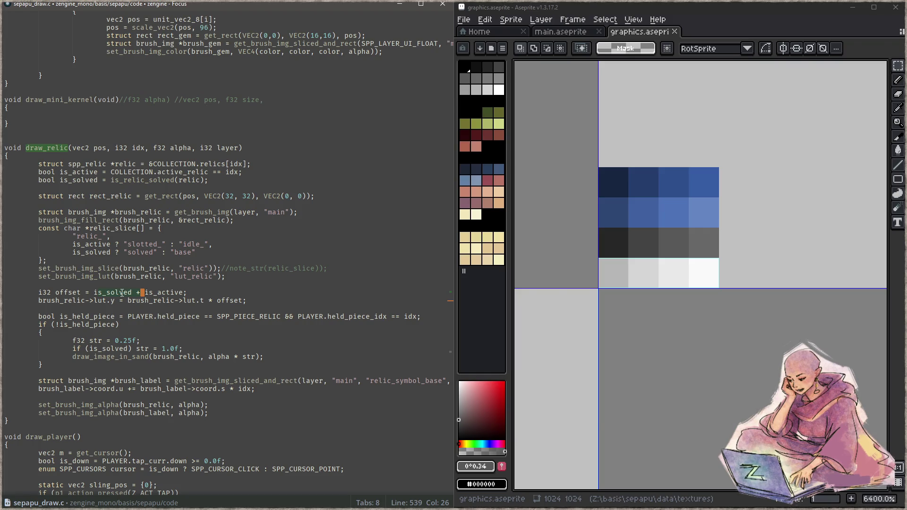
{"action": "double_click", "coordinate": [101, 293]}
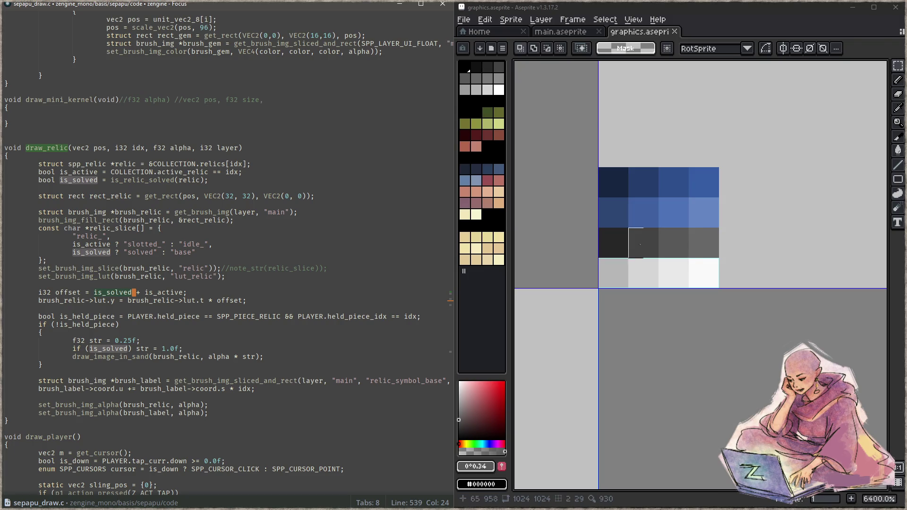
{"action": "left_click", "coordinate": [155, 293]}
{"action": "key", "text": "Left"}
{"action": "key", "text": "Left"}
{"action": "key", "text": "Left"}
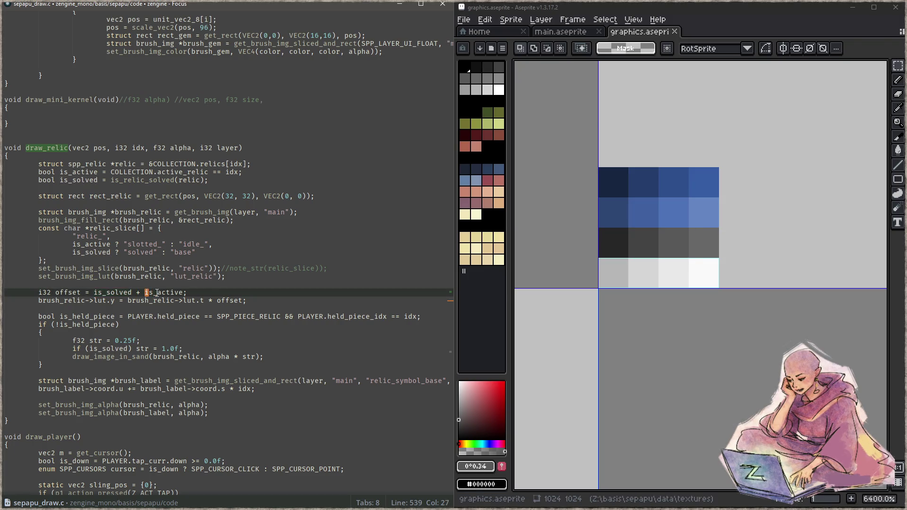
{"action": "type", "text": "* 2"}
{"action": "key", "text": "ctrl+s"}
- Review the offset variables' uses and build the project, which fails with error C2059
{"action": "key", "text": "ctrl+Right"}
{"action": "key", "text": "ctrl+Right"}
{"action": "left_click", "coordinate": [134, 292]}
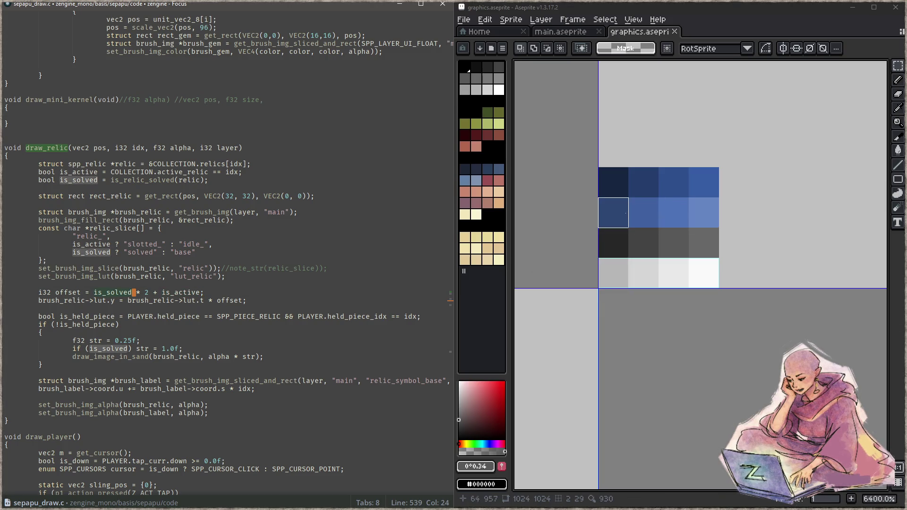
{"action": "key", "text": "ctrl+Right"}
{"action": "key", "text": "ctrl+Right"}
{"action": "key", "text": "ctrl+Right"}
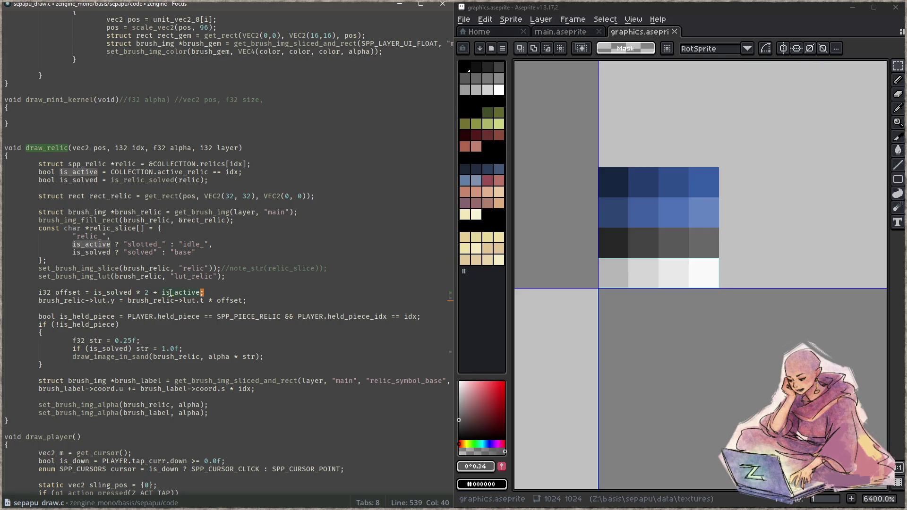
{"action": "left_click", "coordinate": [146, 295]}
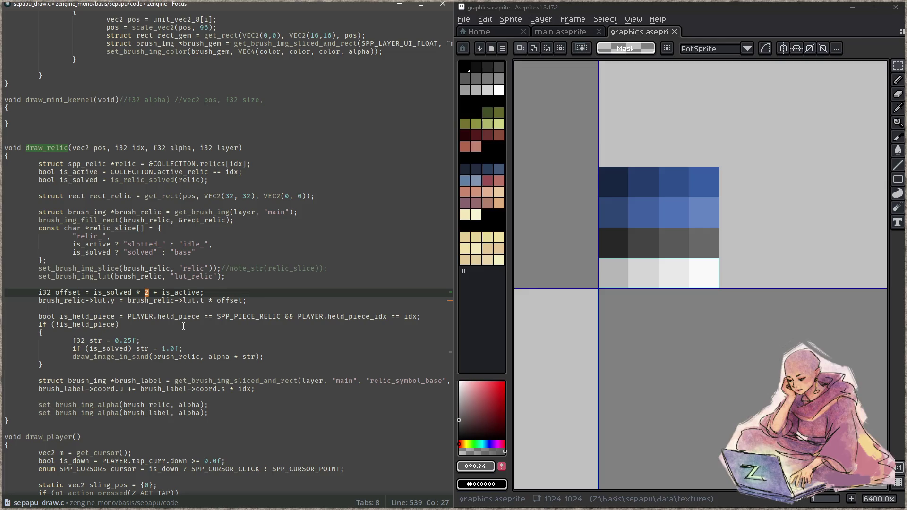
{"action": "left_click", "coordinate": [314, 217]}
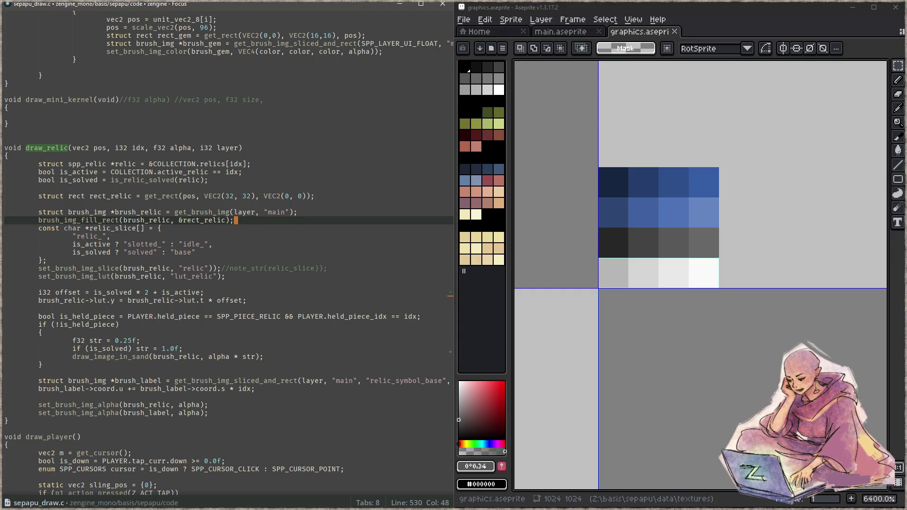
{"action": "key", "text": "alt+Tab"}
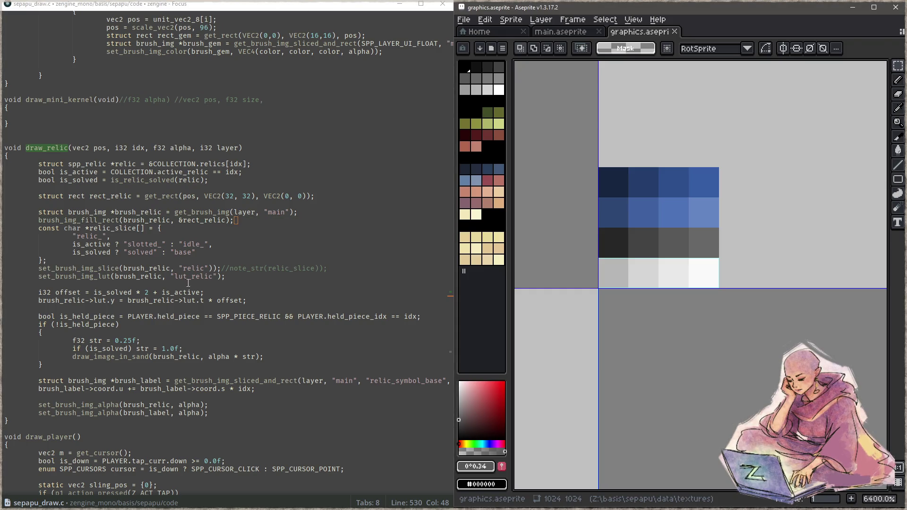
{"action": "left_click", "coordinate": [167, 284]}
{"action": "key", "text": "F5"}
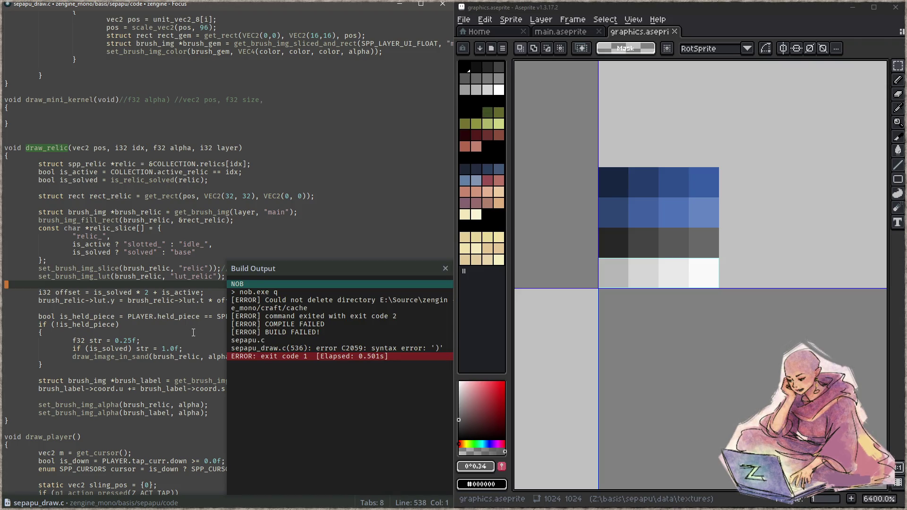
{"action": "key", "text": "Escape"}
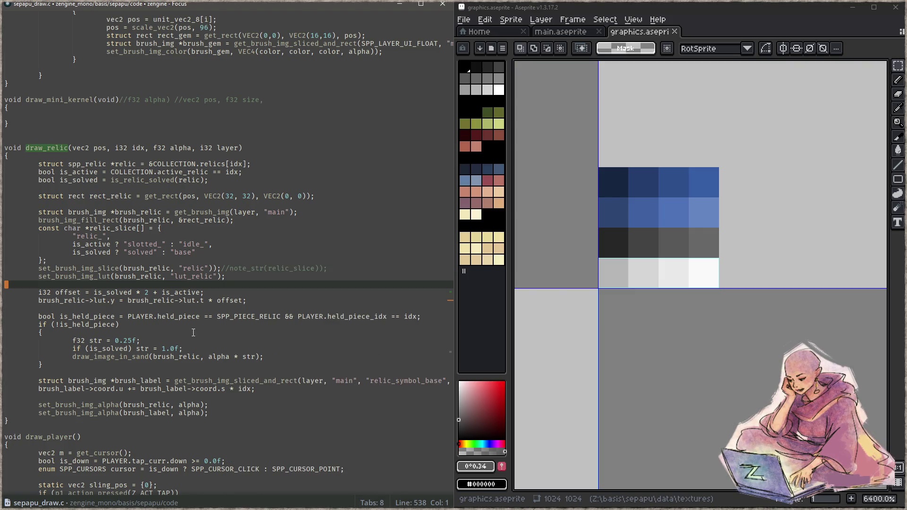
- Delete the relic_slice array, save, and rebuild
{"action": "left_click", "coordinate": [55, 260]}
{"action": "key", "text": "shift+Up"}
{"action": "key", "text": "shift+Up"}
{"action": "key", "text": "shift+Up"}
{"action": "key", "text": "shift+Home"}
{"action": "key", "text": "Delete"}
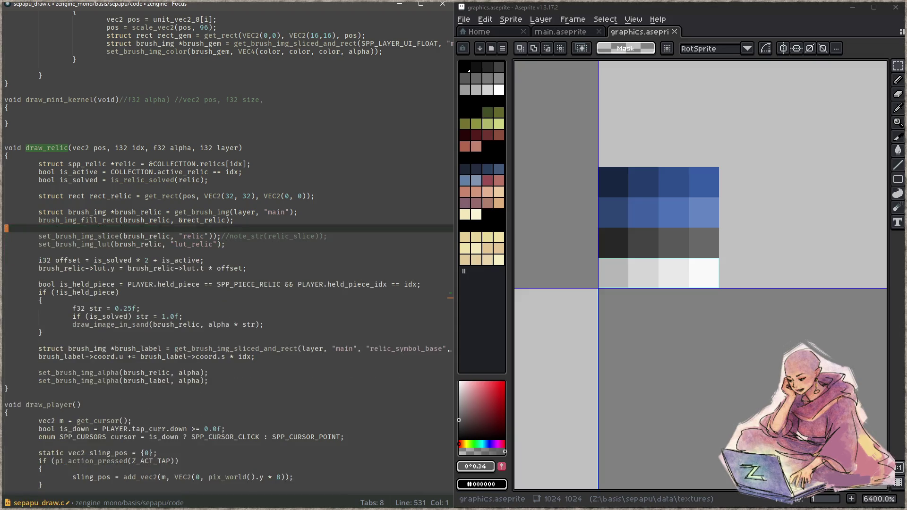
{"action": "key", "text": "ctrl+s"}
{"action": "key", "text": "F5"}
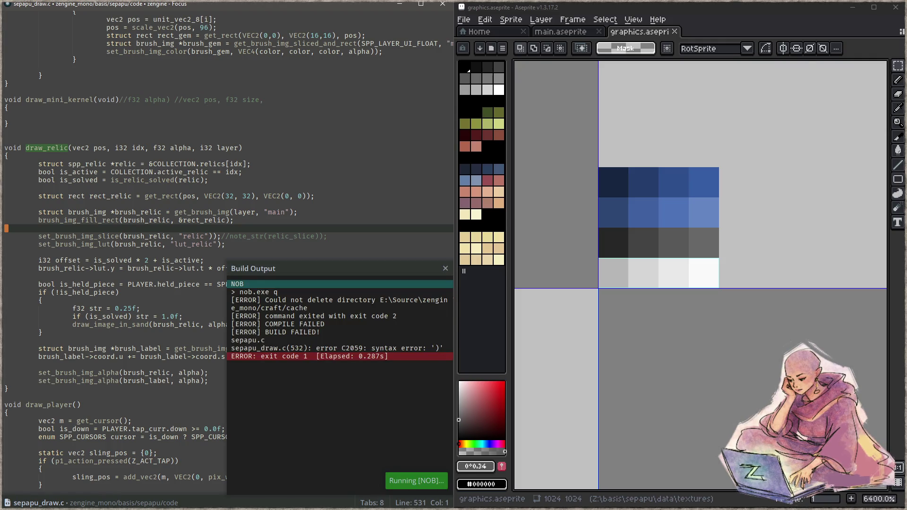
- Remove the extra ')' on line 532 and rebuild successfully
{"action": "key", "text": "ctrl+g"}
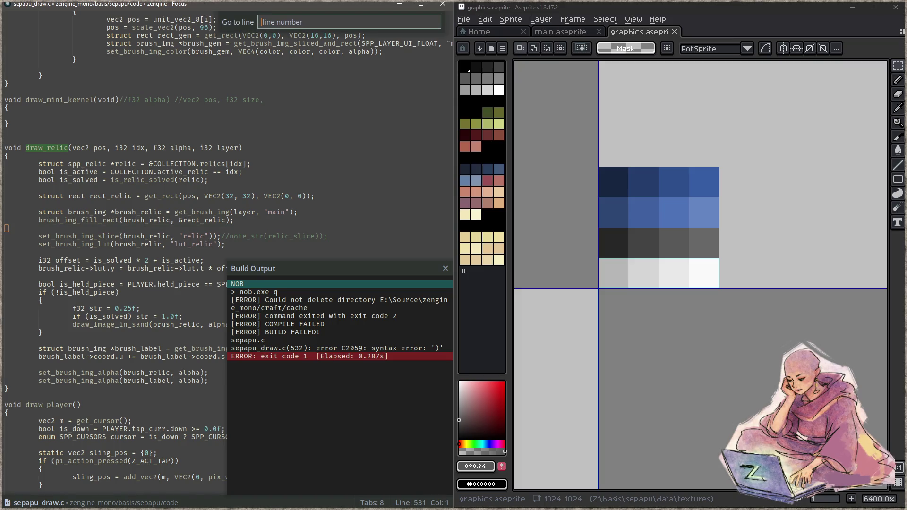
{"action": "type", "text": "532"}
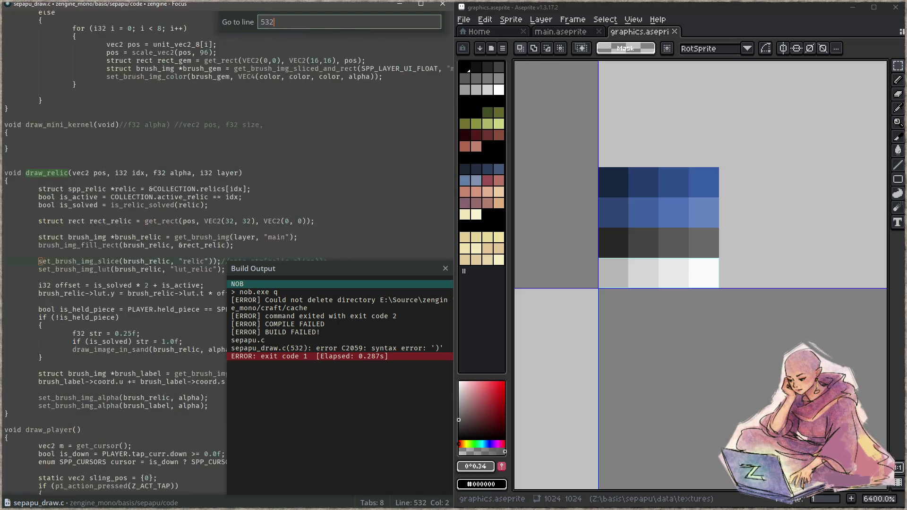
{"action": "key", "text": "Return"}
{"action": "key", "text": "End"}
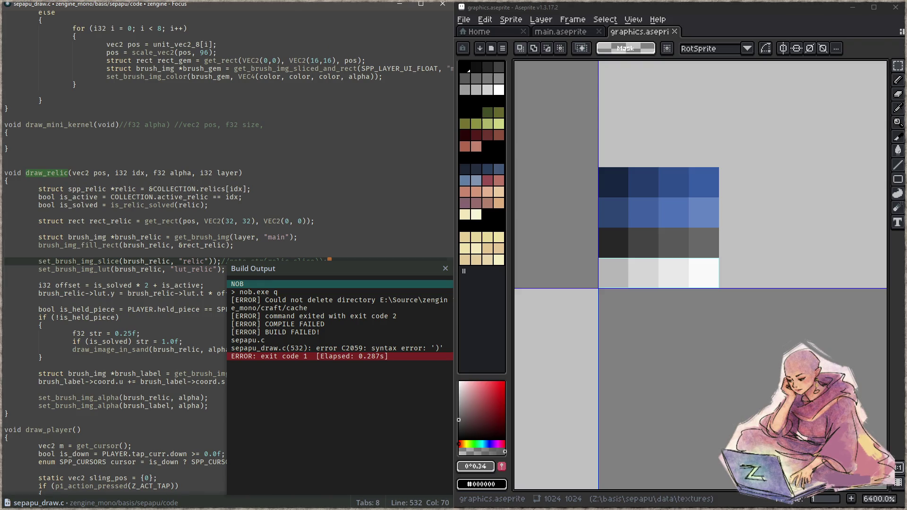
{"action": "key", "text": "Left"}
{"action": "key", "text": "Left"}
{"action": "key", "text": "Left"}
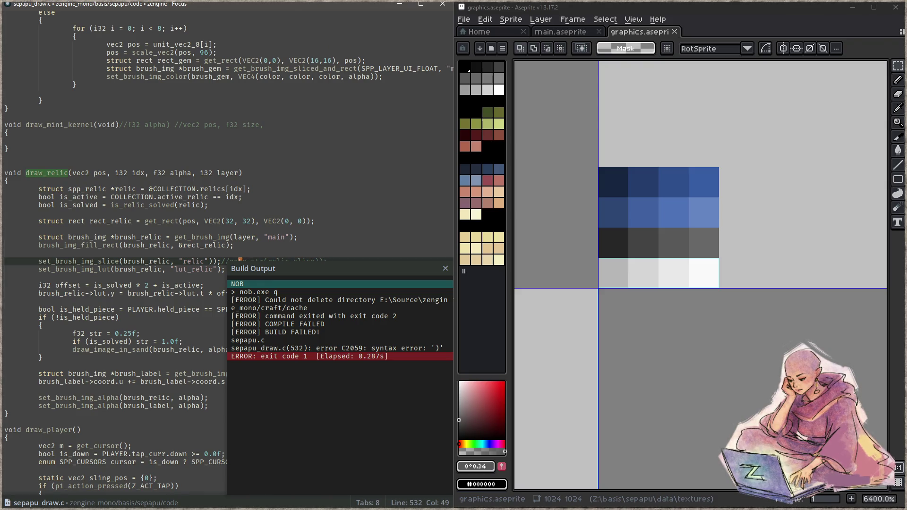
{"action": "key", "text": "BackSpace"}
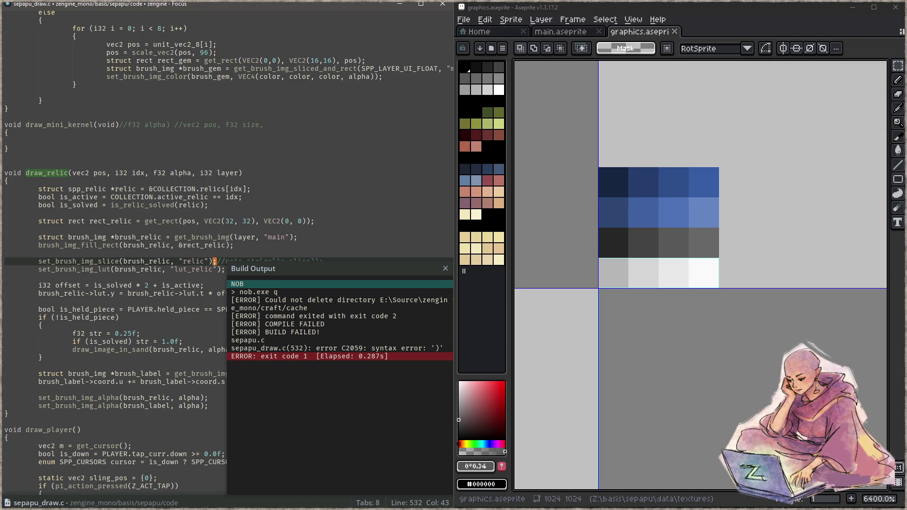
{"action": "key", "text": "F5"}
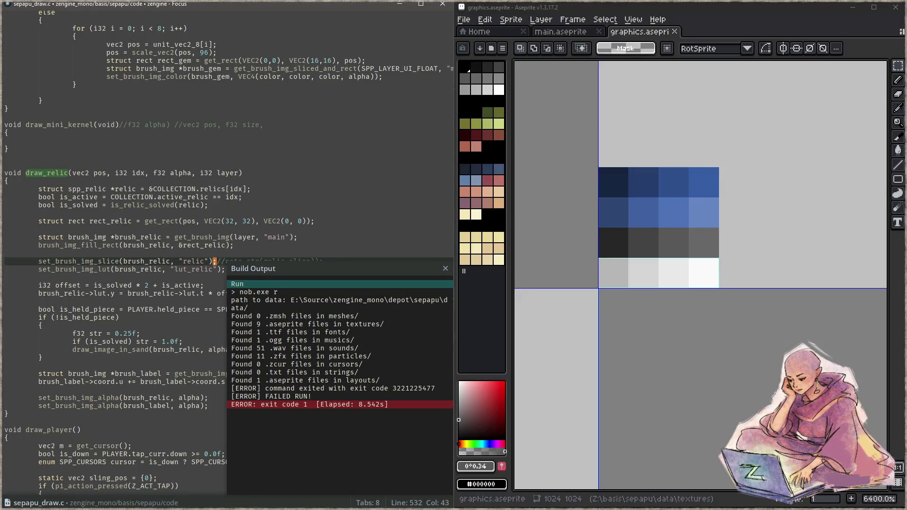
- Launch the game in RemedyBG after the crash and reposition the debugger window
{"action": "key", "text": "F5"}
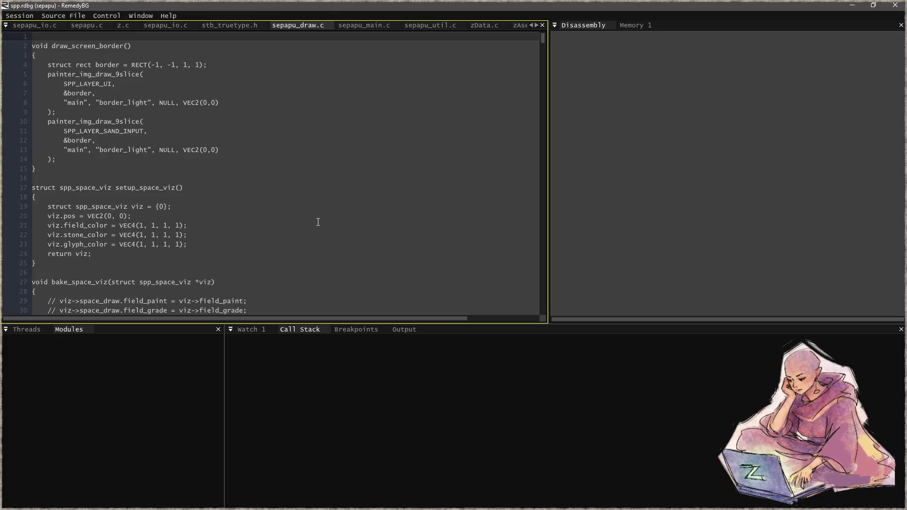
{"action": "left_click_drag", "start_coordinate": [409, 9], "coordinate": [409, 14]}
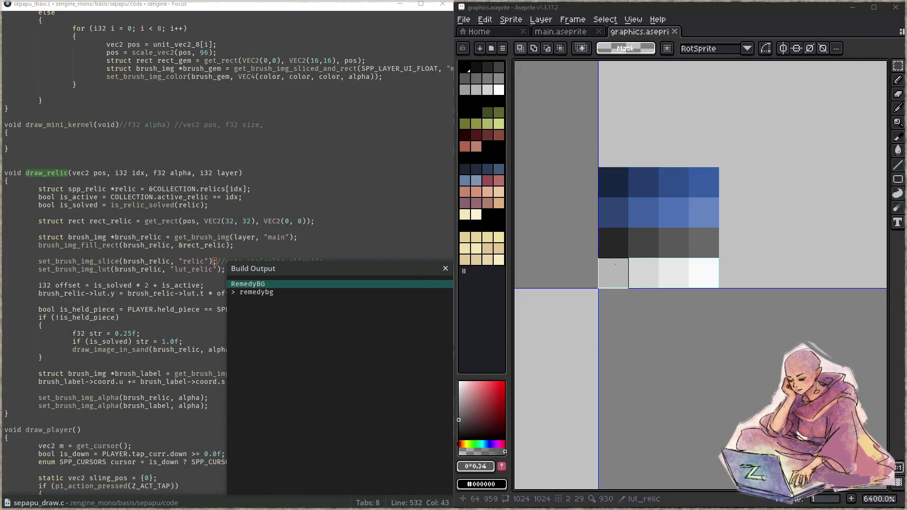
{"action": "left_click_drag", "start_coordinate": [673, 303], "coordinate": [677, 270]}
{"action": "key", "text": "shift+c"}
- Start debugging, continue past the breakpoint, and inspect the brush value's fields
{"action": "left_click", "coordinate": [680, 242]}
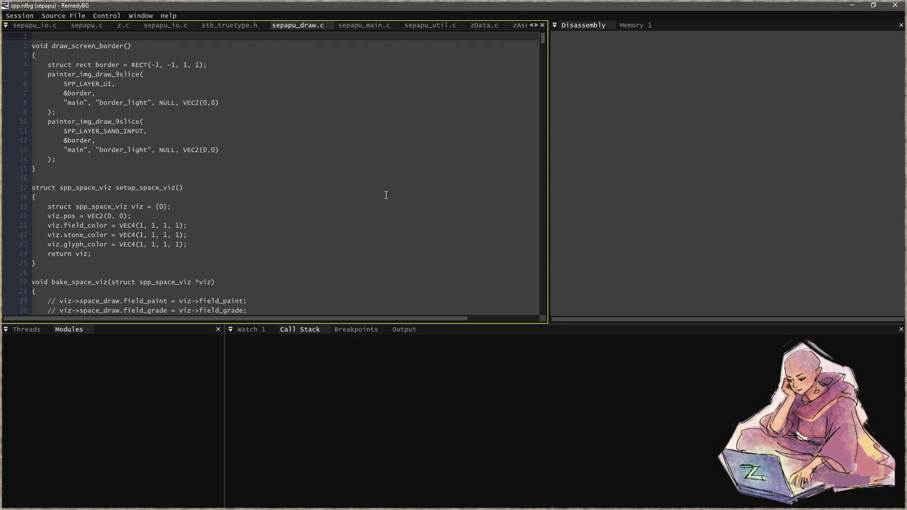
{"action": "key", "text": "F5"}
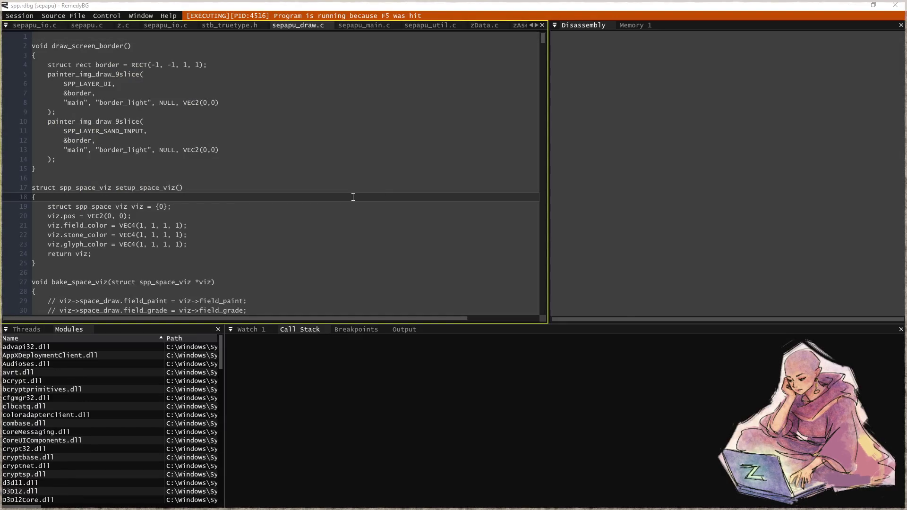
{"action": "key", "text": "F5"}
{"action": "key", "text": "F5"}
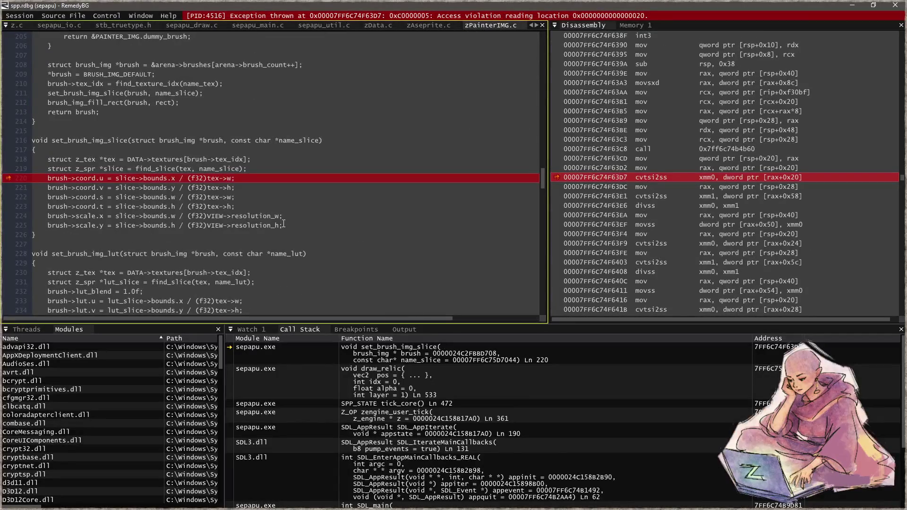
{"action": "mouse_move", "coordinate": [301, 139]}
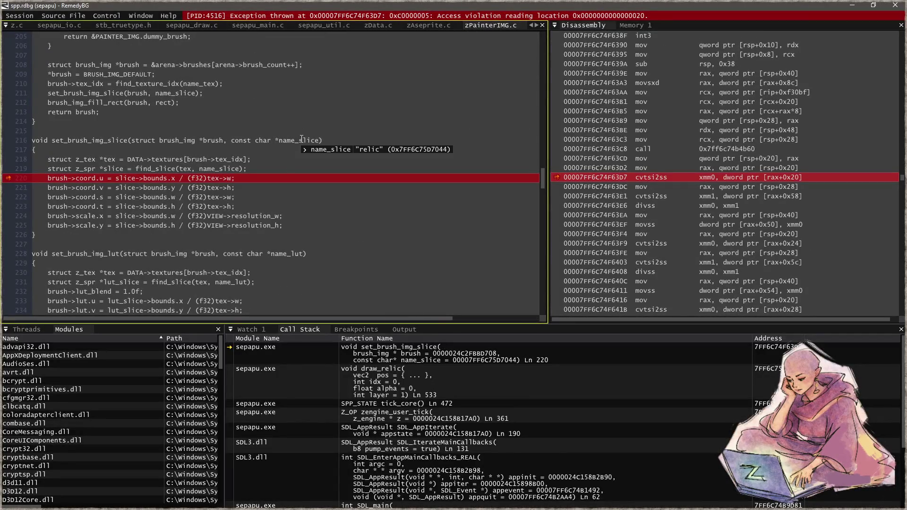
{"action": "left_click", "coordinate": [223, 151]}
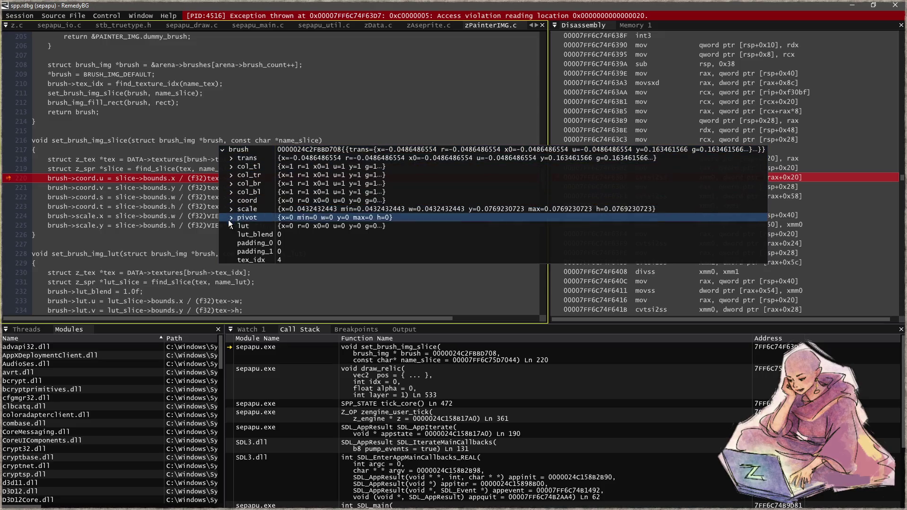
{"action": "left_click", "coordinate": [230, 157]}
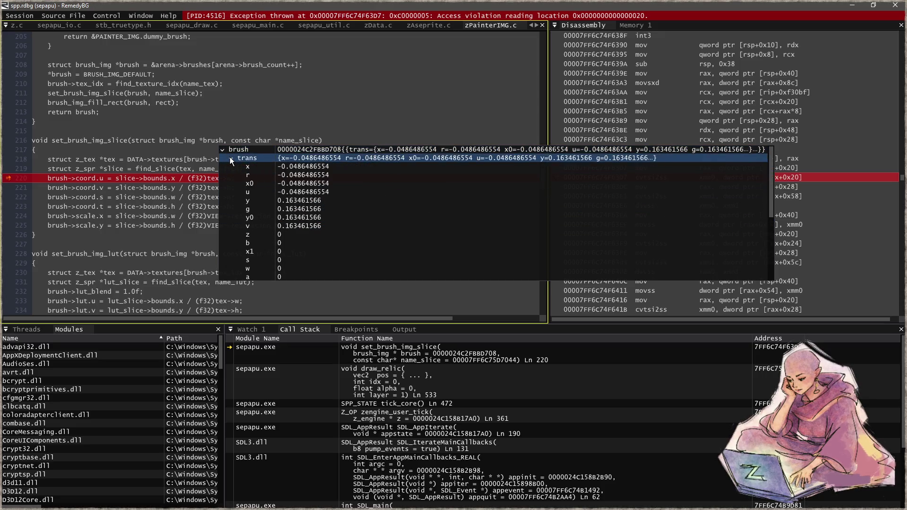
{"action": "left_click", "coordinate": [230, 158]}
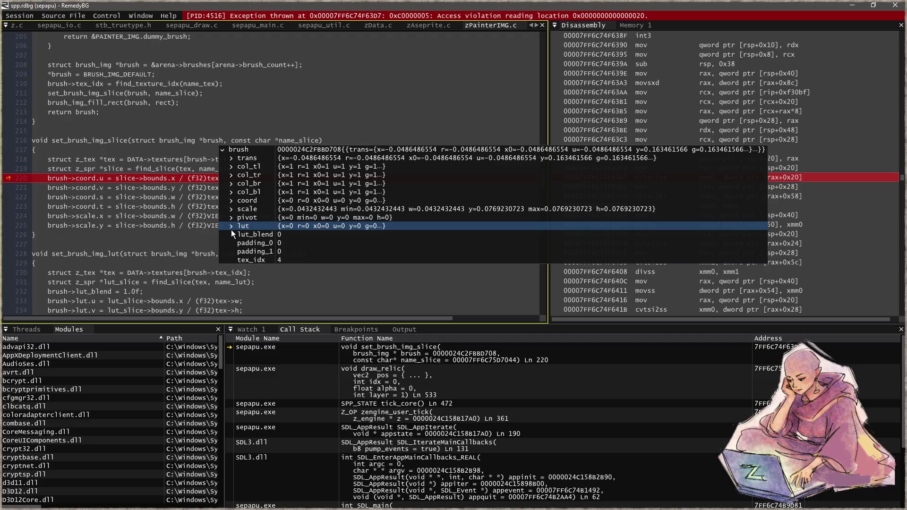
- Inspect the first DATA->textures entry, then select DATA->textures on line 218
{"action": "mouse_move", "coordinate": [164, 159]}
{"action": "left_click", "coordinate": [167, 169]}
{"action": "left_click", "coordinate": [175, 177]}
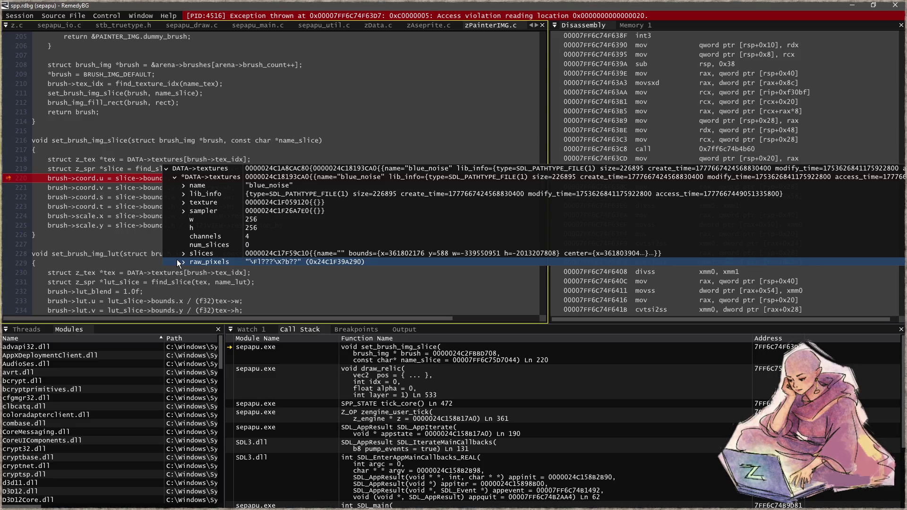
{"action": "left_click", "coordinate": [100, 274]}
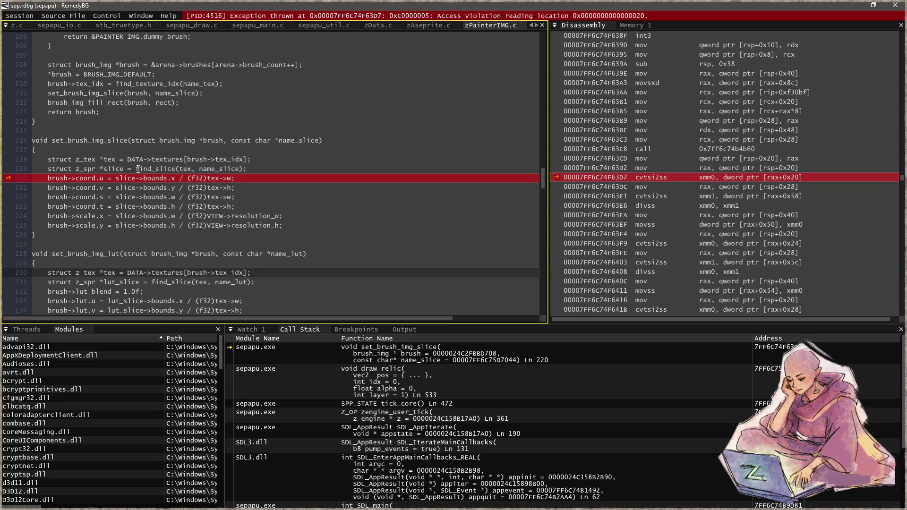
{"action": "left_click_drag", "start_coordinate": [126, 161], "coordinate": [189, 162]}
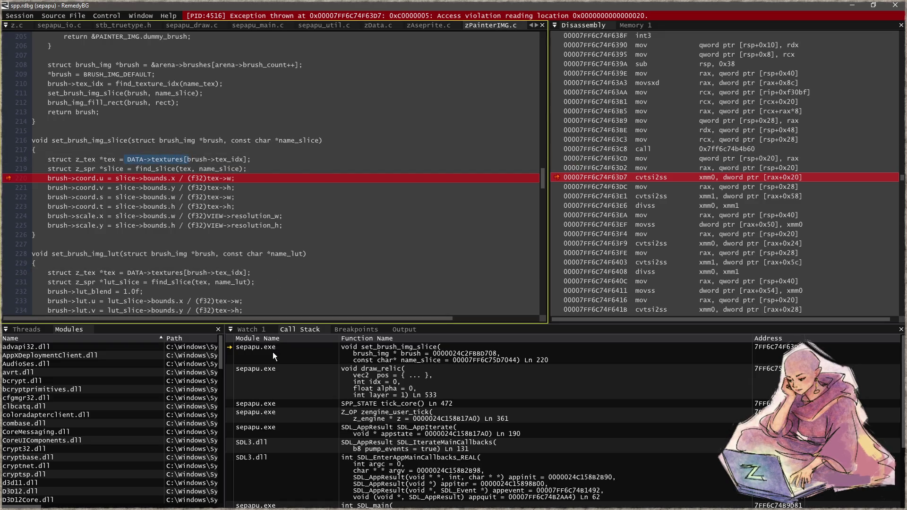
- Add a DATA->textures[3] watch and expand it to see its 38 slices
{"action": "left_click", "coordinate": [253, 329]}
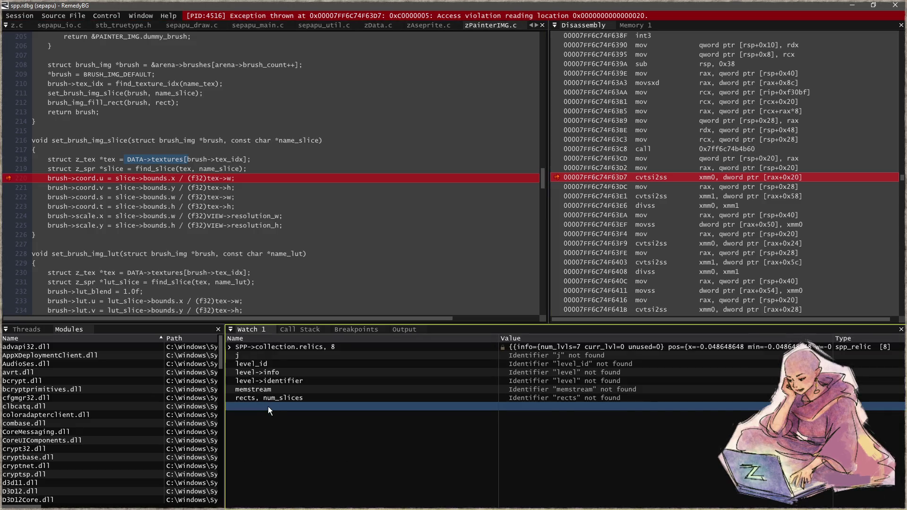
{"action": "left_click", "coordinate": [268, 406]}
{"action": "type", "text": "DATA->textures["}
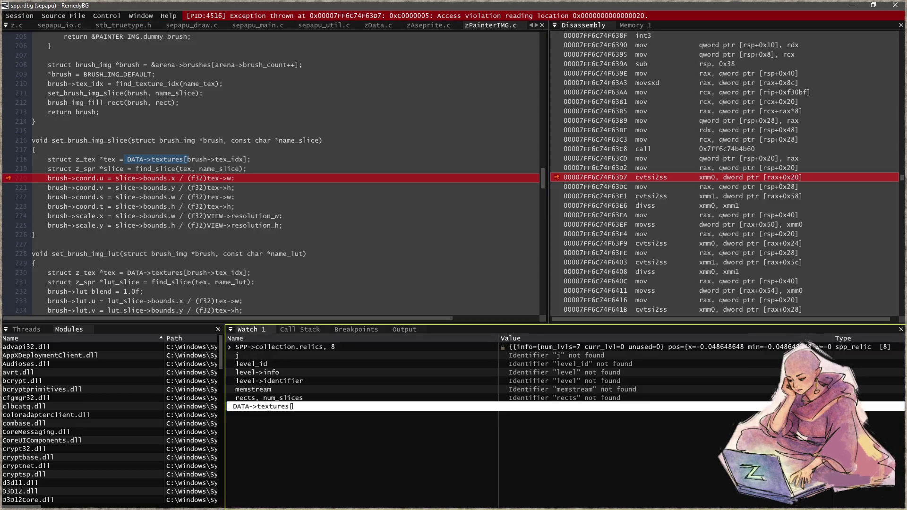
{"action": "type", "text": "3]"}
{"action": "key", "text": "Return"}
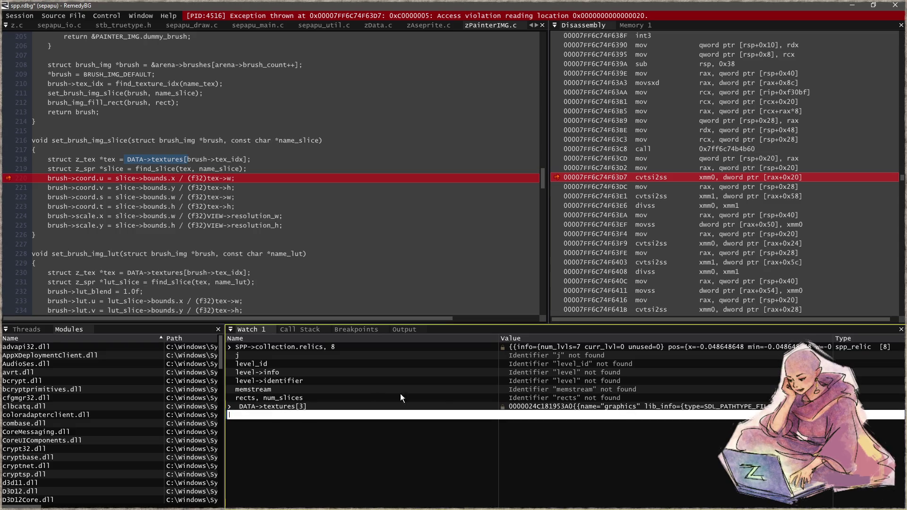
{"action": "left_click", "coordinate": [231, 405]}
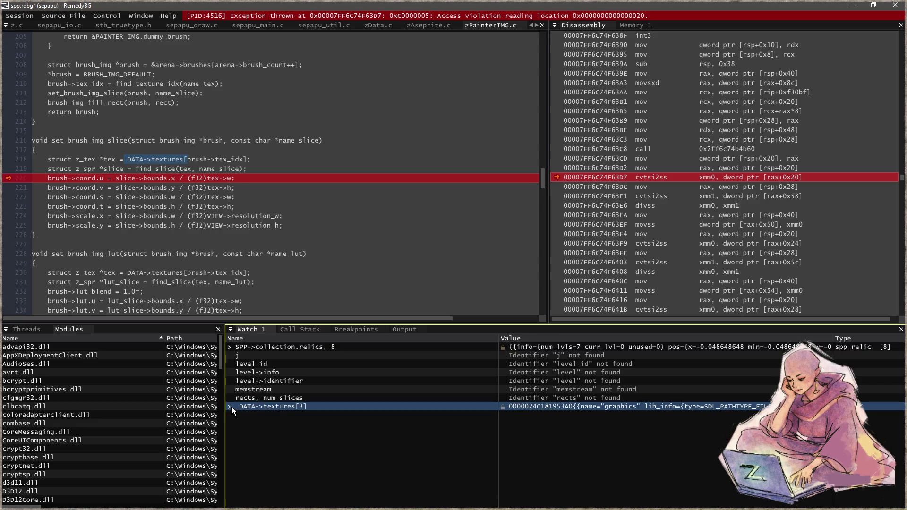
{"action": "left_click", "coordinate": [230, 407]}
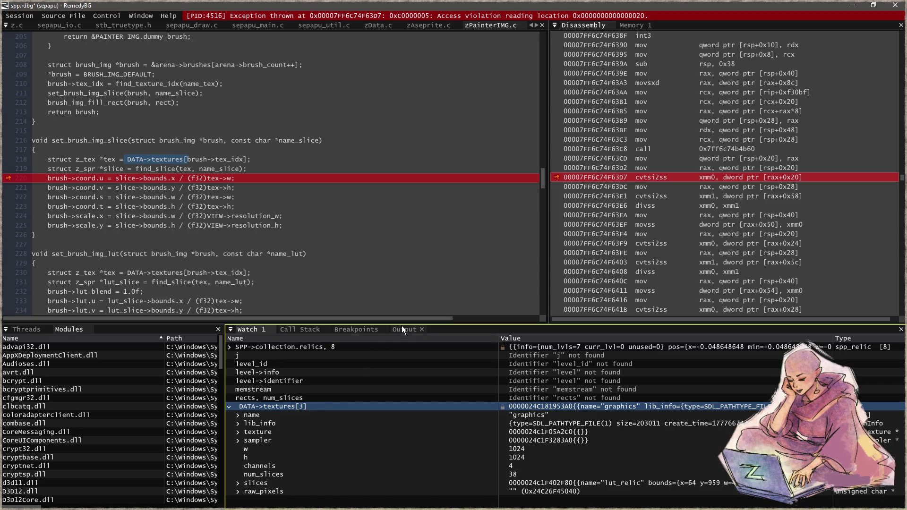
- Enlarge the watch panel to read more fields, then close the debugger
{"action": "left_click", "coordinate": [415, 324]}
{"action": "left_click_drag", "start_coordinate": [415, 325], "coordinate": [412, 283]}
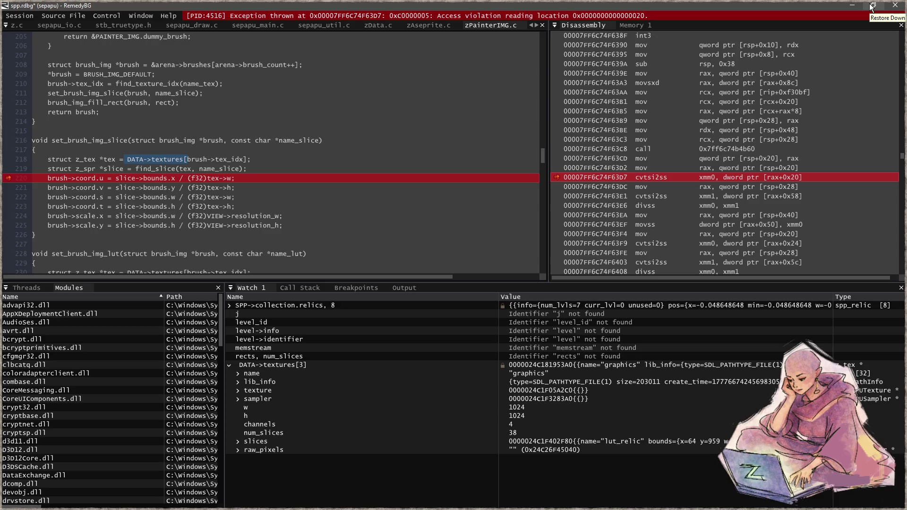
{"action": "left_click", "coordinate": [891, 7]}
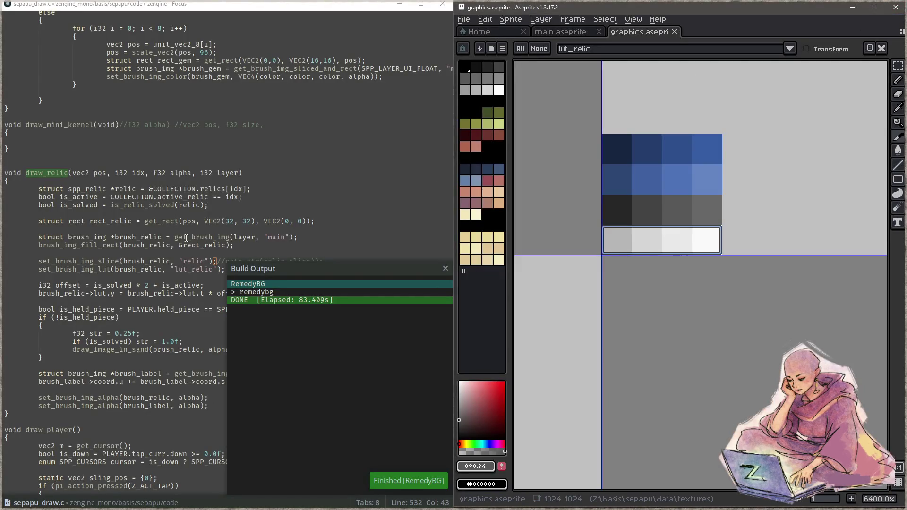
- Zoom to the relic sprite, toggle the sketch layers, and cancel a Save As
{"action": "scroll", "coordinate": [681, 253], "scroll_direction": "down", "scroll_amount": 10}
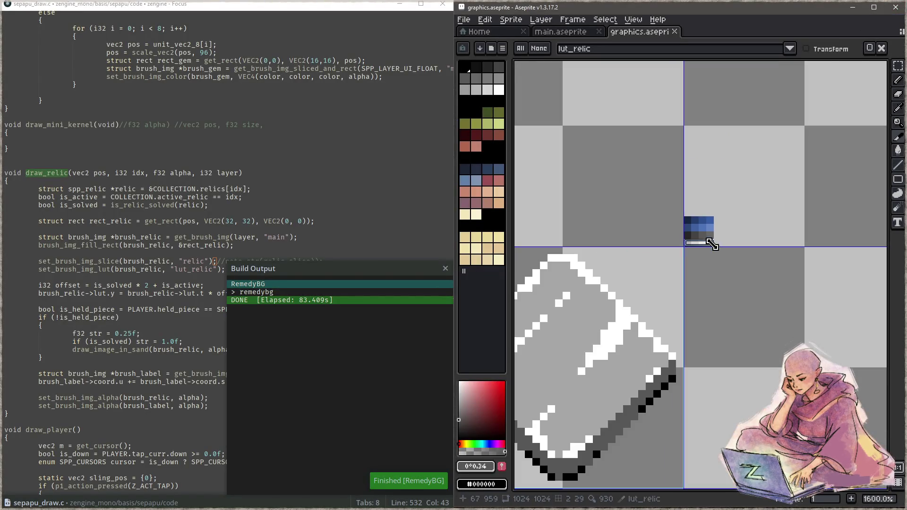
{"action": "key", "text": "Tab"}
{"action": "left_click_drag", "start_coordinate": [681, 253], "coordinate": [569, 217]}
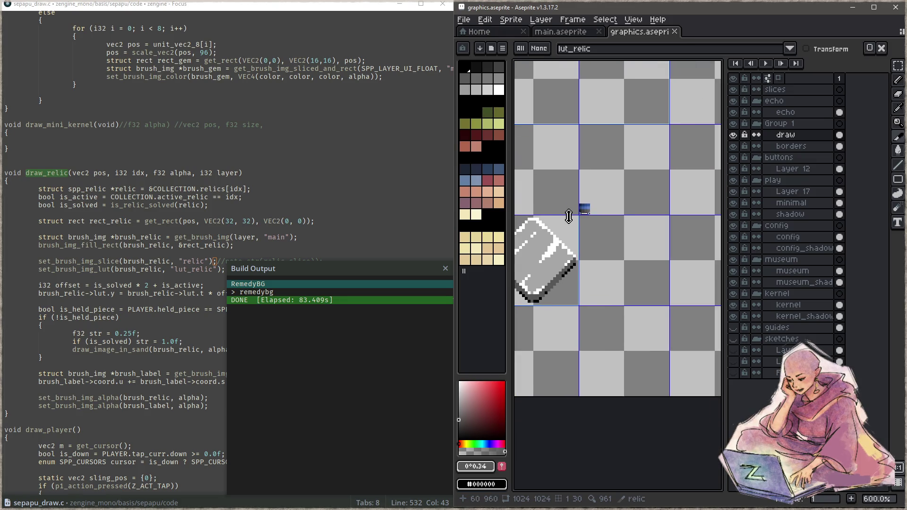
{"action": "scroll", "coordinate": [568, 216], "scroll_direction": "down", "scroll_amount": 1}
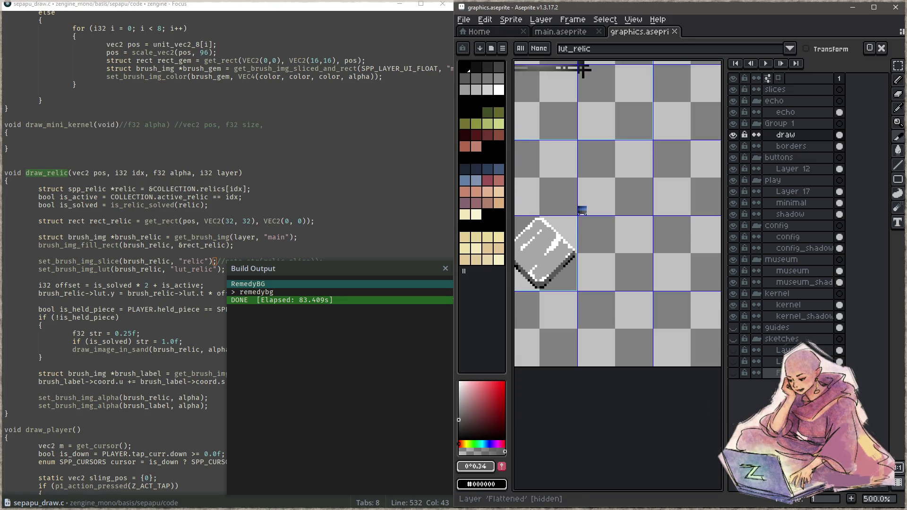
{"action": "left_click", "coordinate": [735, 341]}
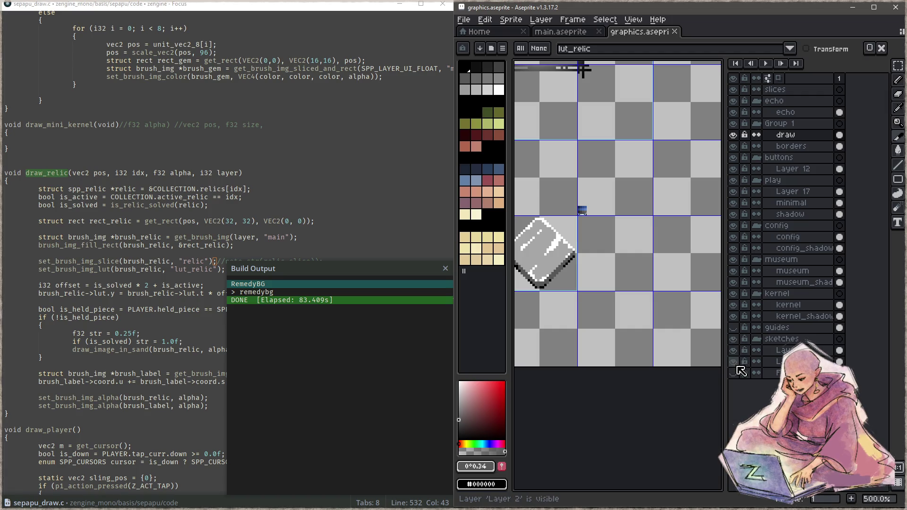
{"action": "scroll", "coordinate": [604, 286], "scroll_direction": "down", "scroll_amount": 4}
{"action": "scroll", "coordinate": [614, 237], "scroll_direction": "up", "scroll_amount": 5}
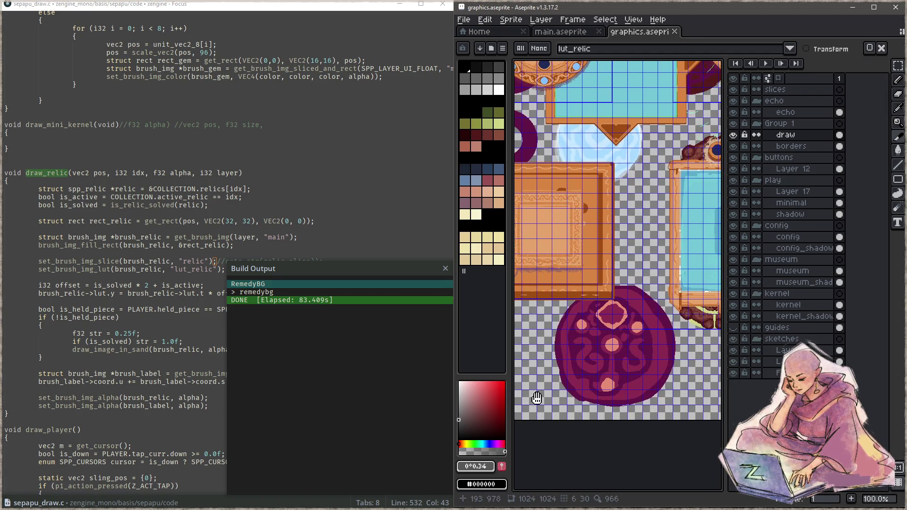
{"action": "left_click", "coordinate": [733, 339]}
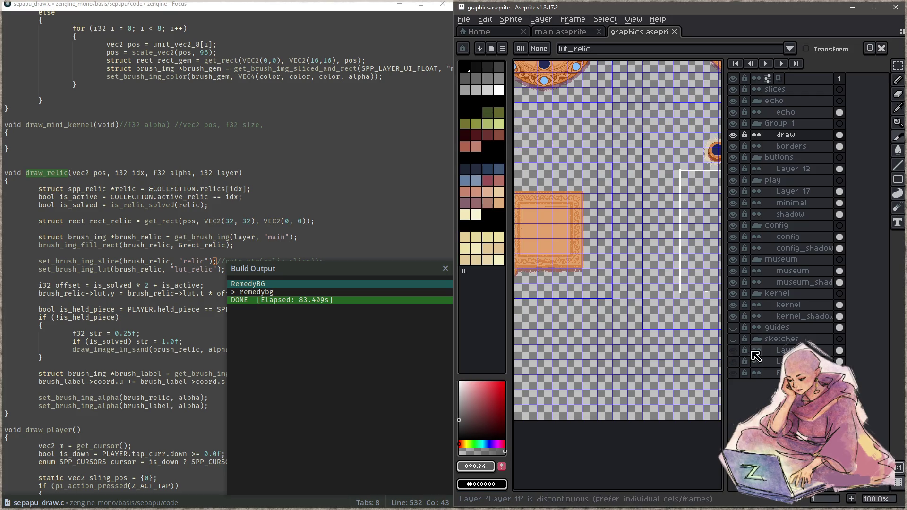
{"action": "left_click", "coordinate": [463, 20]}
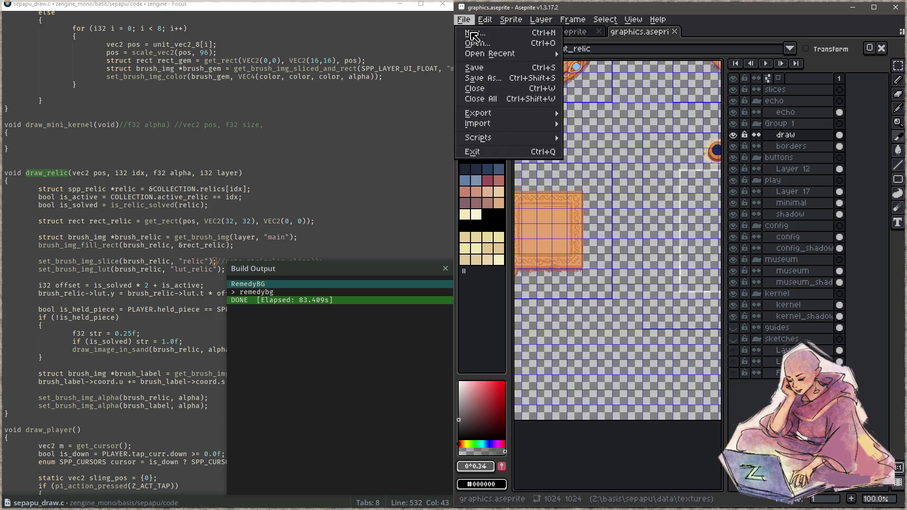
{"action": "left_click", "coordinate": [497, 81]}
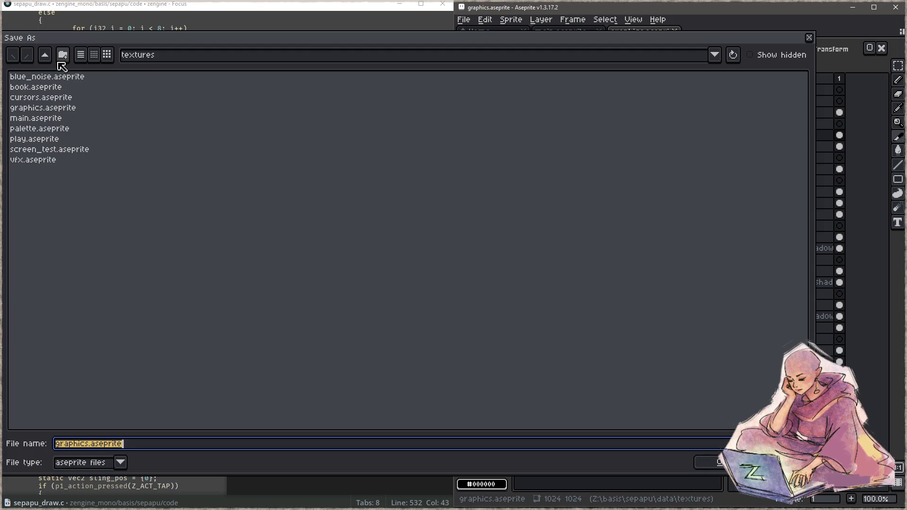
{"action": "left_click", "coordinate": [809, 38]}
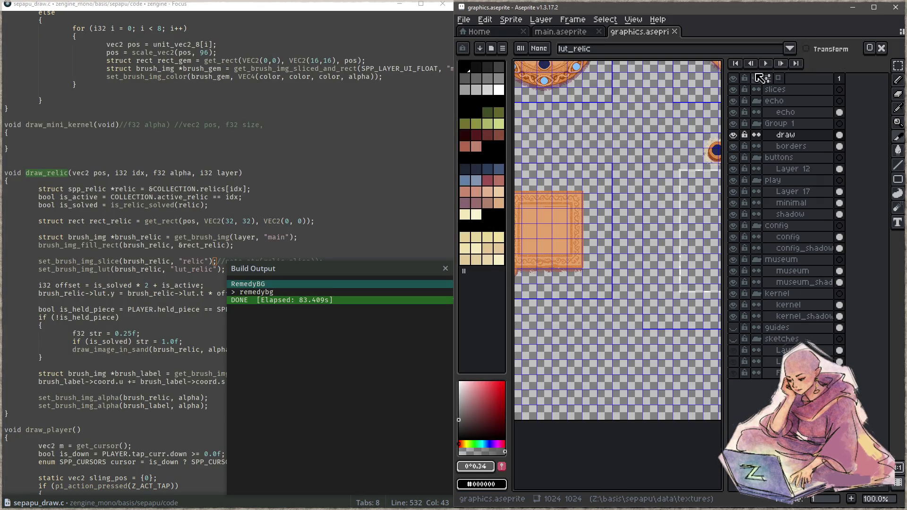
- Toggle layer visibility to isolate the sketch layers and maximise Aseprite
{"action": "left_click", "coordinate": [733, 79]}
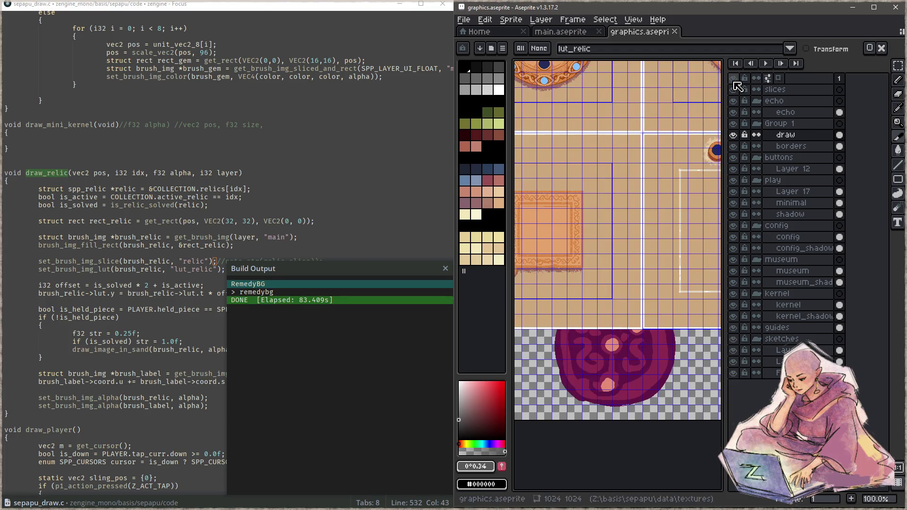
{"action": "left_click", "coordinate": [736, 81]}
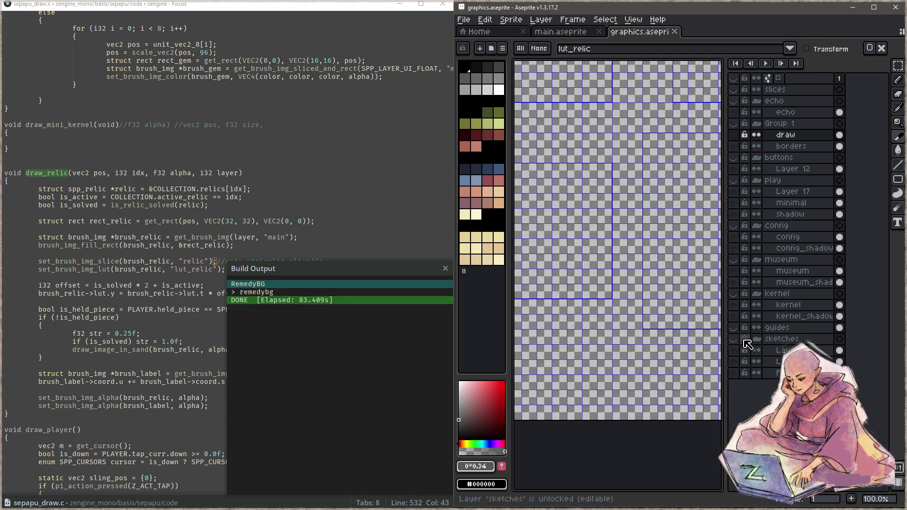
{"action": "left_click", "coordinate": [735, 340]}
{"action": "left_click", "coordinate": [735, 341]}
{"action": "scroll", "coordinate": [597, 283], "scroll_direction": "down", "scroll_amount": 3}
{"action": "scroll", "coordinate": [596, 293], "scroll_direction": "up", "scroll_amount": 1}
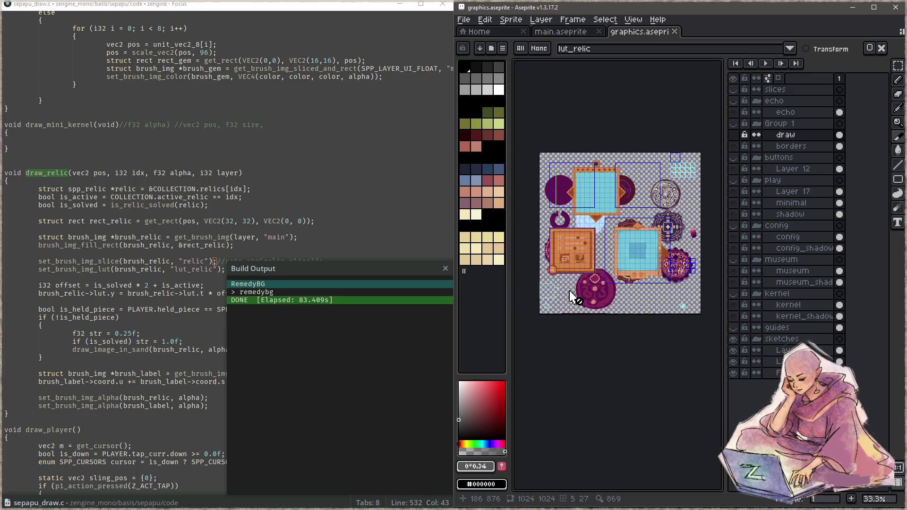
{"action": "left_click", "coordinate": [874, 7]}
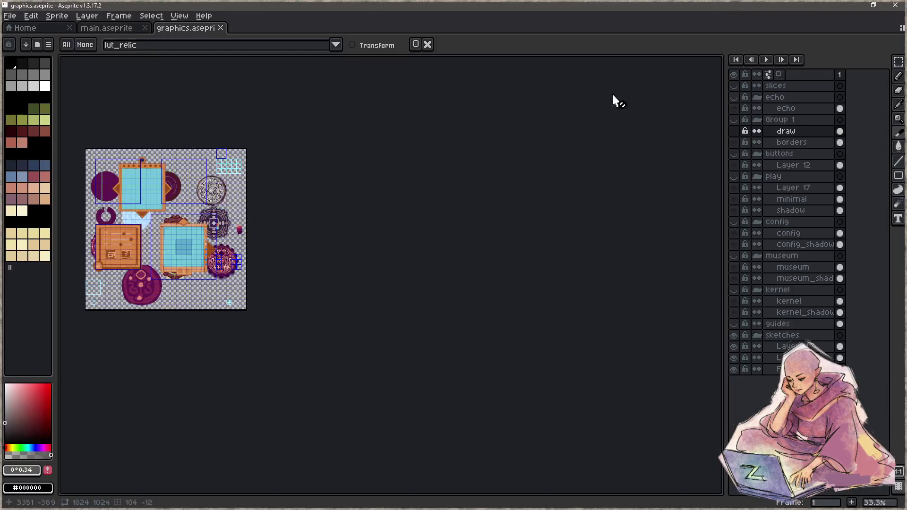
{"action": "scroll", "coordinate": [308, 298], "scroll_direction": "up", "scroll_amount": 4}
{"action": "scroll", "coordinate": [307, 290], "scroll_direction": "down", "scroll_amount": 4}
{"action": "scroll", "coordinate": [307, 290], "scroll_direction": "up", "scroll_amount": 2}
{"action": "scroll", "coordinate": [308, 291], "scroll_direction": "up", "scroll_amount": 2}
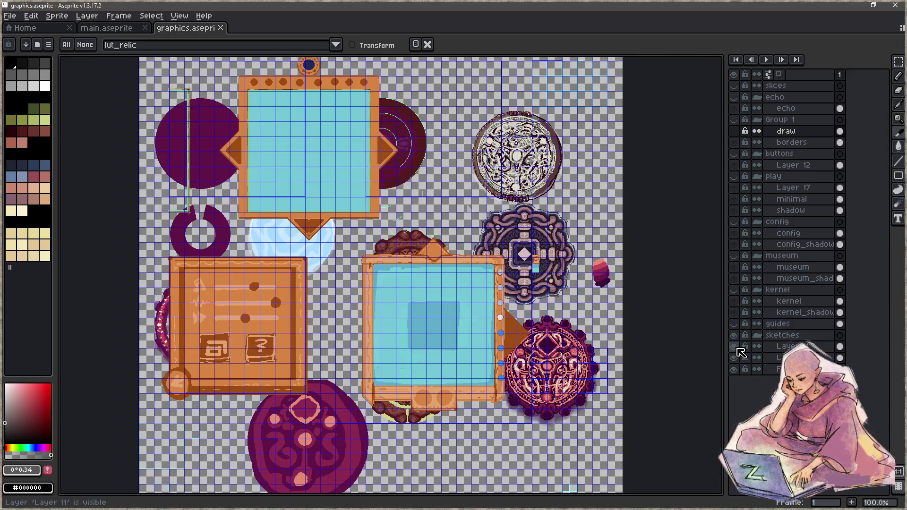
{"action": "left_click", "coordinate": [734, 347]}
{"action": "left_click", "coordinate": [734, 359]}
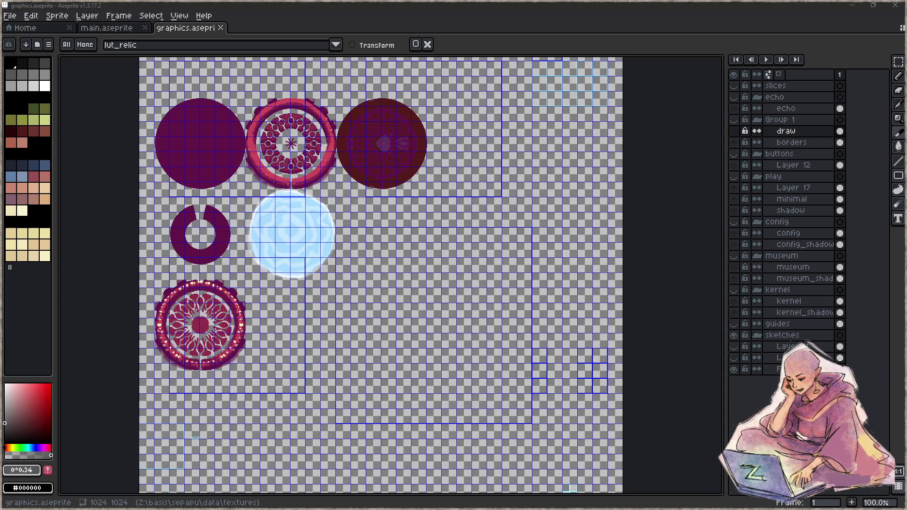
- Delete the bottom sketch layer and Layer 11 after capturing a screenshot of its artwork
{"action": "key", "text": "ctrl+v"}
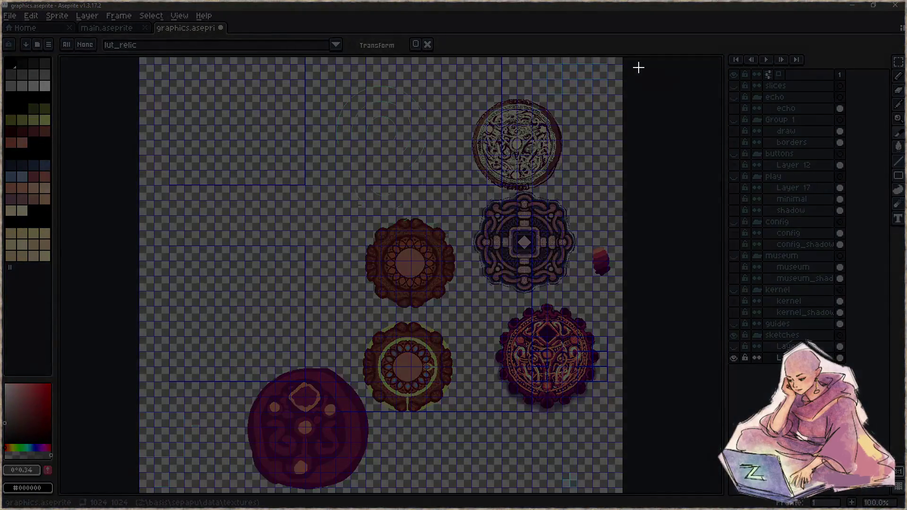
{"action": "left_click", "coordinate": [318, 400]}
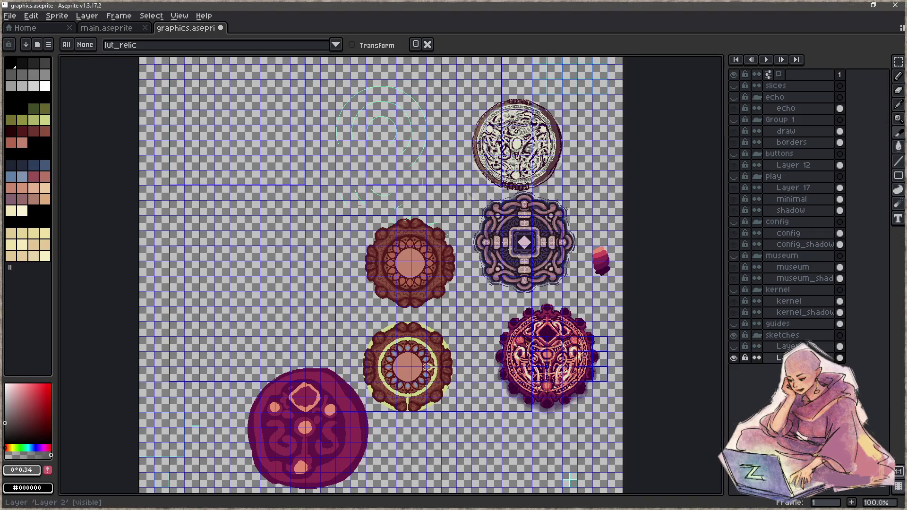
{"action": "key", "text": "Delete"}
{"action": "left_click", "coordinate": [733, 348]}
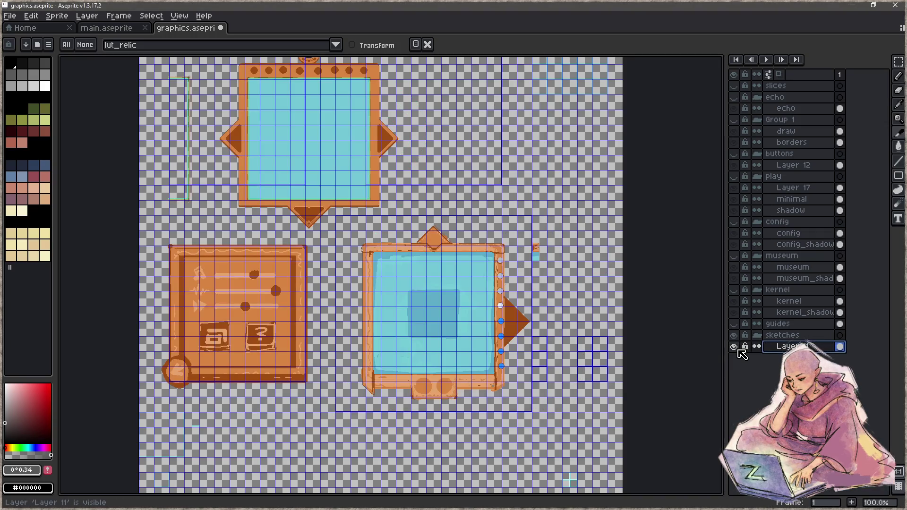
{"action": "left_click_drag", "start_coordinate": [536, 295], "coordinate": [526, 329]}
{"action": "key", "text": "Print"}
{"action": "mouse_move", "coordinate": [597, 466]}
{"action": "left_mouse_down"}
{"action": "mouse_move", "coordinate": [199, 211]}
{"action": "mouse_move", "coordinate": [128, 65]}
{"action": "left_mouse_up"}
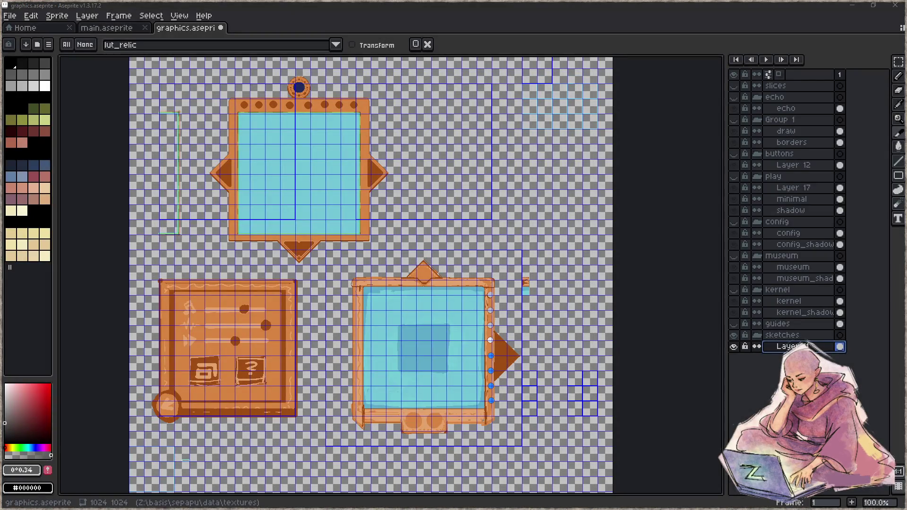
{"action": "left_click", "coordinate": [804, 345]}
{"action": "key", "text": "Delete"}
{"action": "key", "text": "Delete"}
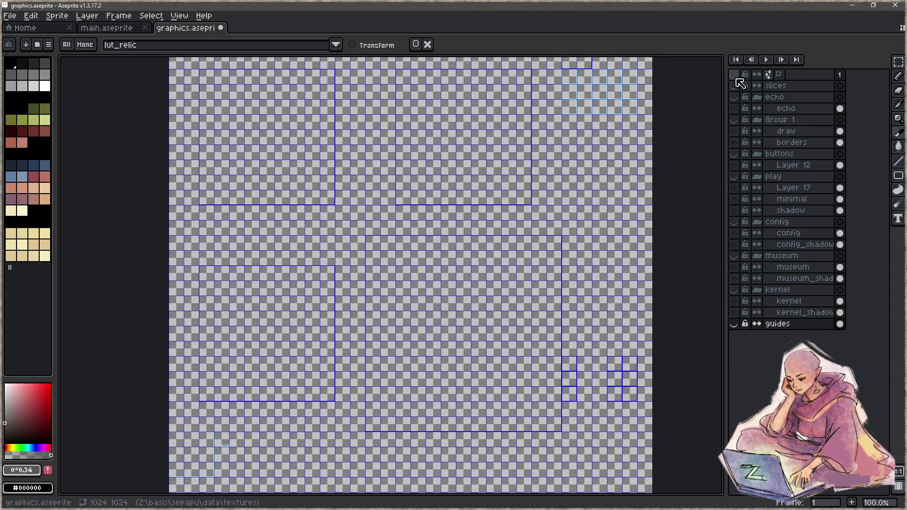
- Show every layer except guides, save graphics.aseprite, and minimise Aseprite
{"action": "left_click", "coordinate": [735, 74]}
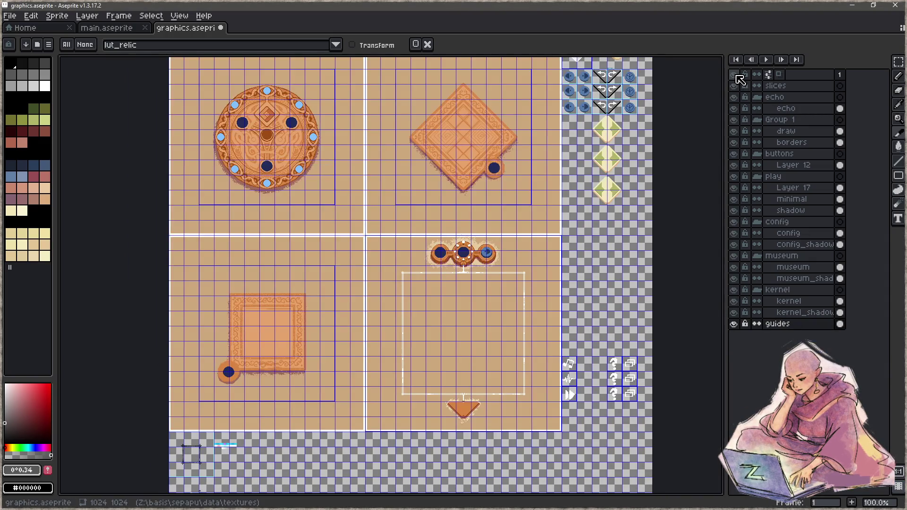
{"action": "left_click", "coordinate": [734, 324]}
{"action": "left_click_drag", "start_coordinate": [520, 338], "coordinate": [582, 225]}
{"action": "key", "text": "ctrl+s"}
{"action": "left_click", "coordinate": [854, 6]}
{"action": "left_click", "coordinate": [180, 212]}
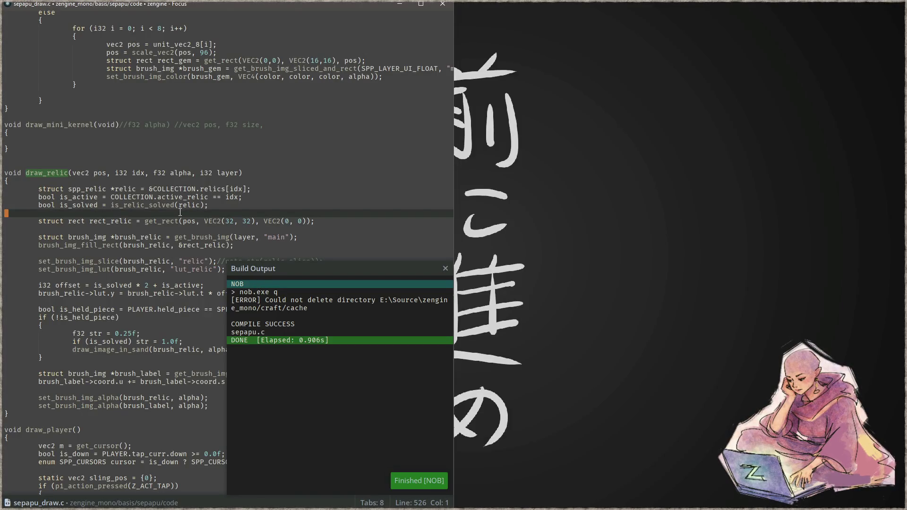
- Run the rebuilt game with nob.exe r, then switch back to Aseprite
{"action": "key", "text": "F5"}
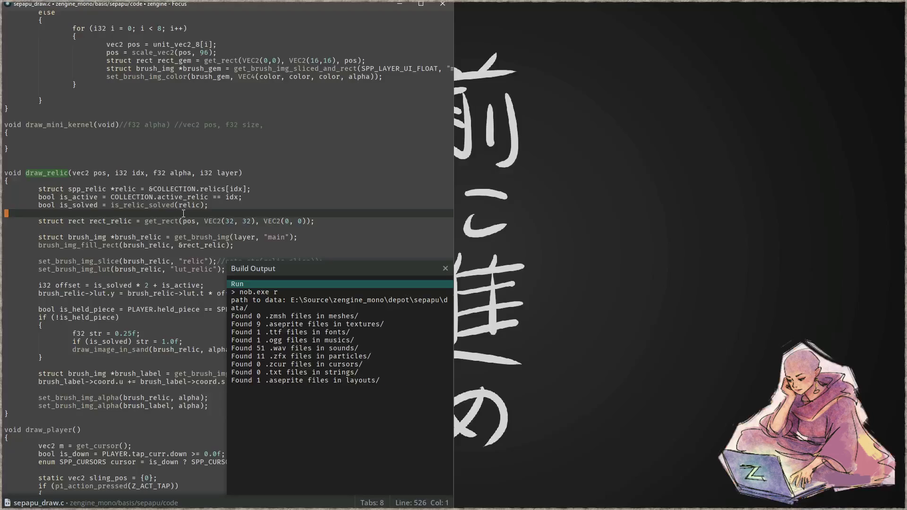
{"action": "key", "text": "alt+Tab"}
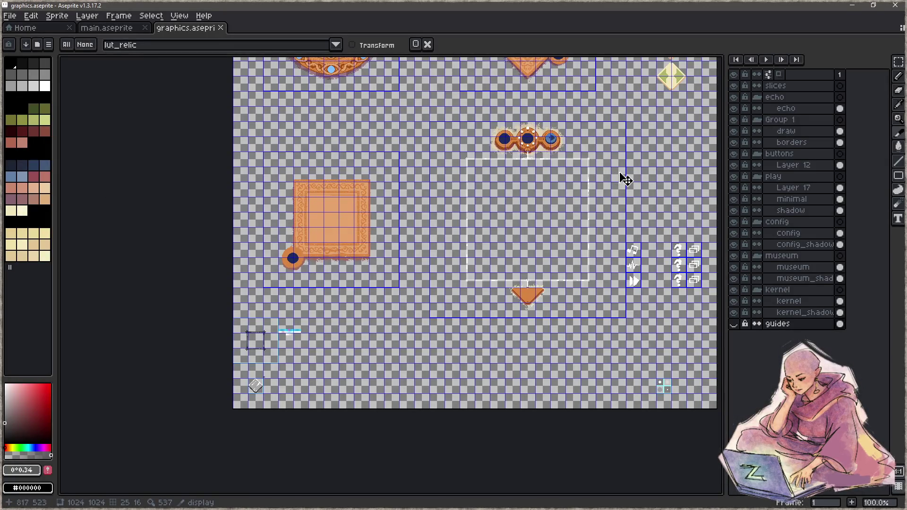
- Move the draw layer to the top of the Layers panel and save graphics.aseprite
{"action": "mouse_move", "coordinate": [616, 177]}
{"action": "left_mouse_down"}
{"action": "mouse_move", "coordinate": [540, 202]}
{"action": "mouse_move", "coordinate": [690, 152]}
{"action": "left_mouse_up"}
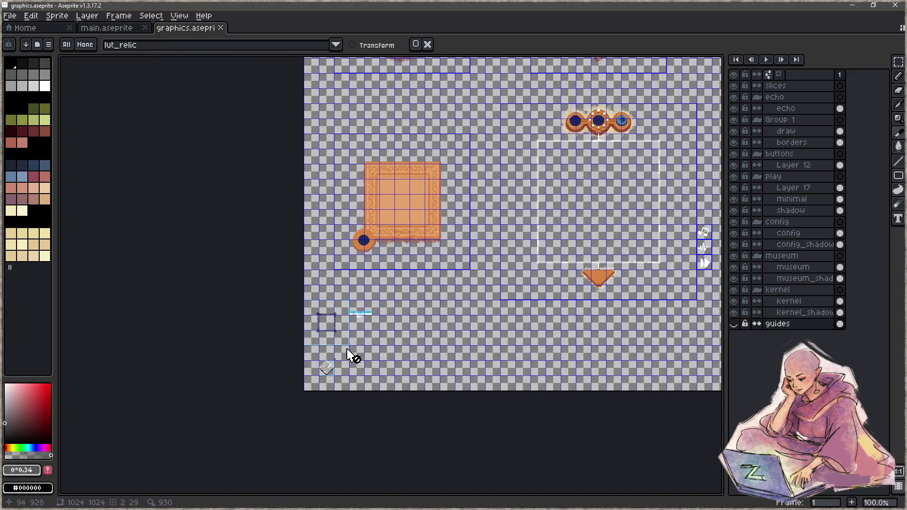
{"action": "scroll", "coordinate": [357, 355], "scroll_direction": "up", "scroll_amount": 4}
{"action": "scroll", "coordinate": [326, 377], "scroll_direction": "up", "scroll_amount": 2}
{"action": "left_click", "coordinate": [300, 390]}
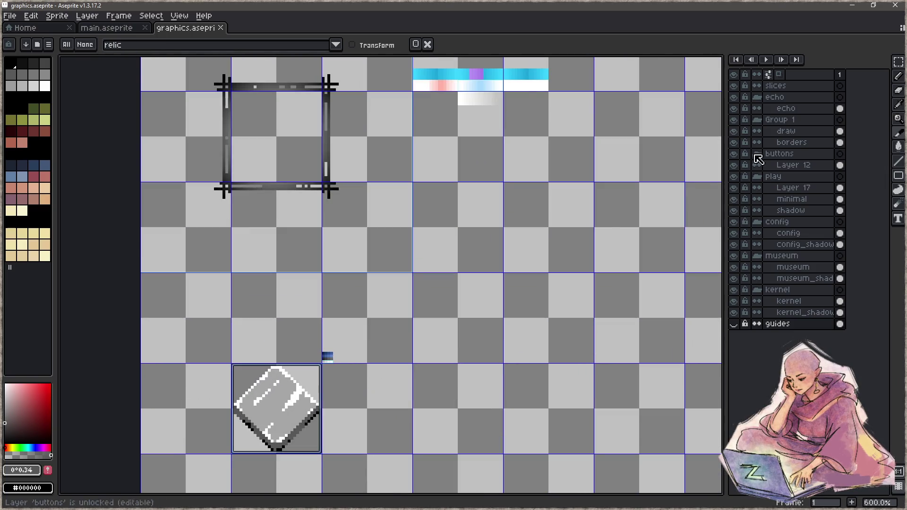
{"action": "left_click", "coordinate": [804, 86]}
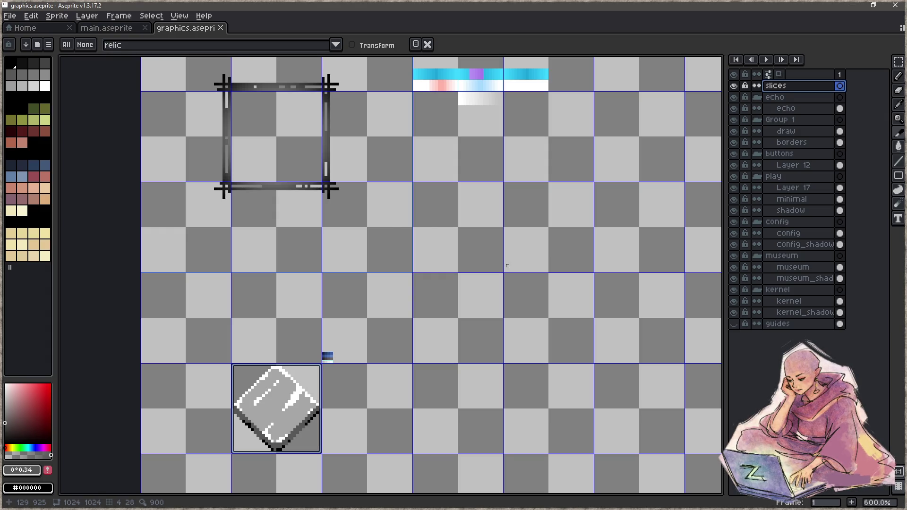
{"action": "left_click", "coordinate": [789, 99]}
{"action": "mouse_move", "coordinate": [786, 110]}
{"action": "left_mouse_down"}
{"action": "mouse_move", "coordinate": [806, 101]}
{"action": "mouse_move", "coordinate": [804, 143]}
{"action": "mouse_move", "coordinate": [798, 98]}
{"action": "mouse_move", "coordinate": [809, 87]}
{"action": "left_mouse_up"}
{"action": "scroll", "coordinate": [549, 237], "scroll_direction": "up", "scroll_amount": 1}
{"action": "key", "text": "ctrl+s"}
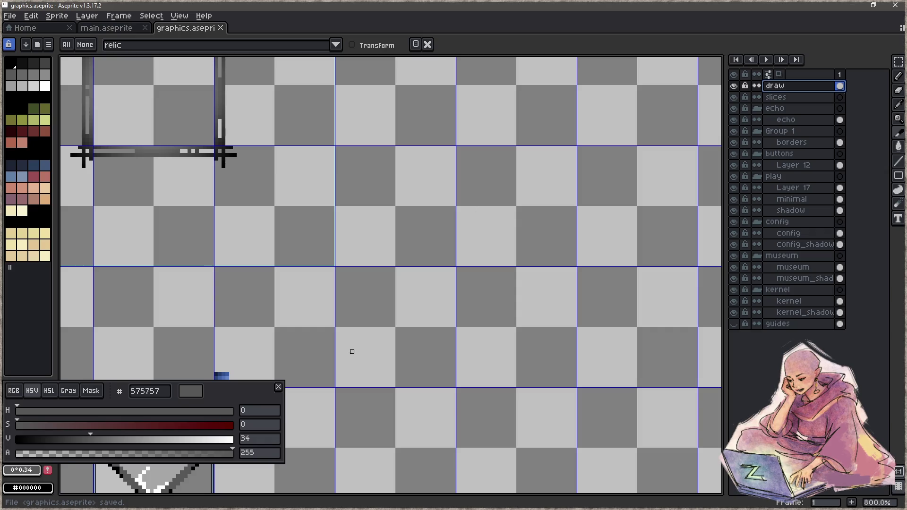
- Rebuild and run the game from Focus, then bring Aseprite back to the front
{"action": "key", "text": "alt+Tab"}
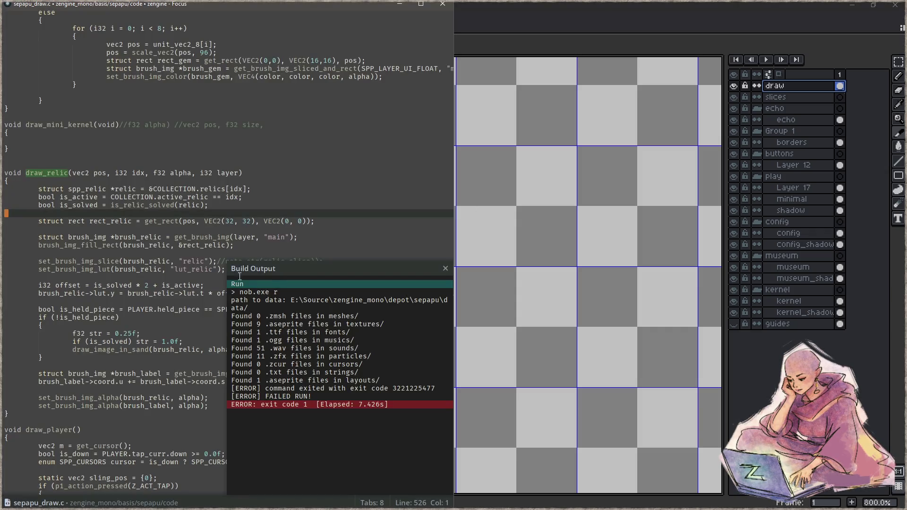
{"action": "left_click", "coordinate": [306, 202]}
{"action": "key", "text": "F5"}
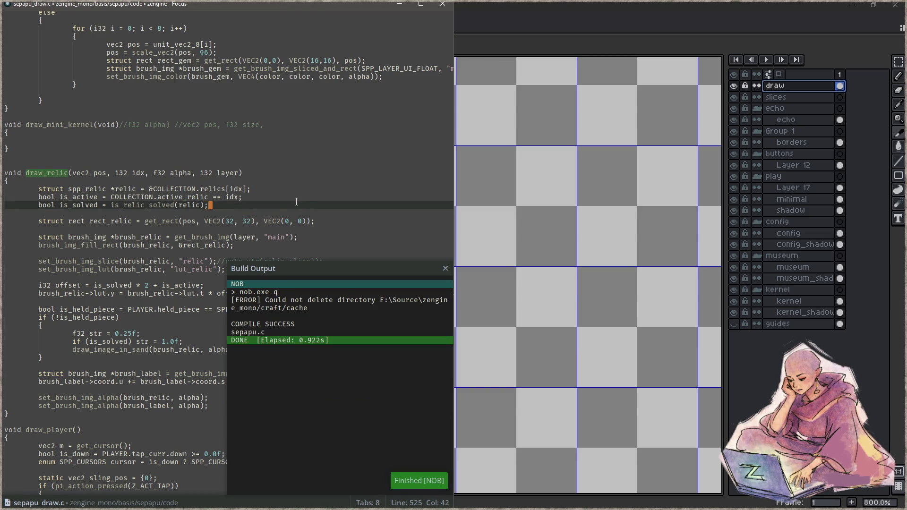
{"action": "key", "text": "ctrl+F5"}
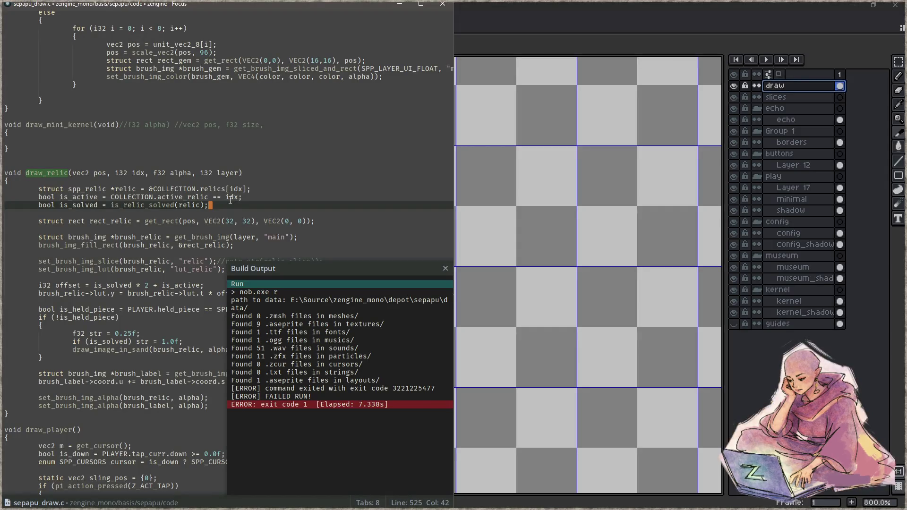
{"action": "left_click", "coordinate": [631, 7]}
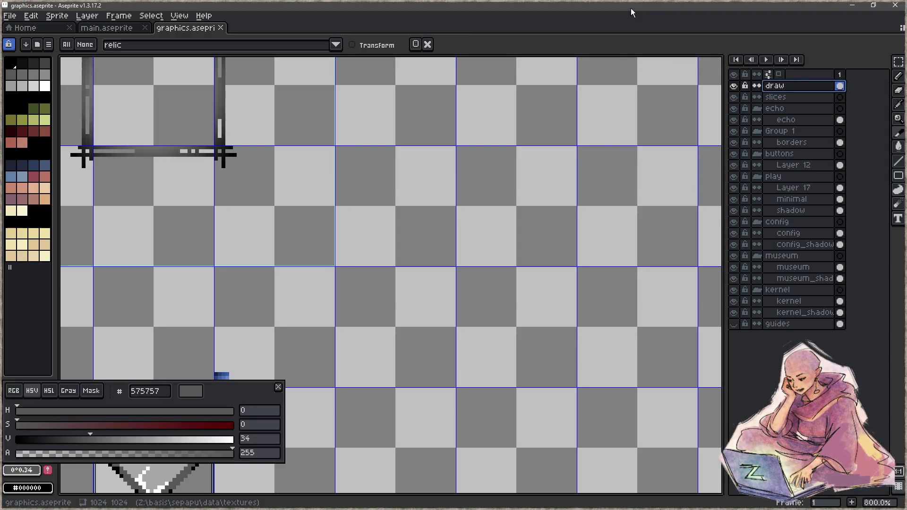
- Centre the relic sprite, close the colour panel, and draw and name a first slice beside it
{"action": "left_click_drag", "start_coordinate": [425, 304], "coordinate": [551, 146]}
{"action": "left_click_drag", "start_coordinate": [482, 277], "coordinate": [495, 247]}
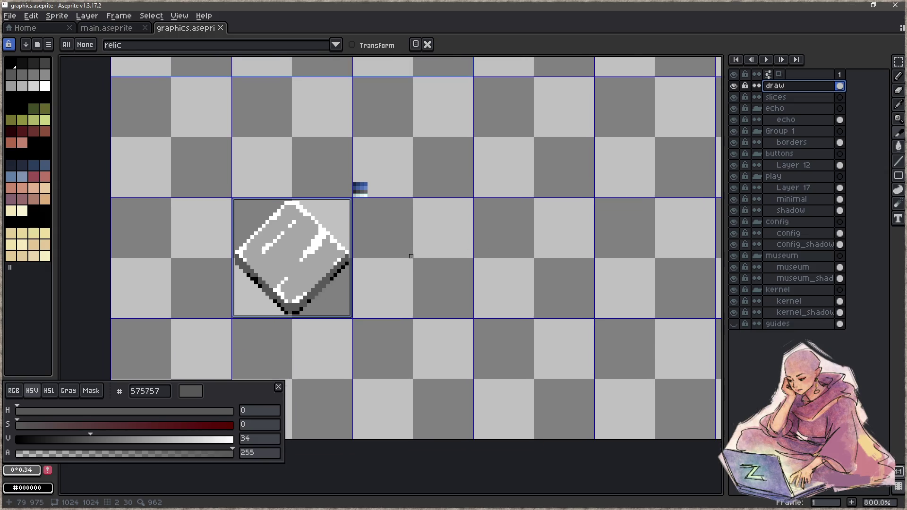
{"action": "left_click", "coordinate": [279, 390]}
{"action": "left_click_drag", "start_coordinate": [444, 270], "coordinate": [538, 348]}
{"action": "double_click", "coordinate": [504, 318]}
{"action": "type", "text": "relic"}
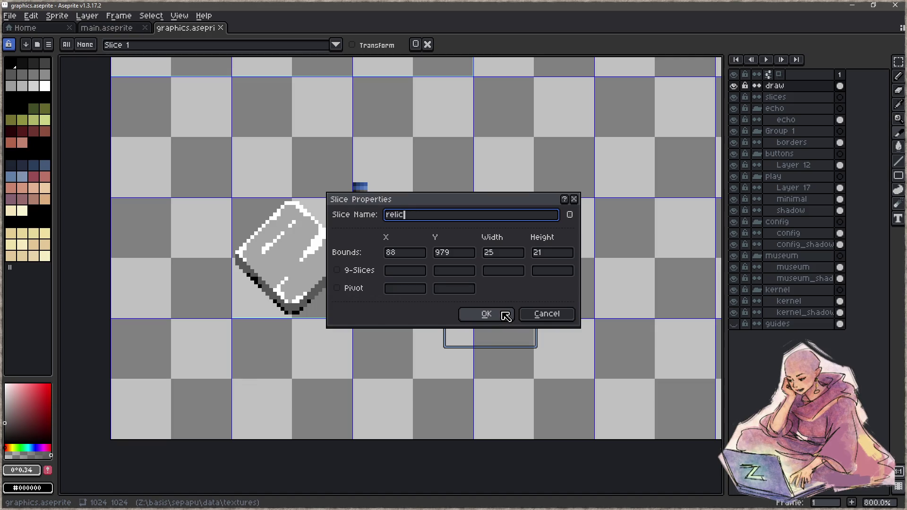
{"action": "left_click", "coordinate": [506, 316]}
- Draw another slice further right and name it lut_relic
{"action": "left_click_drag", "start_coordinate": [523, 131], "coordinate": [597, 226]}
{"action": "double_click", "coordinate": [566, 172]}
{"action": "key", "text": "BackSpace"}
{"action": "type", "text": "lut_relic"}
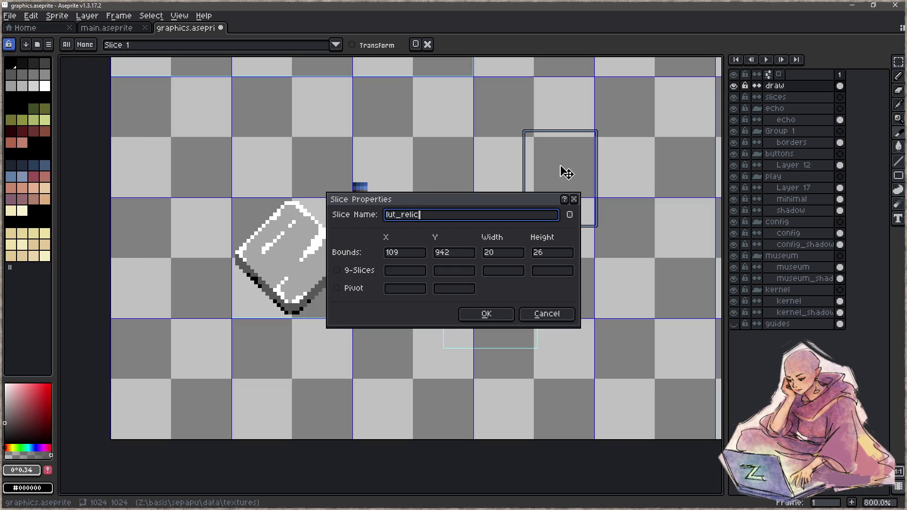
{"action": "key", "text": "Return"}
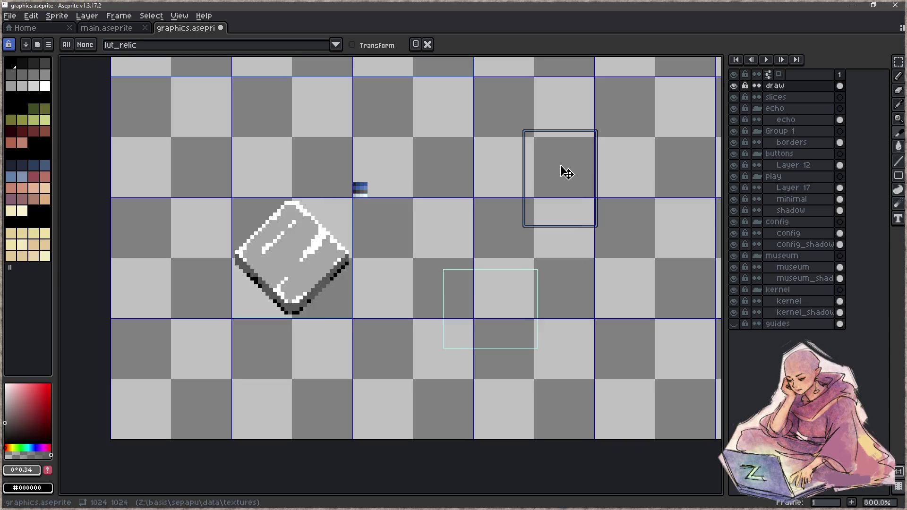
- Delete the misplaced lut_relic and cyan slices and make the slices layer visible again
{"action": "key", "text": "Delete"}
{"action": "left_click", "coordinate": [503, 314]}
{"action": "key", "text": "Delete"}
{"action": "left_click", "coordinate": [797, 100]}
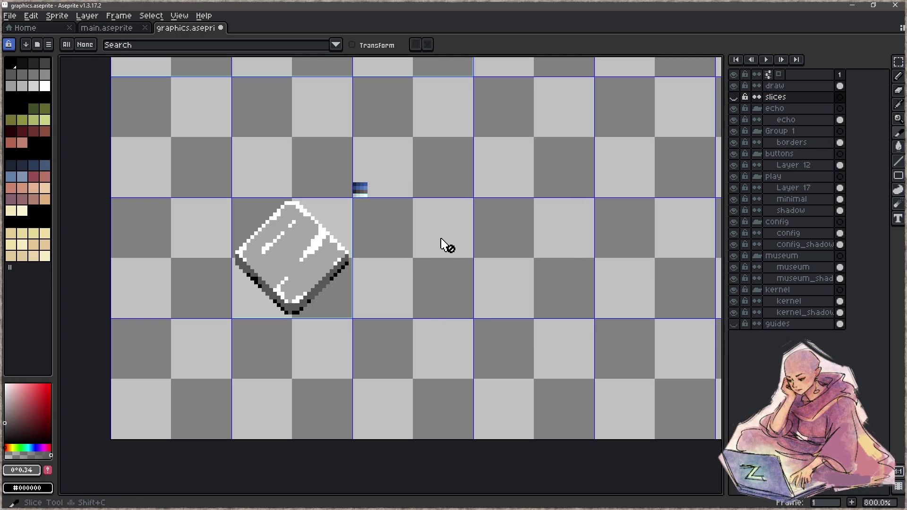
{"action": "left_click", "coordinate": [483, 259]}
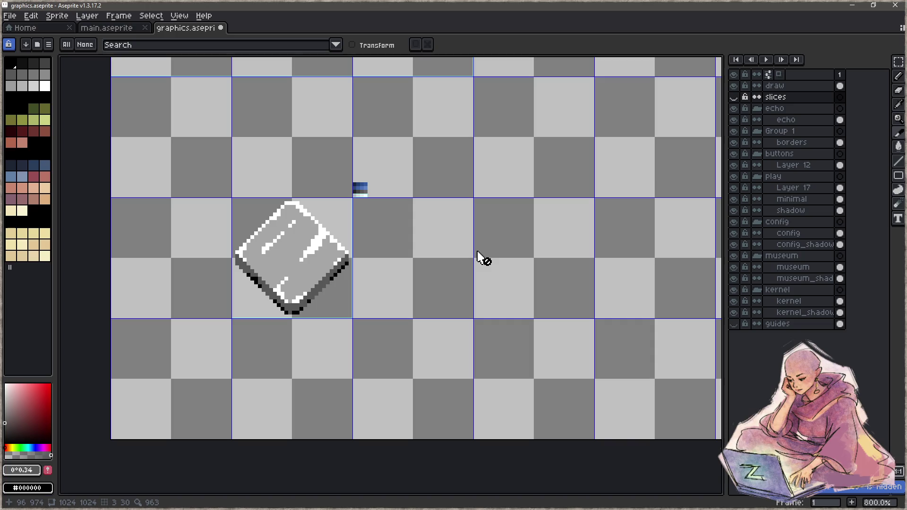
{"action": "left_click", "coordinate": [734, 97]}
- Draw a new slice named lut_relic and move it onto the blue ramp
{"action": "left_click_drag", "start_coordinate": [438, 249], "coordinate": [505, 327]}
{"action": "double_click", "coordinate": [478, 284]}
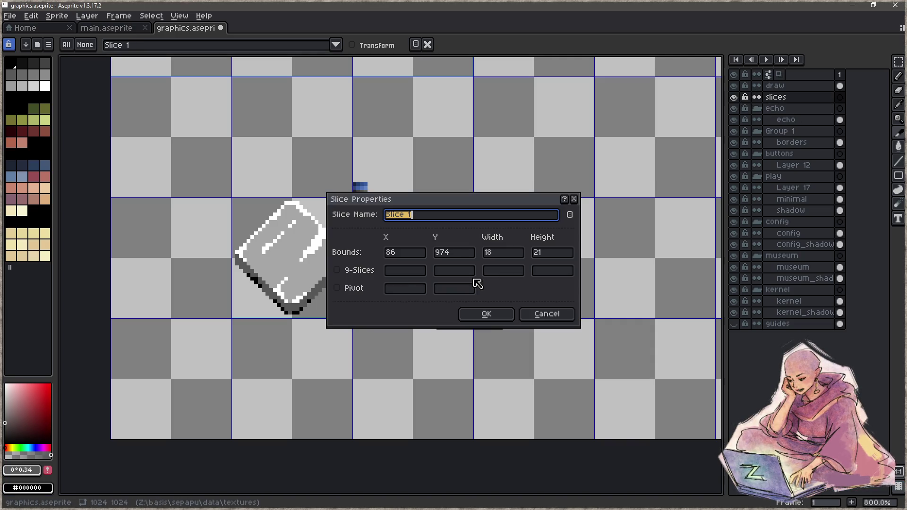
{"action": "type", "text": "lut_relic"}
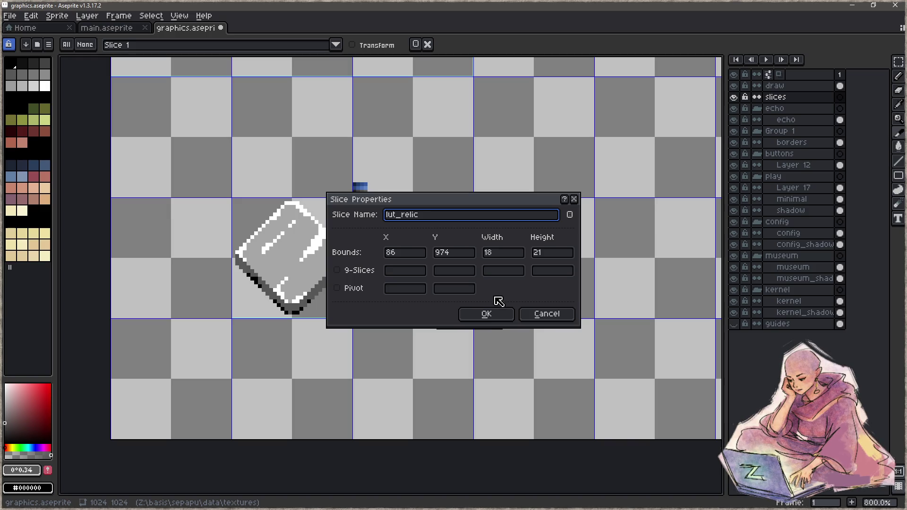
{"action": "left_click", "coordinate": [494, 314]}
{"action": "left_click_drag", "start_coordinate": [492, 295], "coordinate": [406, 214]}
- Save the atlas and rebuild the game code in Focus
{"action": "key", "text": "ctrl+s"}
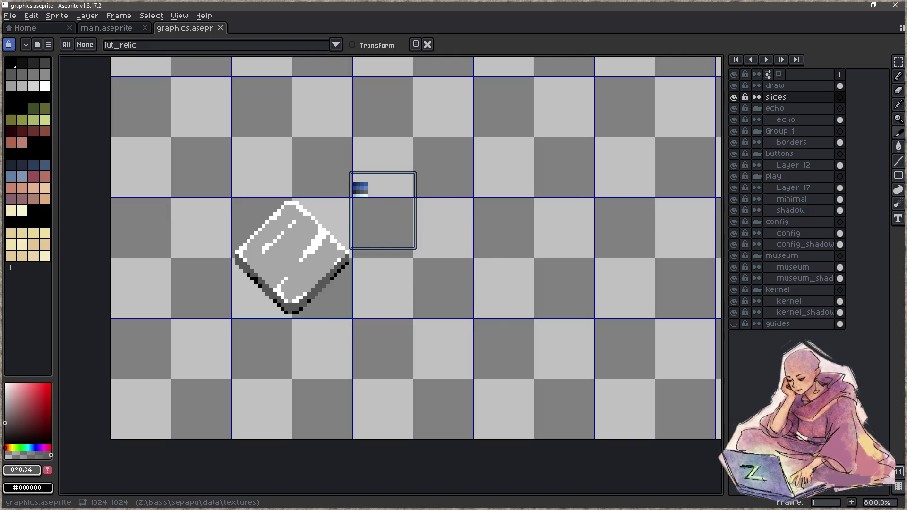
{"action": "key", "text": "alt+Tab"}
{"action": "key", "text": "F5"}
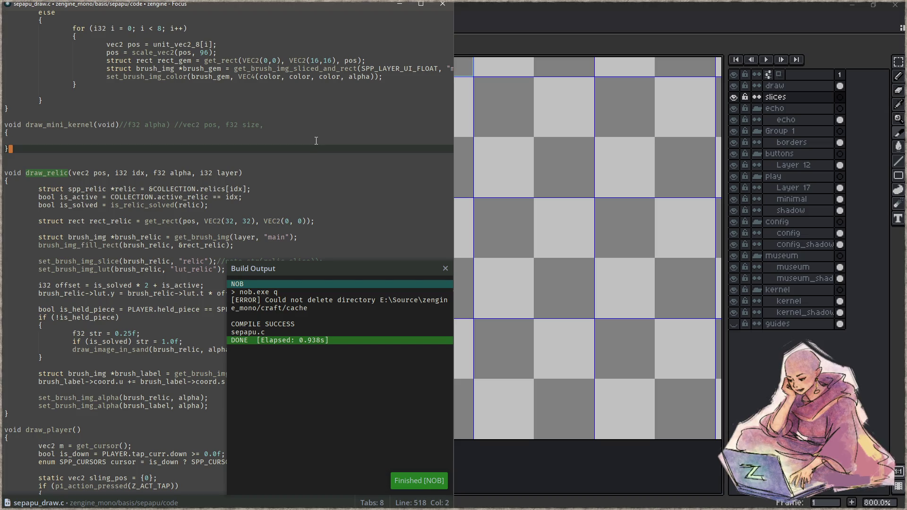
- Run the rebuilt game, then back in Aseprite zoom in and delete the lut_relic slice
{"action": "key", "text": "F6"}
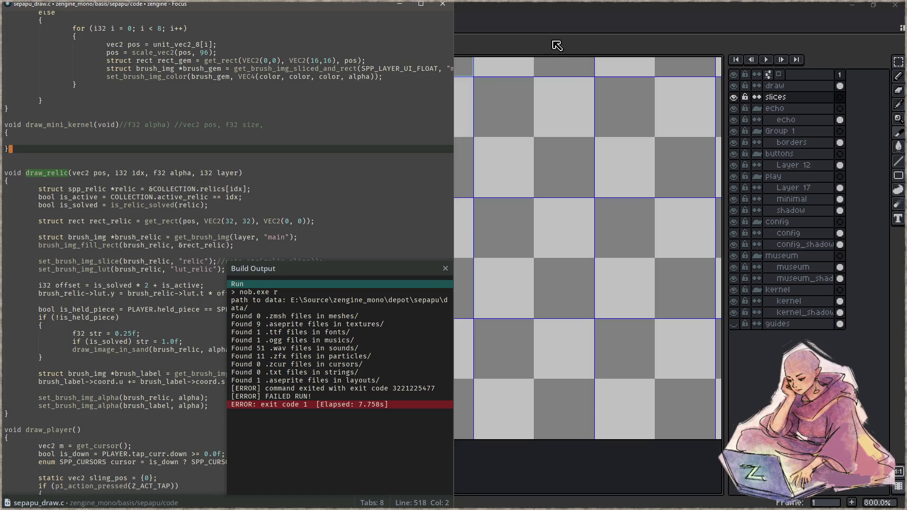
{"action": "left_click", "coordinate": [573, 21]}
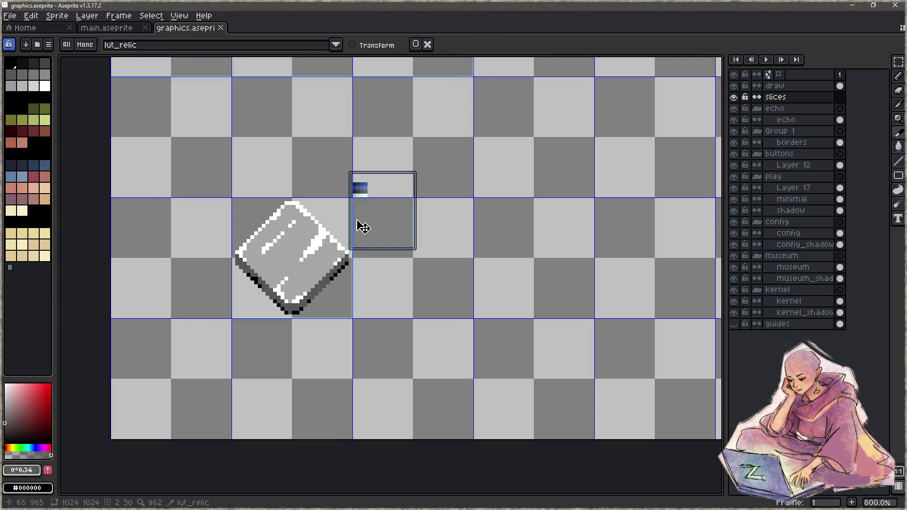
{"action": "scroll", "coordinate": [363, 223], "scroll_direction": "up", "scroll_amount": 2}
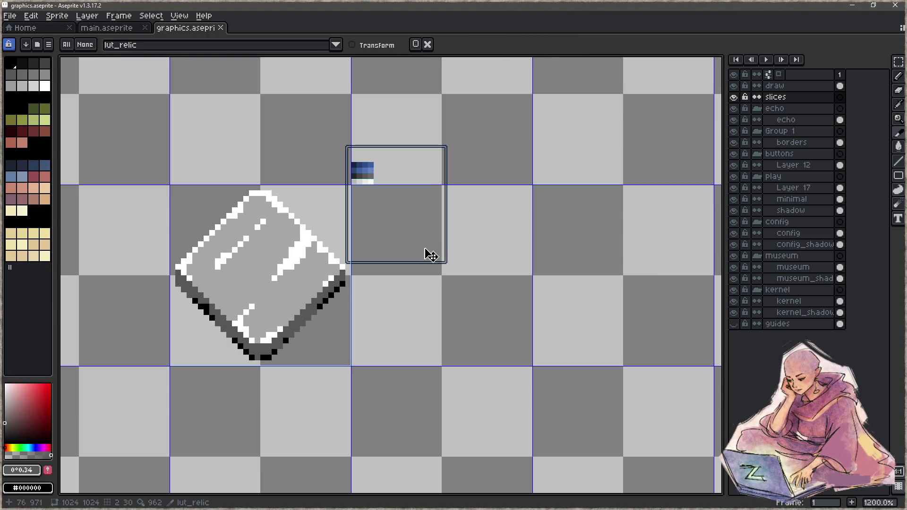
{"action": "key", "text": "Delete"}
{"action": "scroll", "coordinate": [375, 175], "scroll_direction": "up", "scroll_amount": 4}
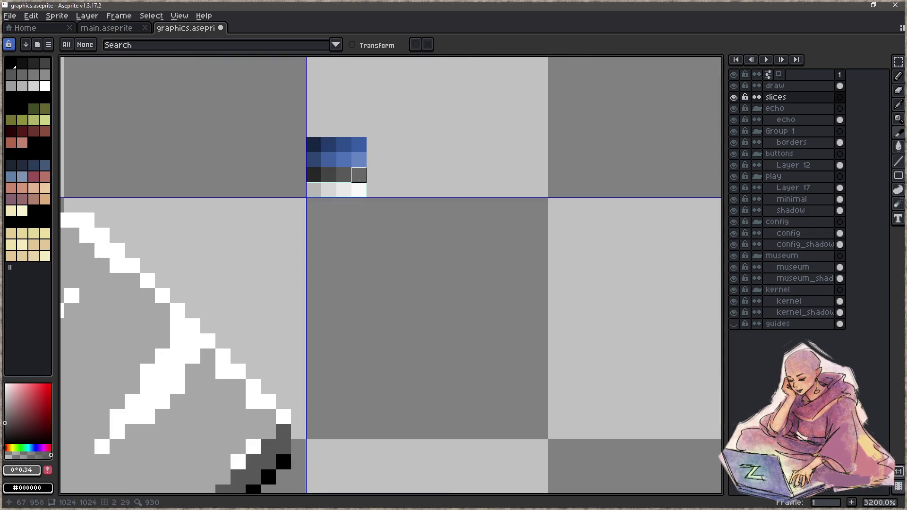
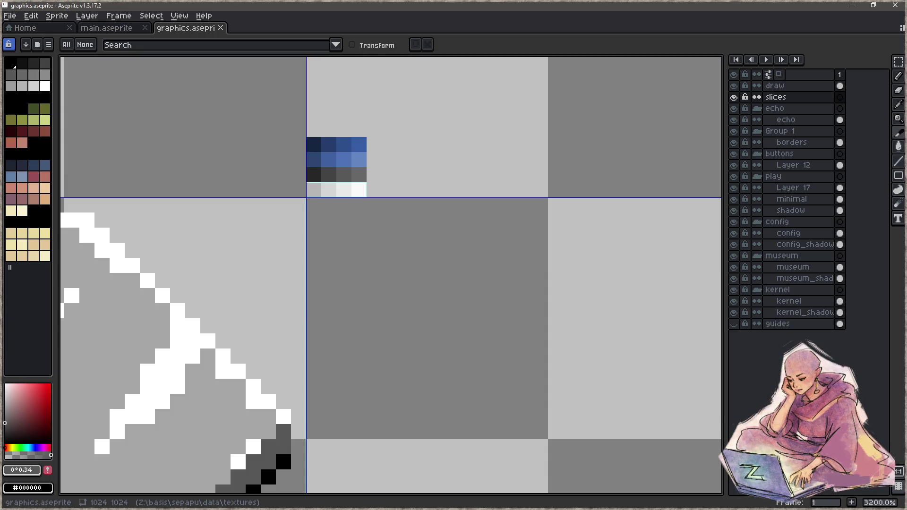
- Check the lut_relic and relic slices, then bring the Focus editor's draw_relic code forward
{"action": "left_click", "coordinate": [333, 189]}
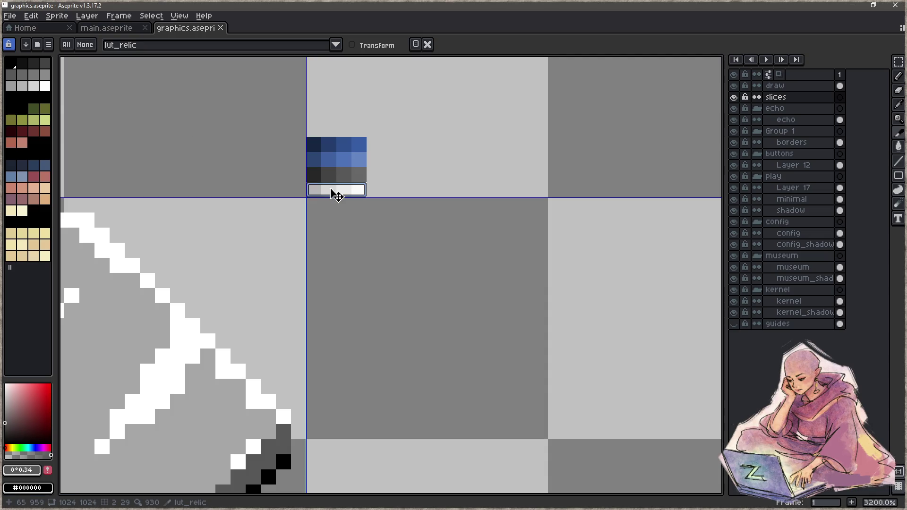
{"action": "left_click", "coordinate": [211, 235]}
{"action": "scroll", "coordinate": [211, 234], "scroll_direction": "up", "scroll_amount": 1}
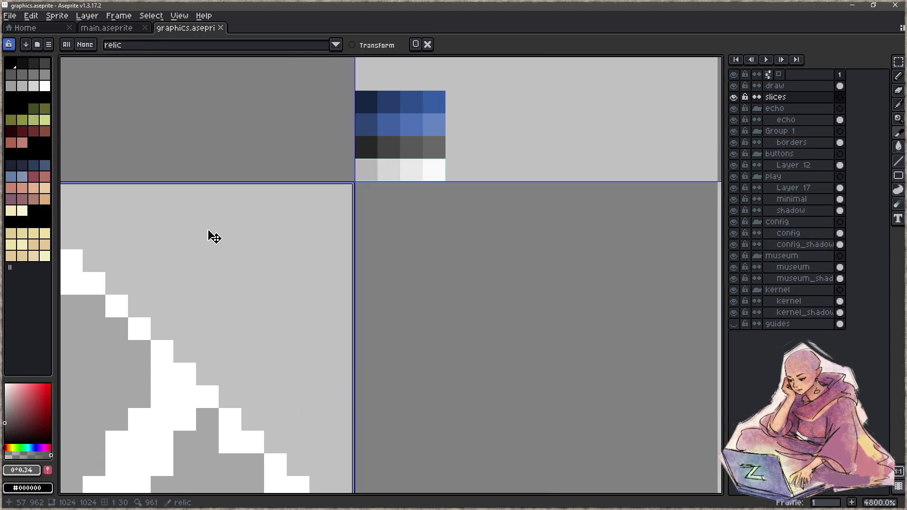
{"action": "scroll", "coordinate": [219, 233], "scroll_direction": "down", "scroll_amount": 3}
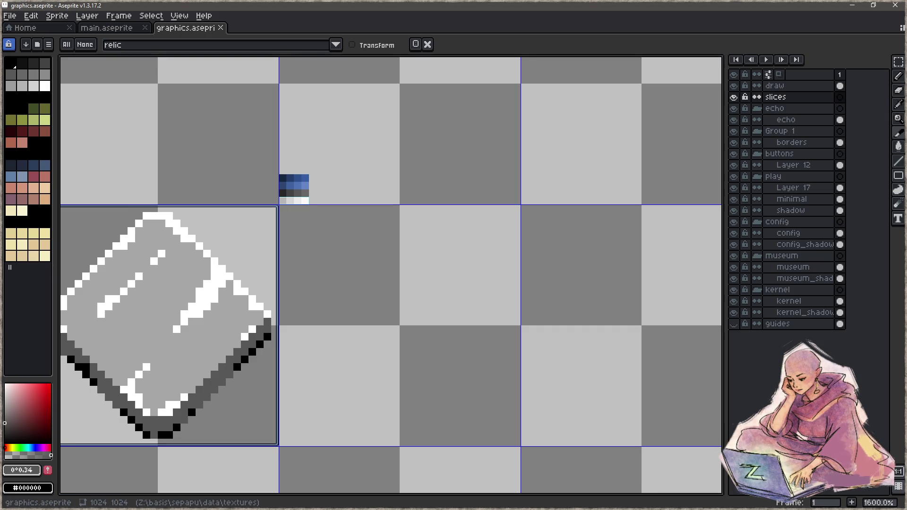
{"action": "key", "text": "alt+Tab"}
{"action": "left_click", "coordinate": [276, 197]}
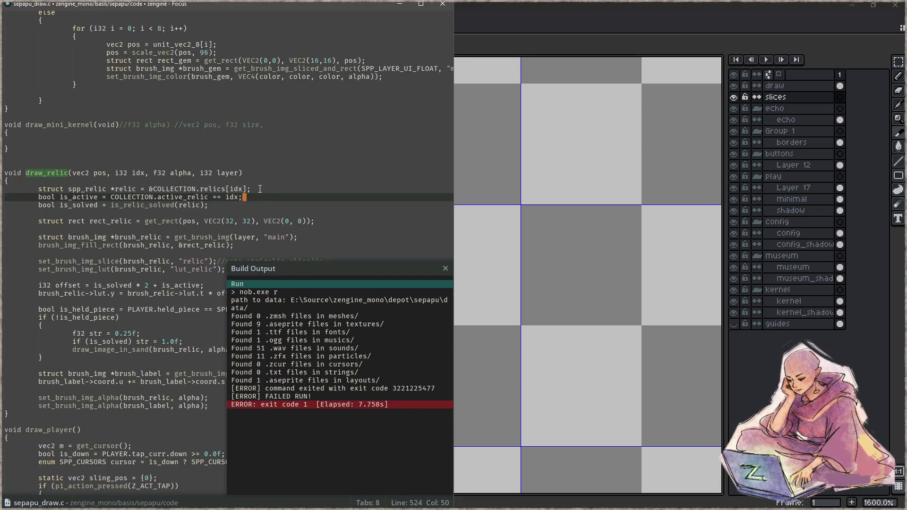
- Hand the failed sepapu game run to the RemedyBG debugger
{"action": "key", "text": "alt+Tab"}
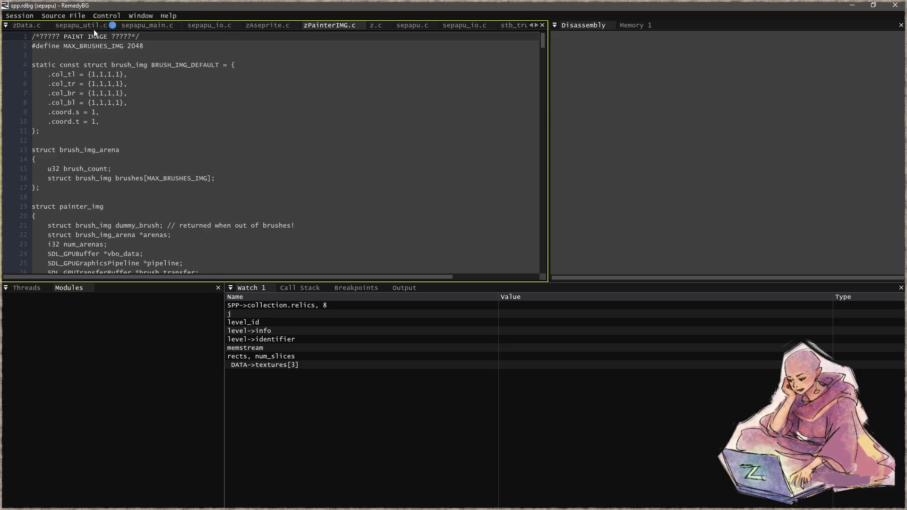
- Open zData.c and search it for the process_texture function
{"action": "left_click", "coordinate": [26, 28]}
{"action": "scroll", "coordinate": [271, 182], "scroll_direction": "down", "scroll_amount": 20}
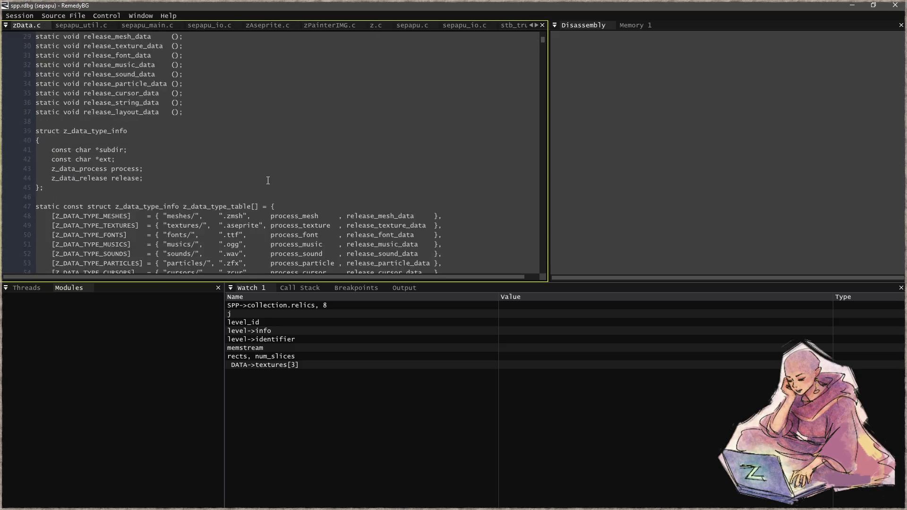
{"action": "scroll", "coordinate": [301, 183], "scroll_direction": "down", "scroll_amount": 20}
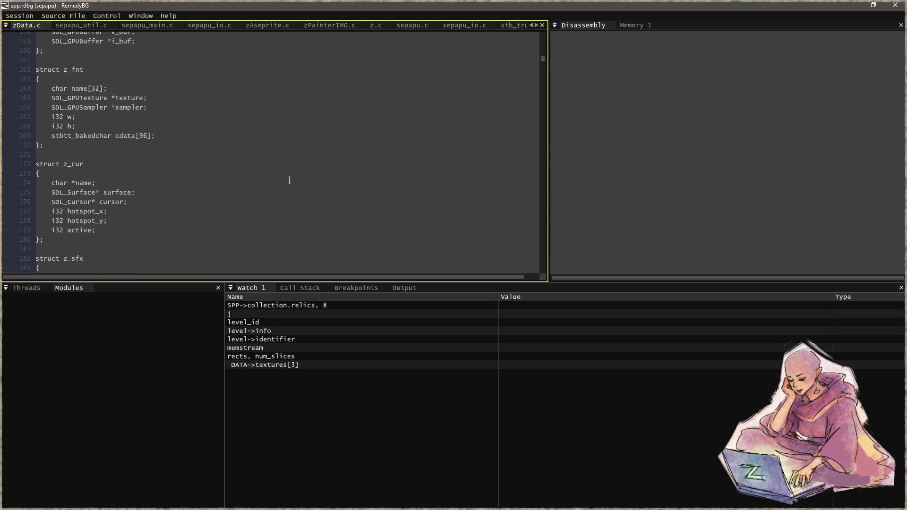
{"action": "scroll", "coordinate": [273, 189], "scroll_direction": "down", "scroll_amount": 7}
{"action": "scroll", "coordinate": [284, 165], "scroll_direction": "down", "scroll_amount": 7}
{"action": "left_click", "coordinate": [308, 135]}
{"action": "key", "text": "ctrl+f"}
{"action": "type", "text": "proce"}
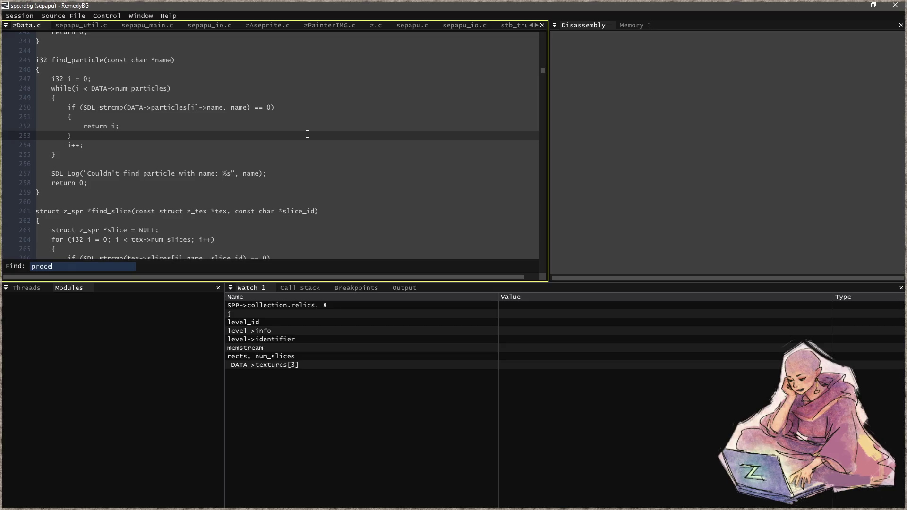
{"action": "type", "text": "ss_texu"}
{"action": "key", "text": "BackSpace"}
{"action": "type", "text": "ture"}
{"action": "key", "text": "Return"}
- Set a breakpoint on line 551, the parse_aseprite_slice_data call
{"action": "scroll", "coordinate": [274, 136], "scroll_direction": "down", "scroll_amount": 2}
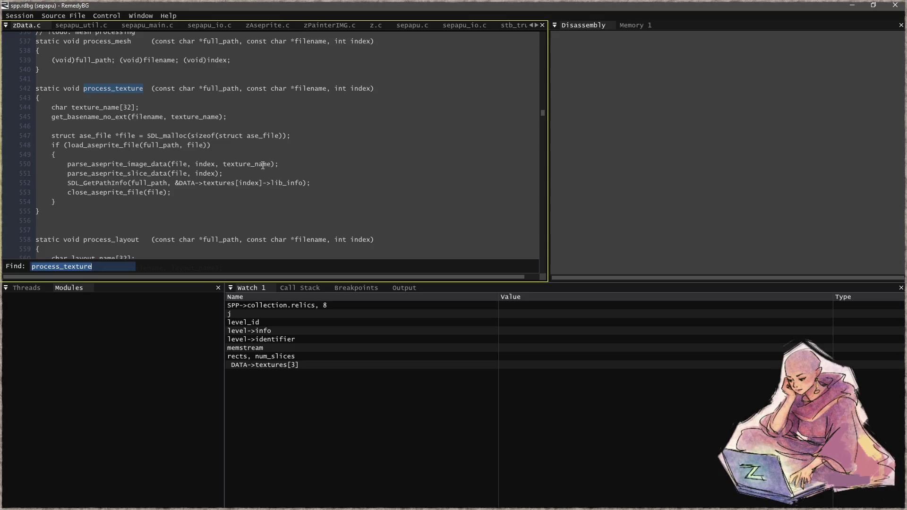
{"action": "left_click", "coordinate": [249, 162]}
{"action": "left_click", "coordinate": [280, 176]}
{"action": "key", "text": "F9"}
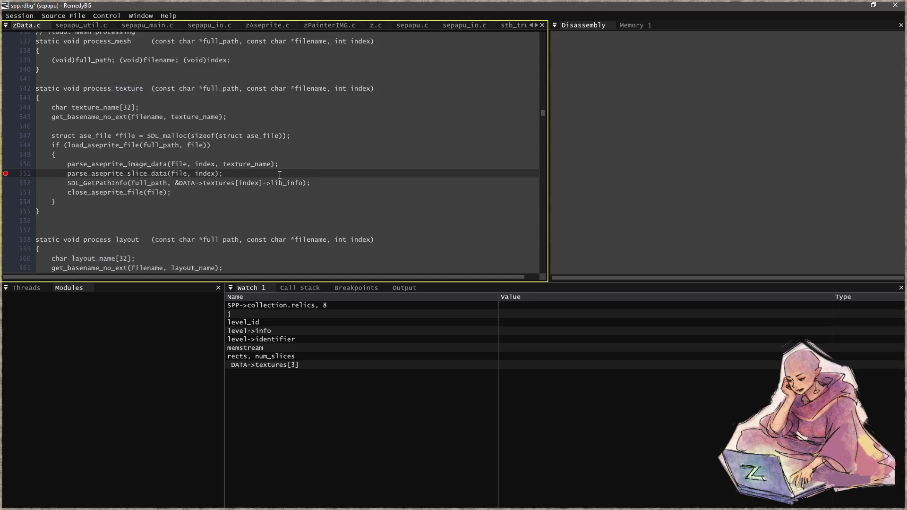
- Run the game until line 551 is hit for the graphics texture
{"action": "key", "text": "F5"}
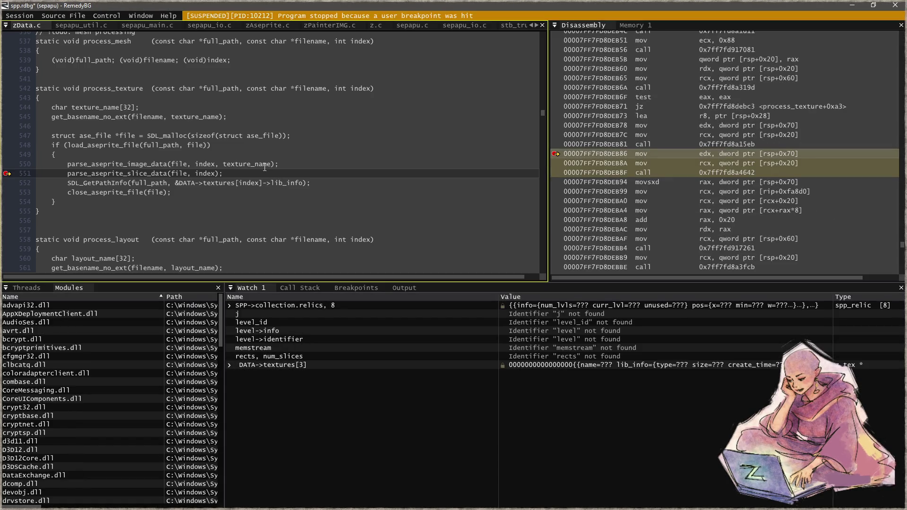
{"action": "mouse_move", "coordinate": [312, 89]}
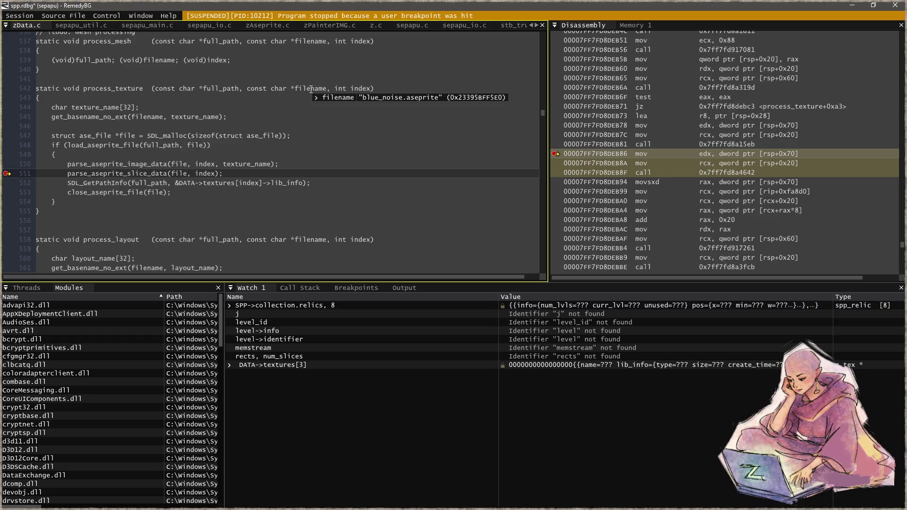
{"action": "key", "text": "F5"}
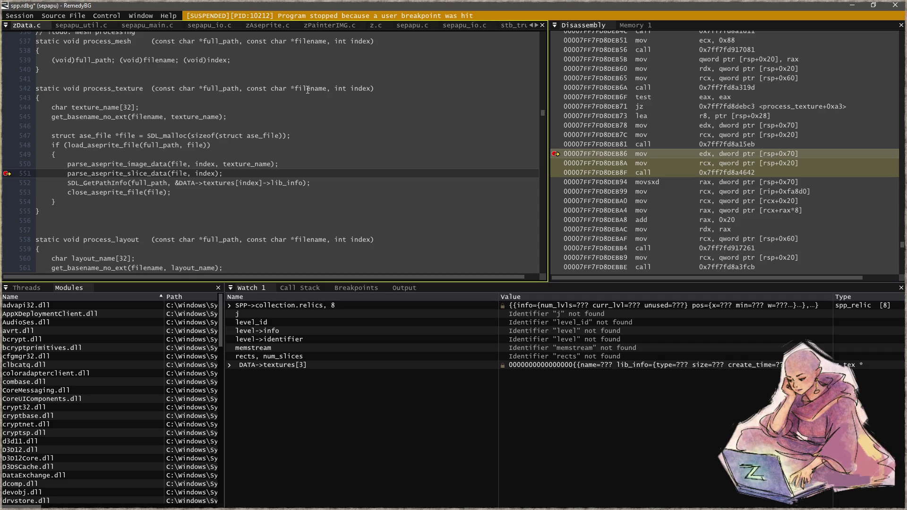
{"action": "key", "text": "F5"}
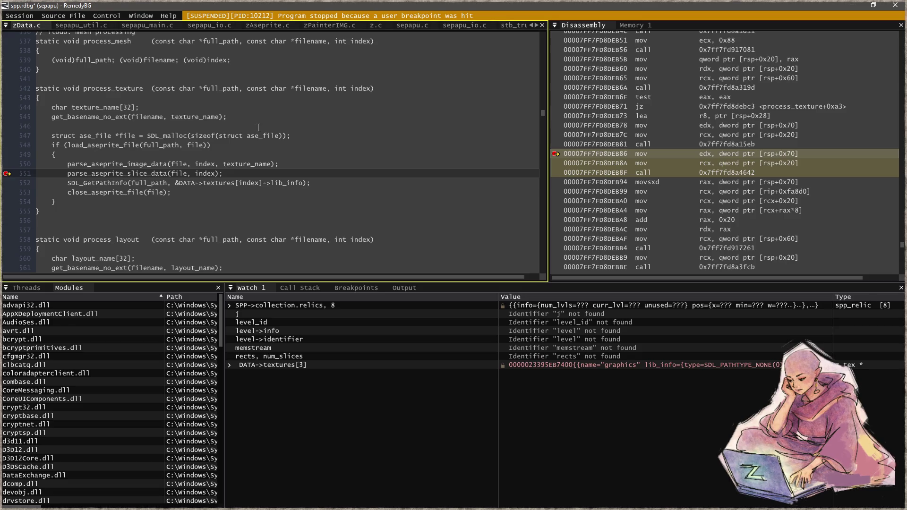
- Step into parse_aseprite_slice_data and through the frame and chunk header reads
{"action": "key", "text": "F11"}
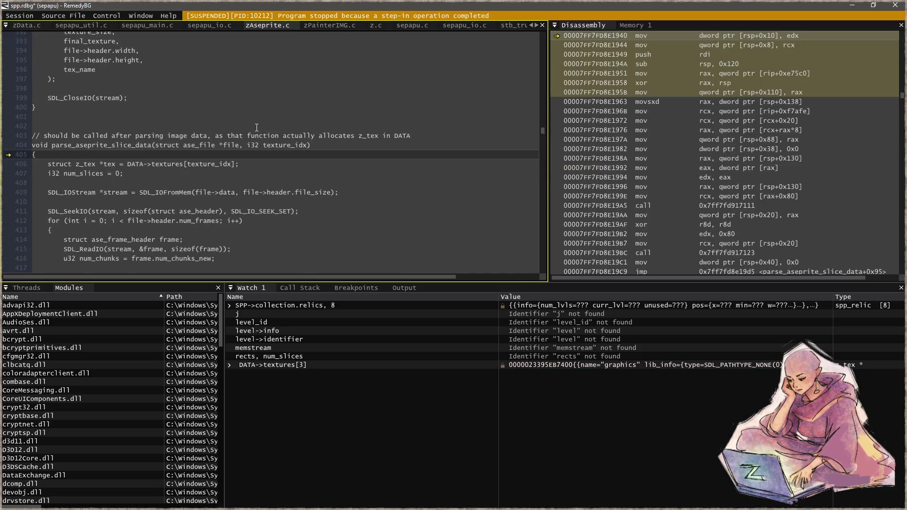
{"action": "key", "text": "F10"}
{"action": "key", "text": "F10"}
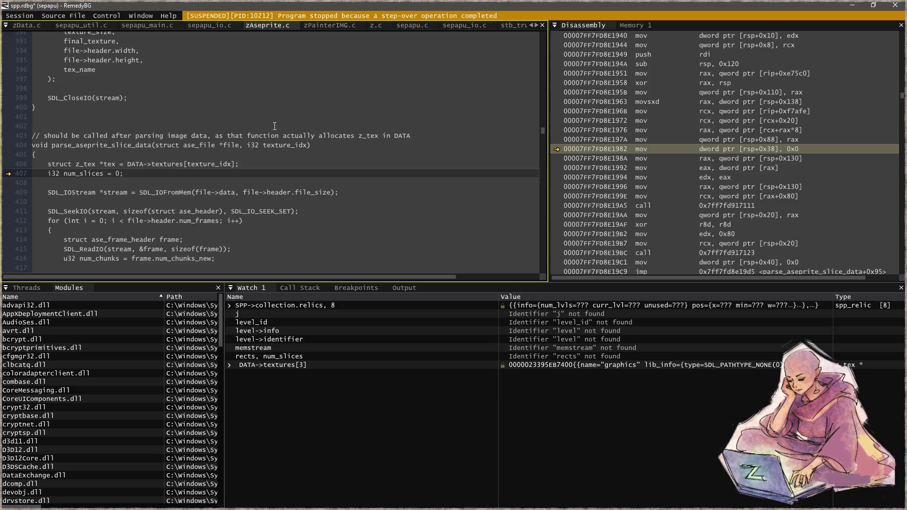
{"action": "scroll", "coordinate": [275, 126], "scroll_direction": "down", "scroll_amount": 4}
{"action": "key", "text": "F10"}
{"action": "key", "text": "F10"}
{"action": "key", "text": "F10"}
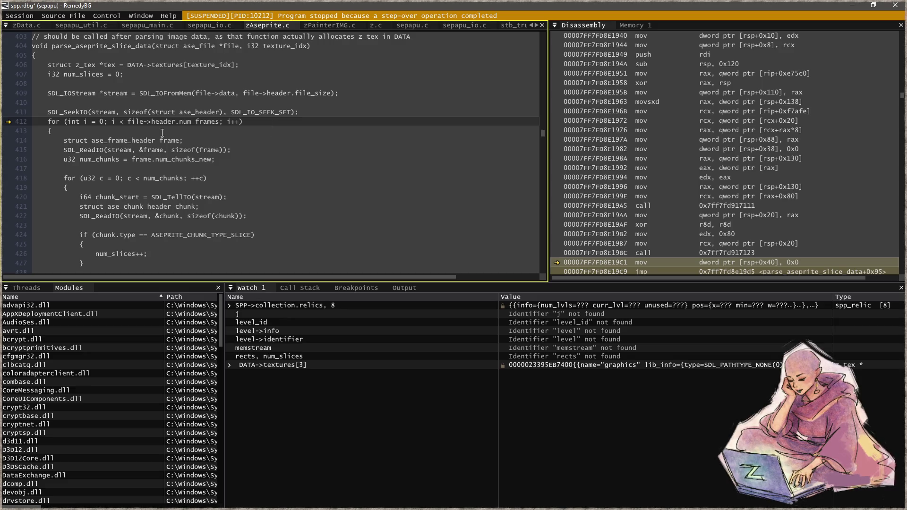
{"action": "key", "text": "F10"}
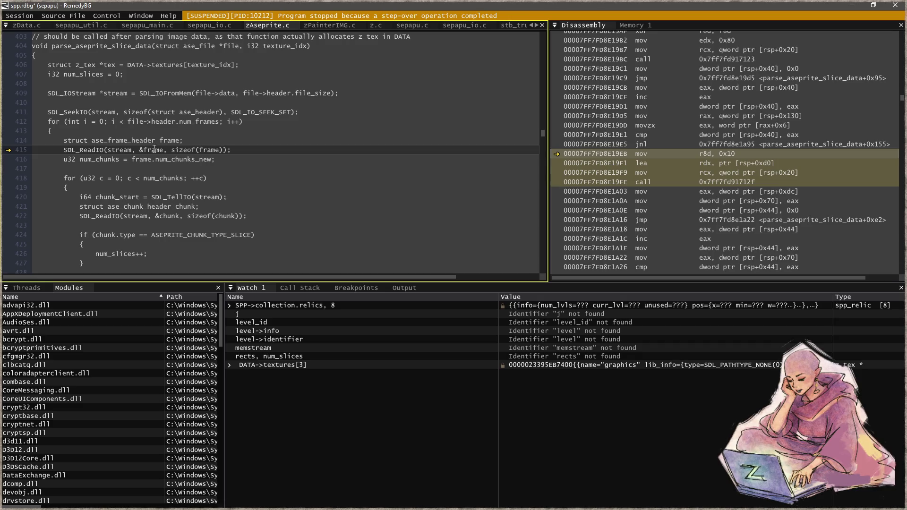
{"action": "scroll", "coordinate": [287, 146], "scroll_direction": "down", "scroll_amount": 2}
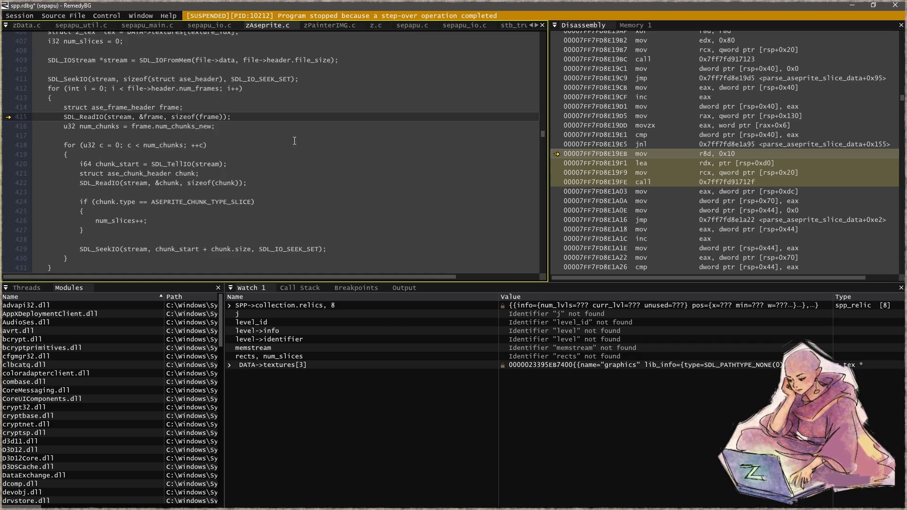
{"action": "key", "text": "F10"}
{"action": "key", "text": "F10"}
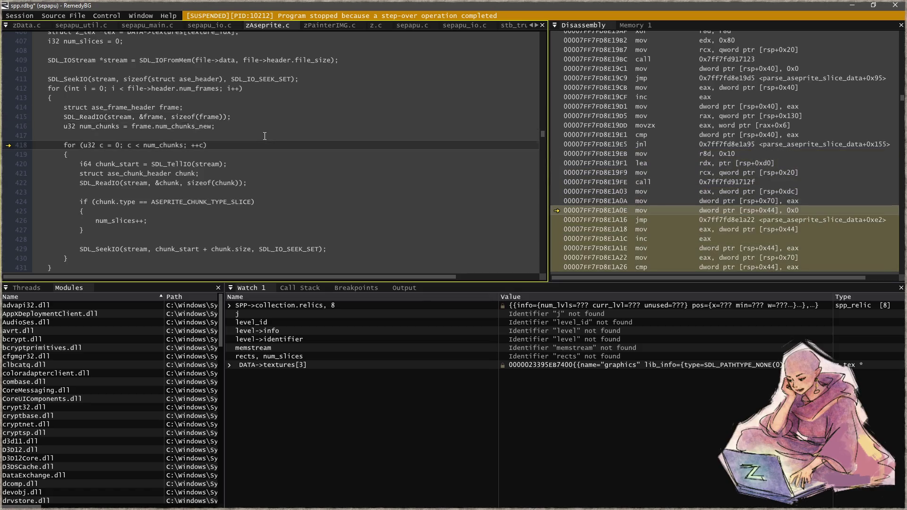
{"action": "scroll", "coordinate": [263, 135], "scroll_direction": "down", "scroll_amount": 2}
{"action": "key", "text": "F10"}
{"action": "key", "text": "F10"}
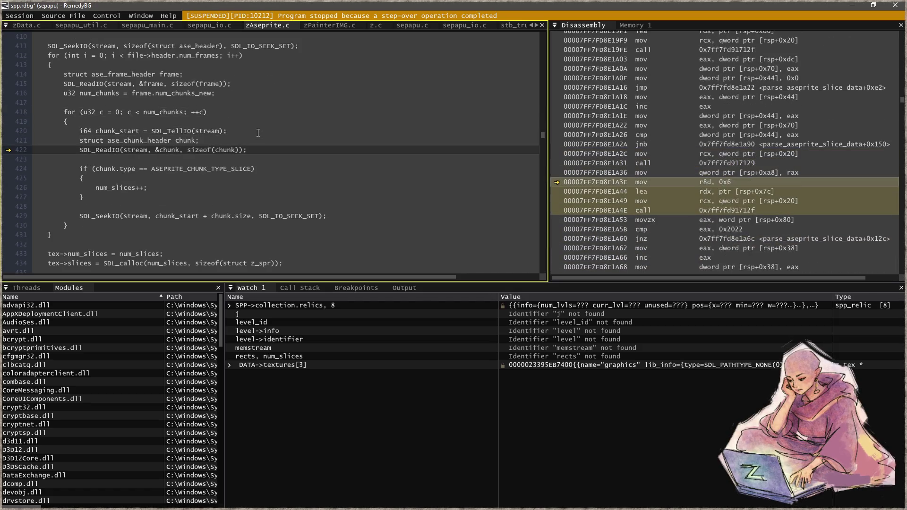
- Move the breakpoint from line 426 to line 433 and run until 39 slices are stored
{"action": "left_click", "coordinate": [170, 188]}
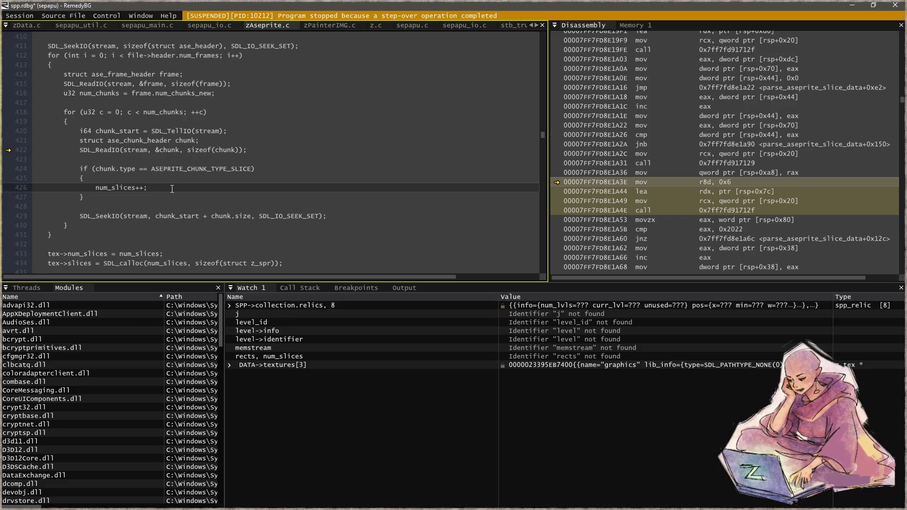
{"action": "key", "text": "F9"}
{"action": "scroll", "coordinate": [223, 178], "scroll_direction": "down", "scroll_amount": 2}
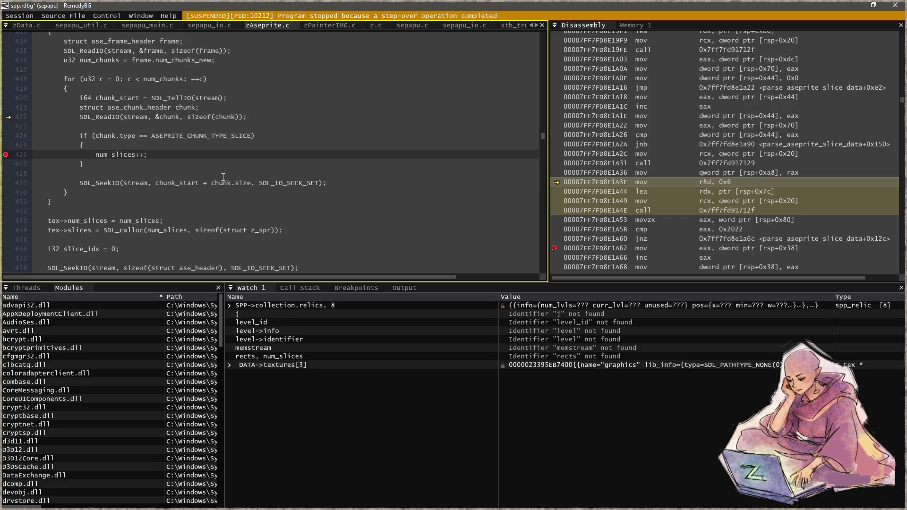
{"action": "key", "text": "F9"}
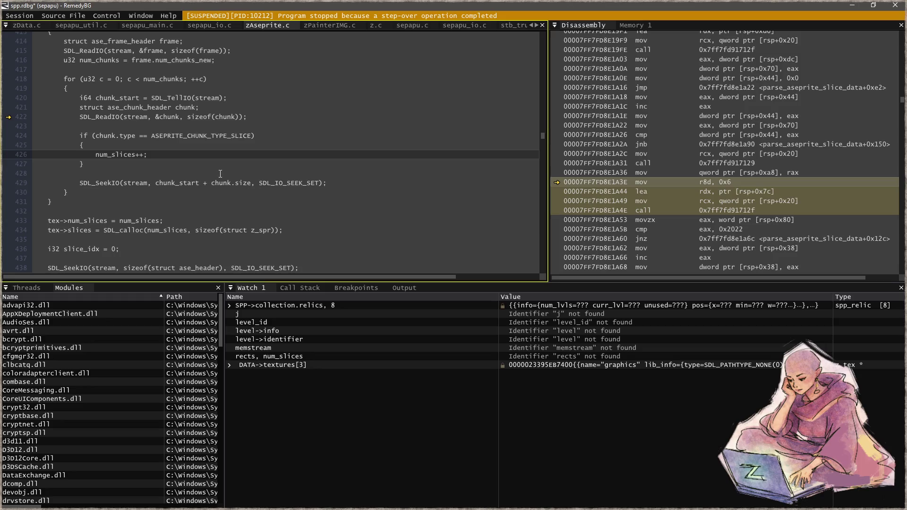
{"action": "left_click", "coordinate": [193, 224]}
{"action": "key", "text": "F9"}
{"action": "key", "text": "F5"}
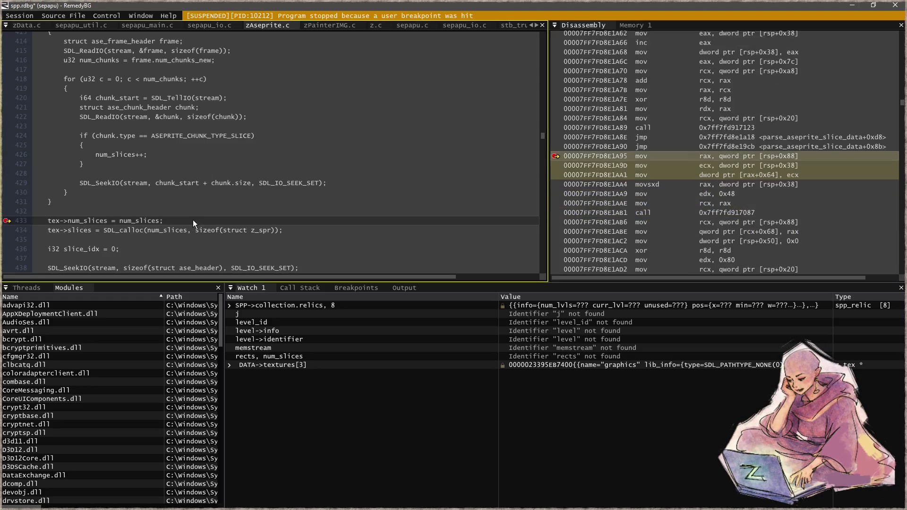
- Minimize RemedyBG to return to the graphics.aseprite sprite sheet
{"action": "mouse_move", "coordinate": [142, 218]}
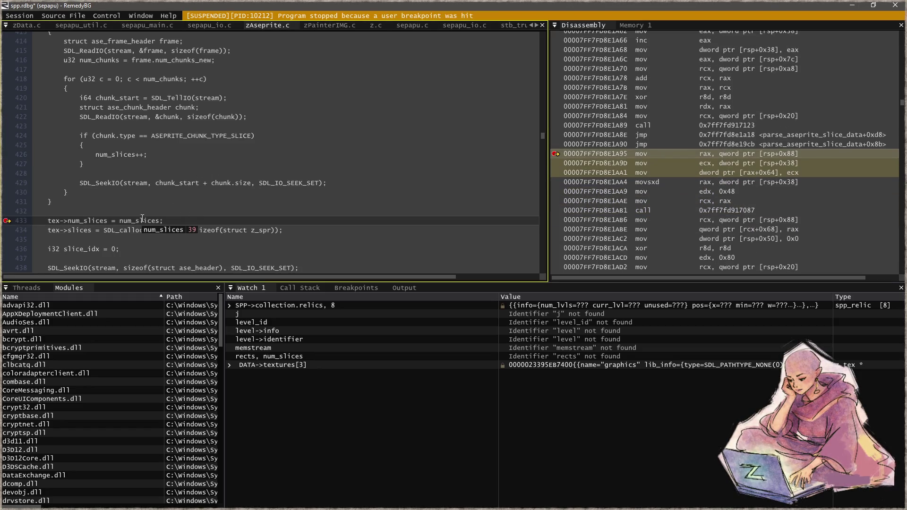
{"action": "left_click", "coordinate": [854, 6]}
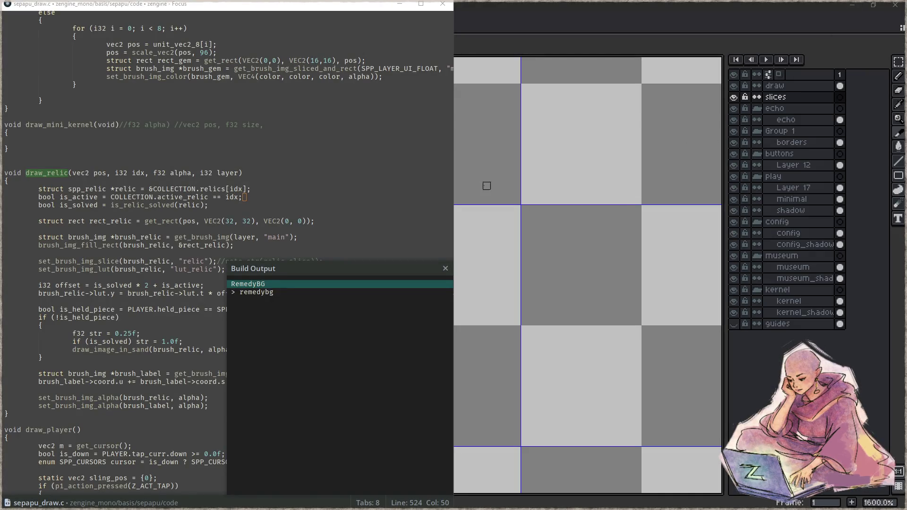
{"action": "left_click", "coordinate": [502, 27]}
- Zoom and pan around the small relic icons on the sprite sheet, then minimize Aseprite
{"action": "scroll", "coordinate": [464, 100], "scroll_direction": "down", "scroll_amount": 5}
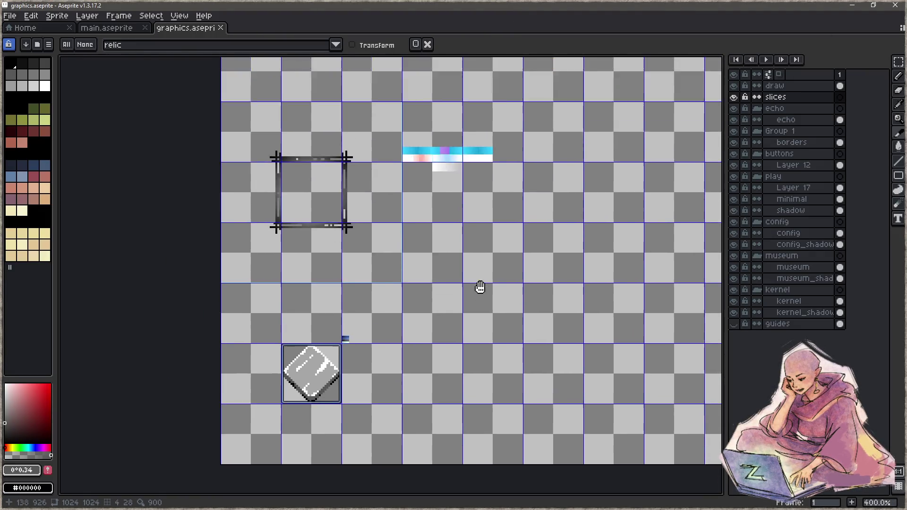
{"action": "scroll", "coordinate": [449, 138], "scroll_direction": "up", "scroll_amount": 5}
{"action": "scroll", "coordinate": [399, 221], "scroll_direction": "down", "scroll_amount": 6}
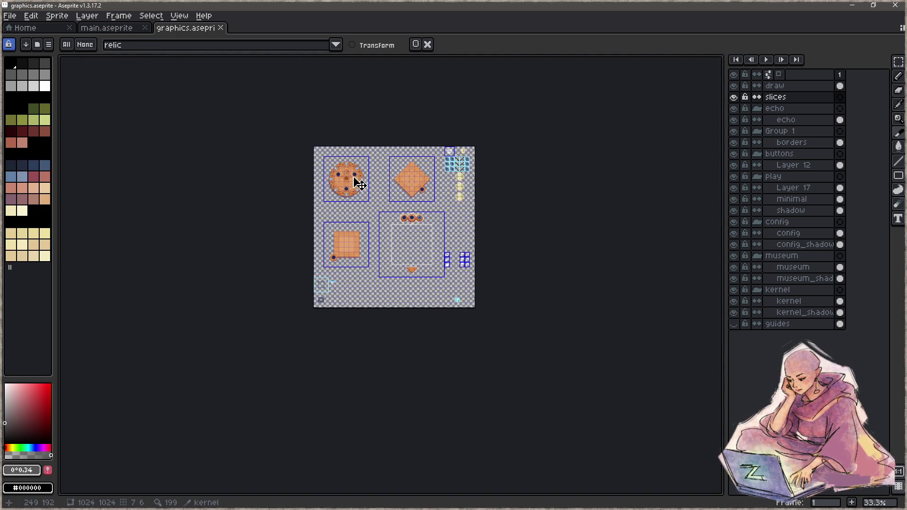
{"action": "scroll", "coordinate": [361, 179], "scroll_direction": "up", "scroll_amount": 1}
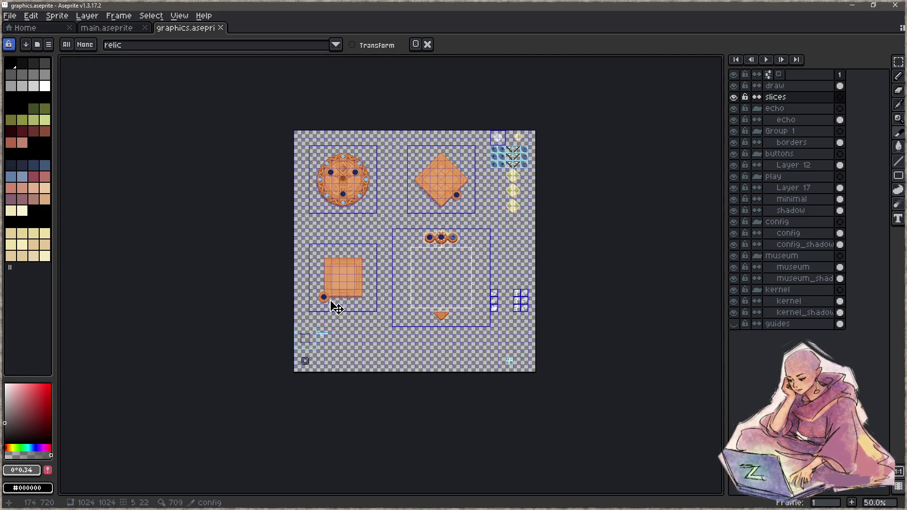
{"action": "scroll", "coordinate": [519, 355], "scroll_direction": "up", "scroll_amount": 1}
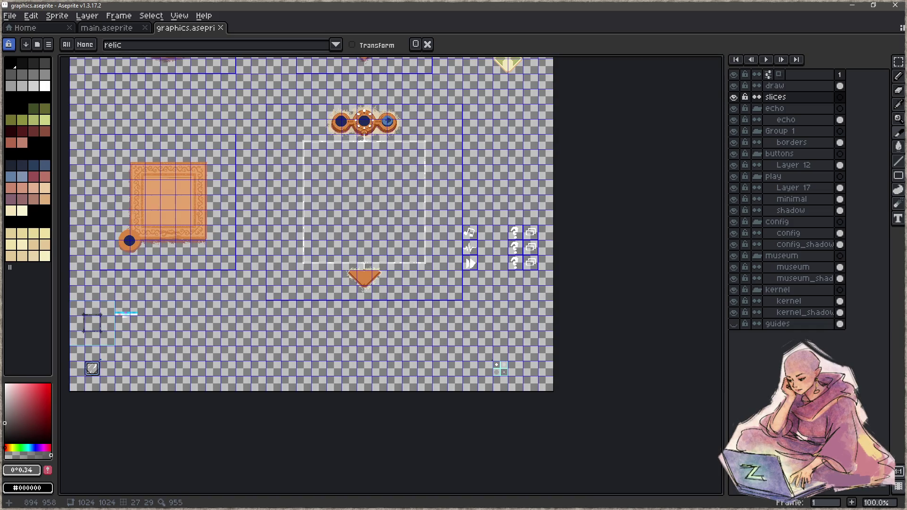
{"action": "scroll", "coordinate": [307, 274], "scroll_direction": "up", "scroll_amount": 2}
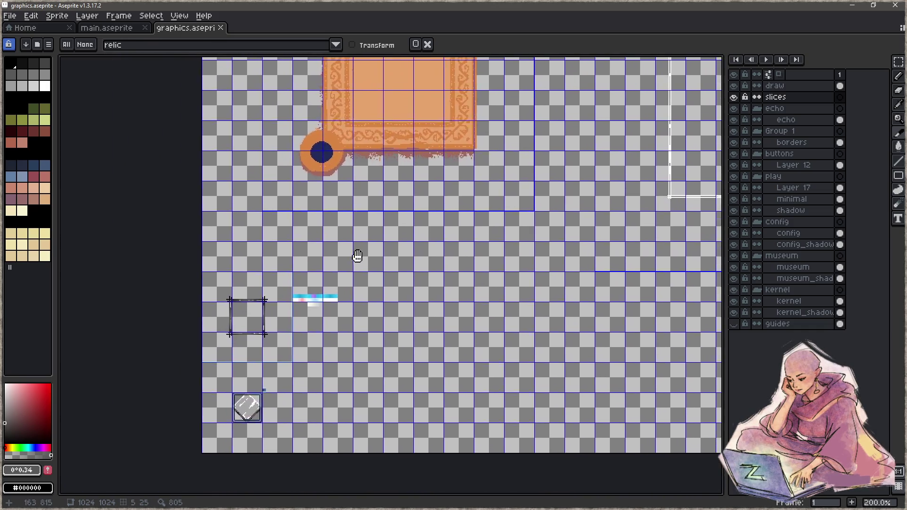
{"action": "scroll", "coordinate": [300, 312], "scroll_direction": "up", "scroll_amount": 2}
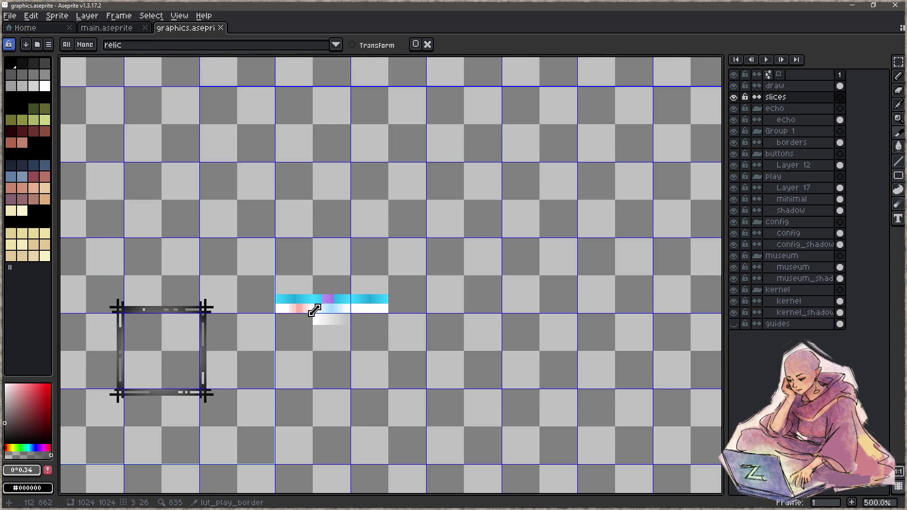
{"action": "scroll", "coordinate": [313, 308], "scroll_direction": "down", "scroll_amount": 2}
{"action": "left_click_drag", "start_coordinate": [319, 346], "coordinate": [357, 227]}
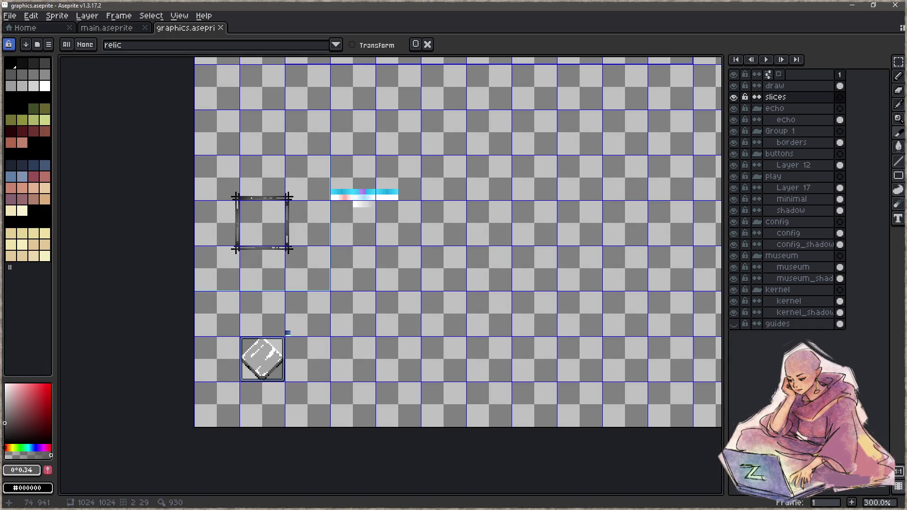
{"action": "scroll", "coordinate": [271, 350], "scroll_direction": "up", "scroll_amount": 4}
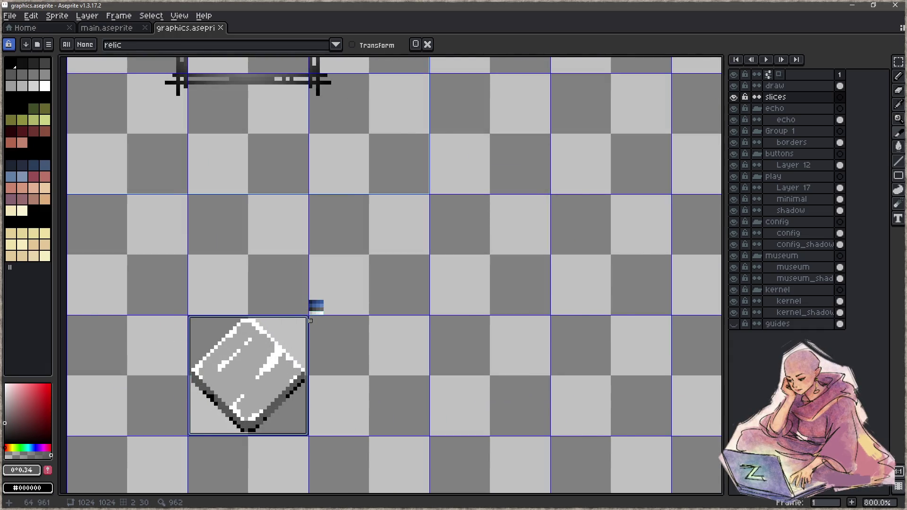
{"action": "scroll", "coordinate": [321, 310], "scroll_direction": "down", "scroll_amount": 6}
{"action": "scroll", "coordinate": [314, 300], "scroll_direction": "up", "scroll_amount": 2}
{"action": "scroll", "coordinate": [314, 300], "scroll_direction": "down", "scroll_amount": 2}
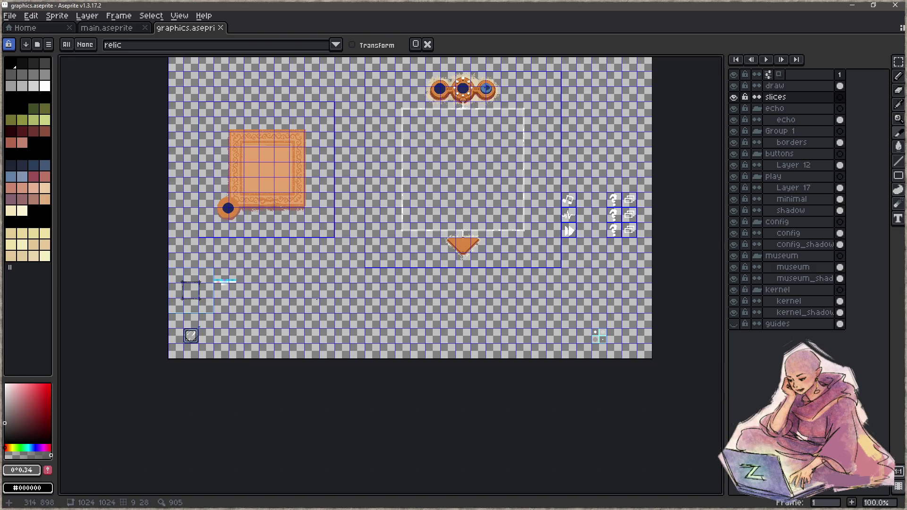
{"action": "left_click", "coordinate": [858, 6]}
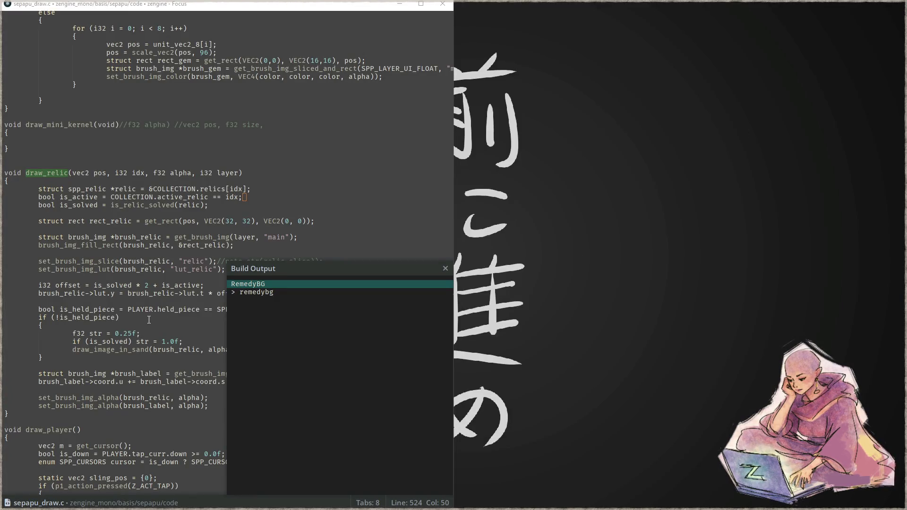
- Bring RemedyBG forward and run to the cursor at the frame-reading loop
{"action": "key", "text": "alt+Tab"}
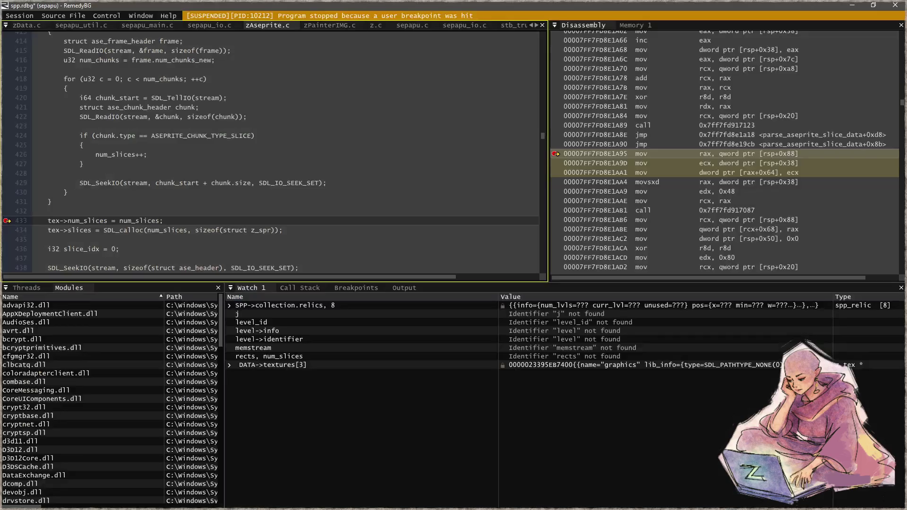
{"action": "mouse_move", "coordinate": [142, 225]}
{"action": "scroll", "coordinate": [265, 230], "scroll_direction": "down", "scroll_amount": 3}
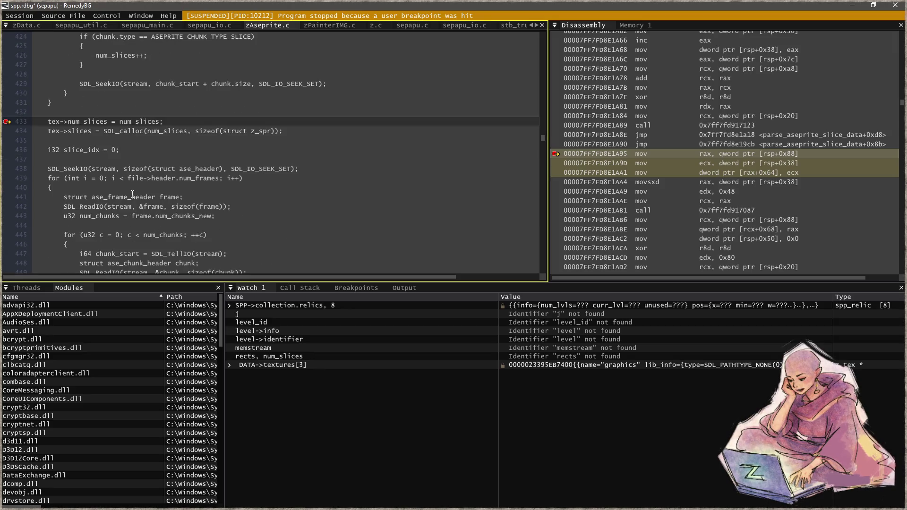
{"action": "left_click", "coordinate": [242, 201]}
{"action": "key", "text": "ctrl+F10"}
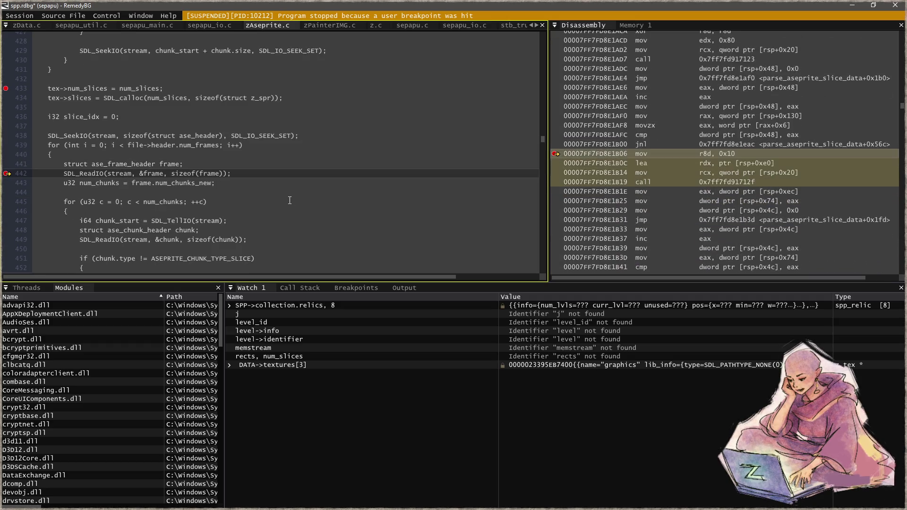
- Set a breakpoint on line 468, where each slice's name length is computed
{"action": "scroll", "coordinate": [257, 198], "scroll_direction": "down", "scroll_amount": 1}
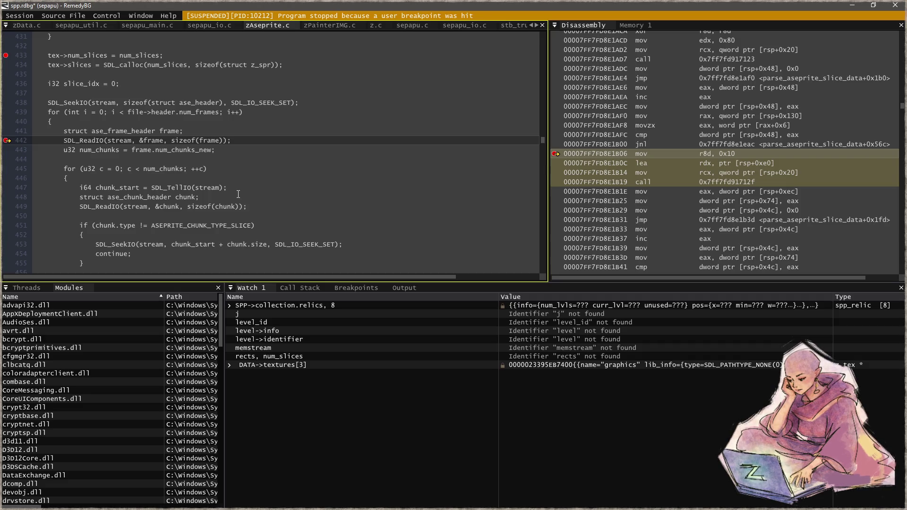
{"action": "scroll", "coordinate": [235, 194], "scroll_direction": "up", "scroll_amount": 2}
{"action": "scroll", "coordinate": [235, 194], "scroll_direction": "down", "scroll_amount": 2}
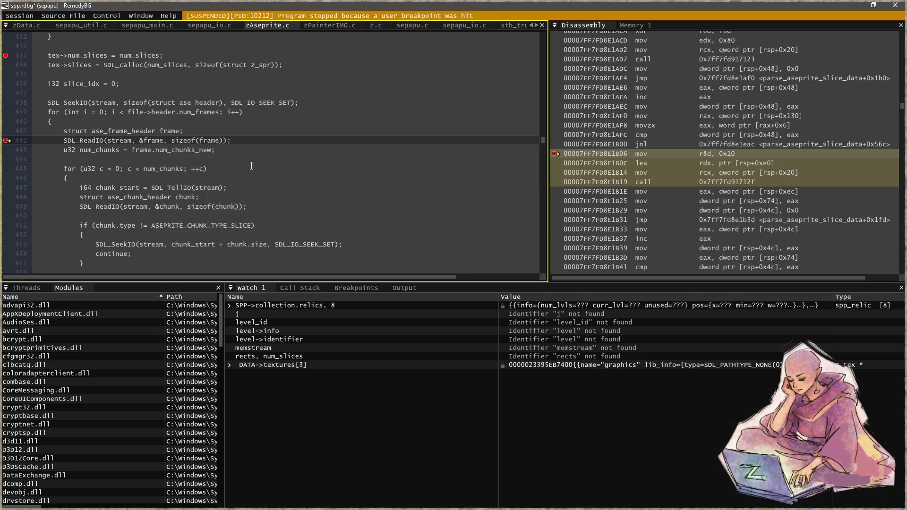
{"action": "scroll", "coordinate": [251, 165], "scroll_direction": "down", "scroll_amount": 1}
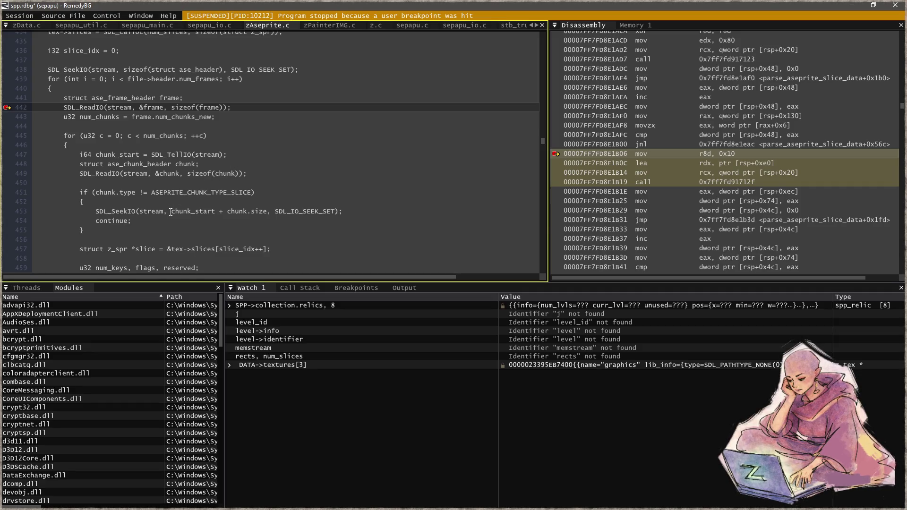
{"action": "scroll", "coordinate": [171, 212], "scroll_direction": "down", "scroll_amount": 1}
{"action": "scroll", "coordinate": [79, 211], "scroll_direction": "down", "scroll_amount": 1}
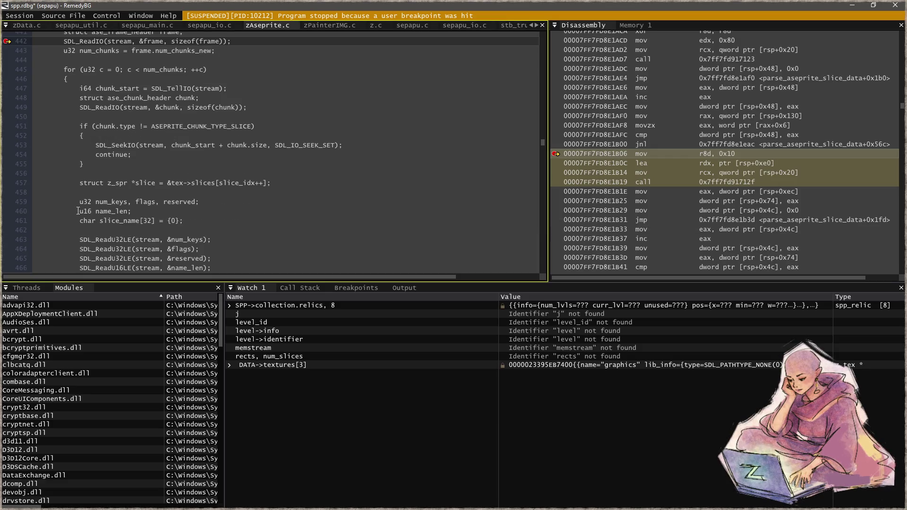
{"action": "scroll", "coordinate": [79, 211], "scroll_direction": "down", "scroll_amount": 1}
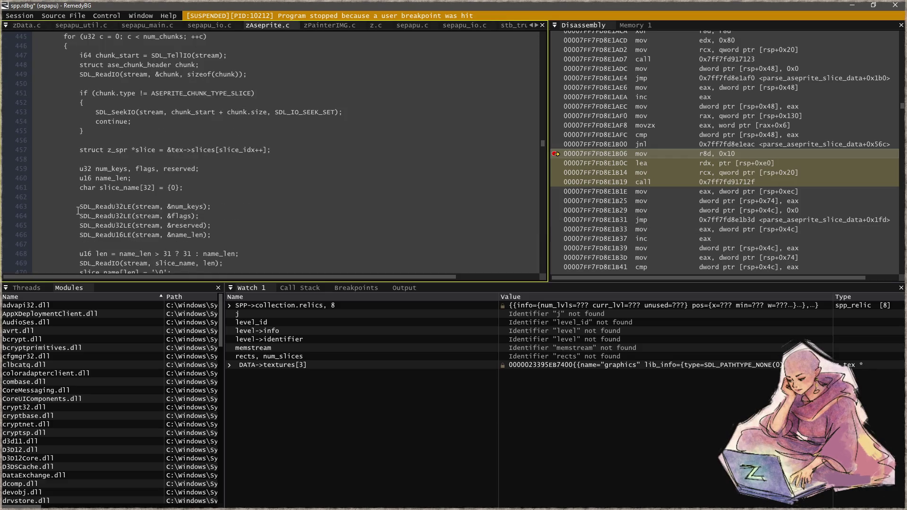
{"action": "scroll", "coordinate": [78, 211], "scroll_direction": "down", "scroll_amount": 1}
{"action": "left_click", "coordinate": [252, 224]}
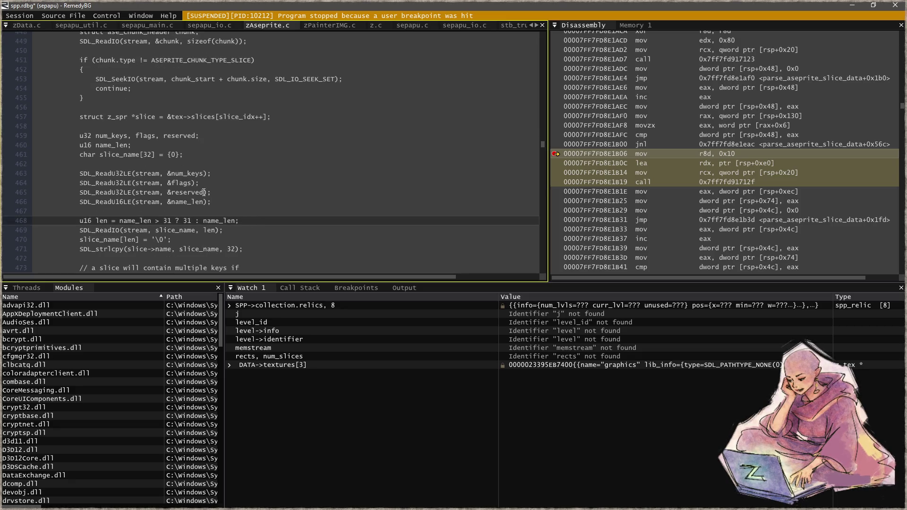
{"action": "key", "text": "F9"}
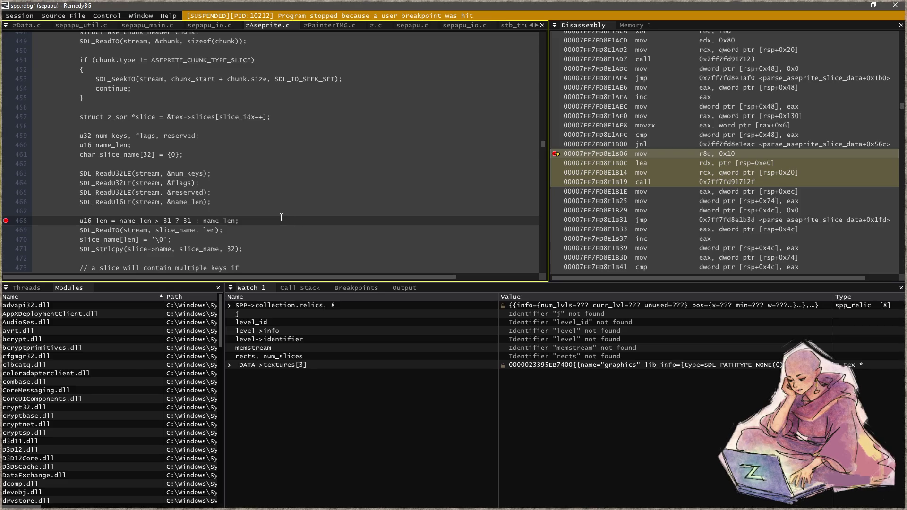
- Run to line 468 and step over reading the slice name, inspecting slice_name
{"action": "key", "text": "F5"}
{"action": "key", "text": "F10"}
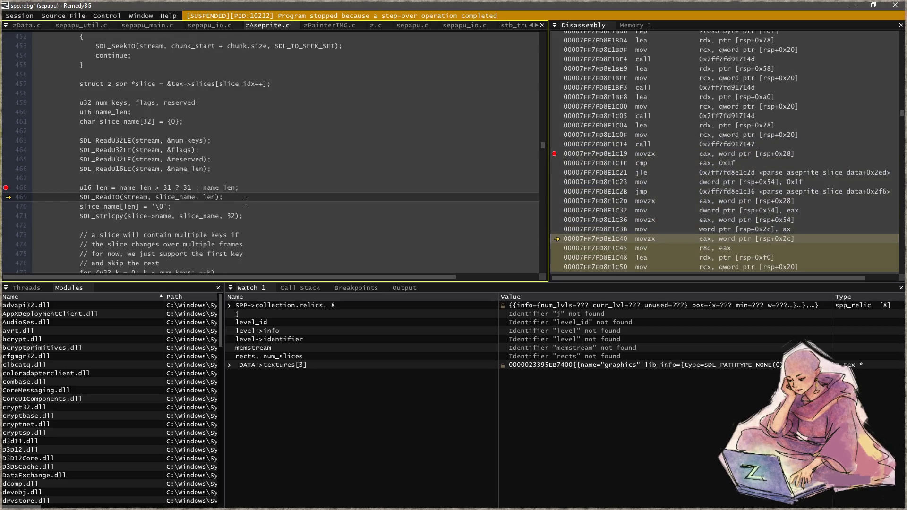
{"action": "key", "text": "F10"}
{"action": "key", "text": "F10"}
{"action": "mouse_move", "coordinate": [106, 206]}
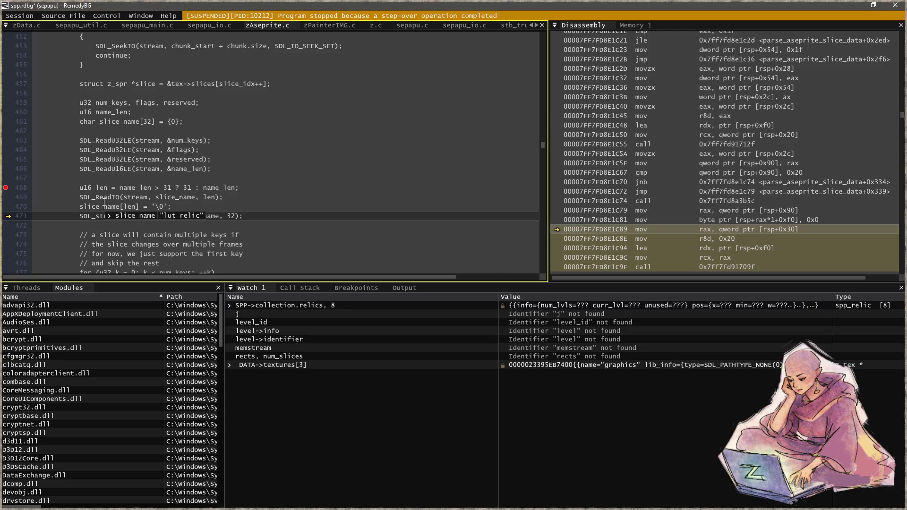
{"action": "scroll", "coordinate": [265, 189], "scroll_direction": "down", "scroll_amount": 2}
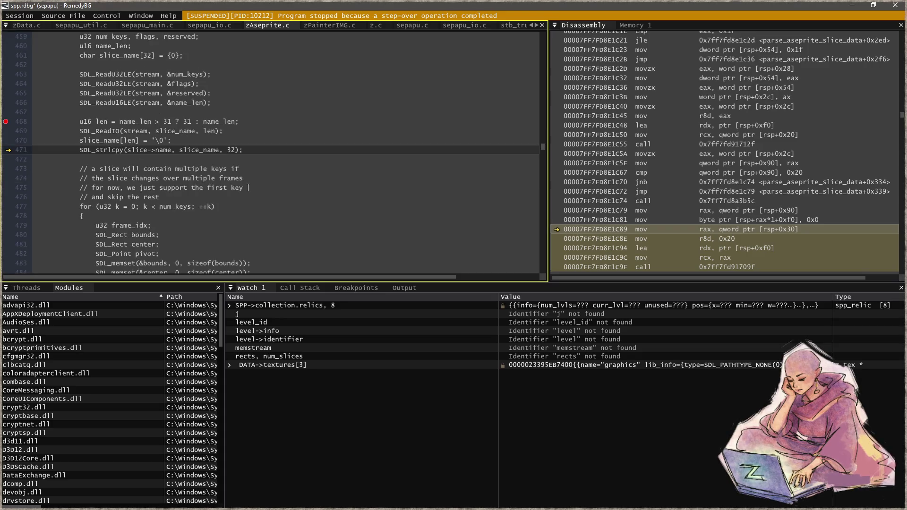
- Step through the lut_relic bounds (x=63, y=953, w=18, h=21) to line 511
{"action": "key", "text": "F10"}
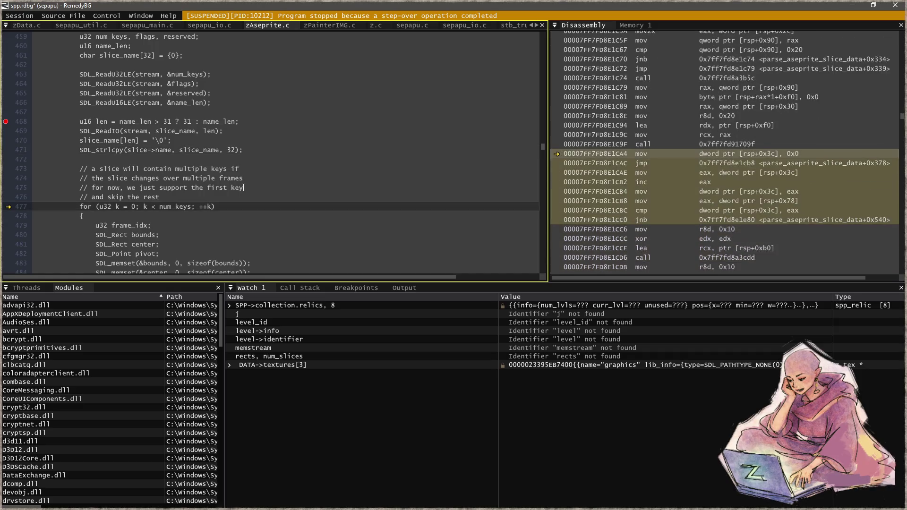
{"action": "scroll", "coordinate": [262, 188], "scroll_direction": "down", "scroll_amount": 2}
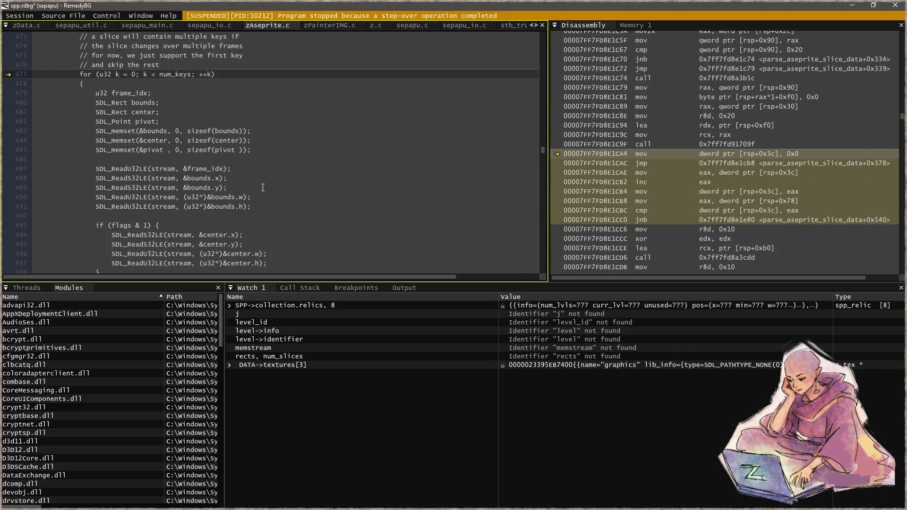
{"action": "key", "text": "F10"}
{"action": "key", "text": "F10"}
{"action": "key", "text": "F10"}
{"action": "scroll", "coordinate": [261, 187], "scroll_direction": "down", "scroll_amount": 1}
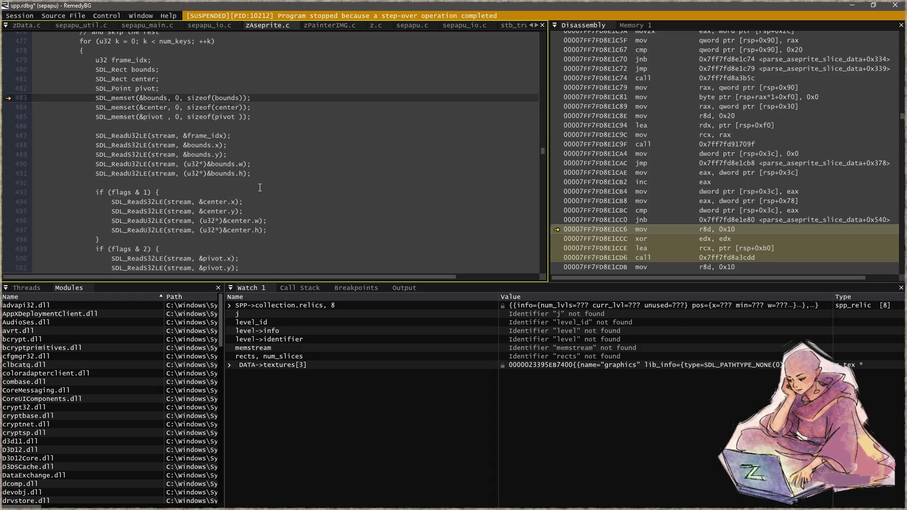
{"action": "key", "text": "F10"}
{"action": "key", "text": "F10"}
{"action": "key", "text": "F10"}
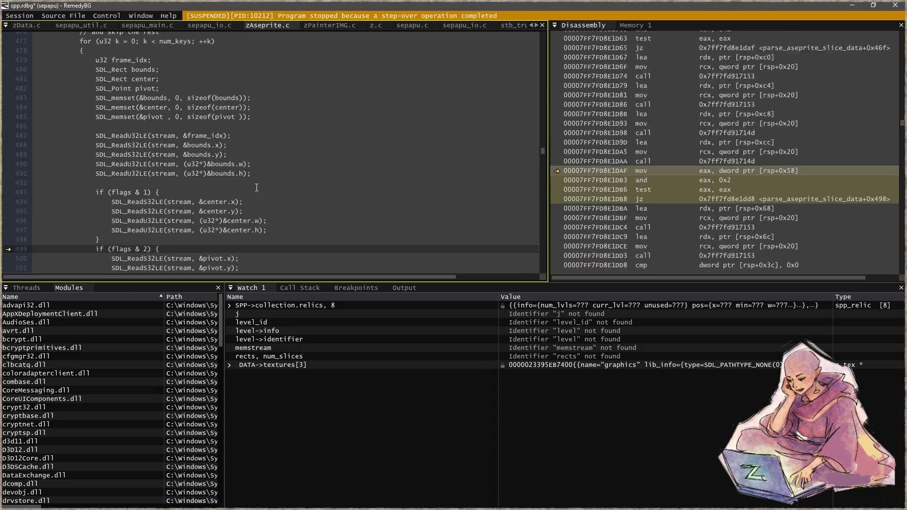
{"action": "key", "text": "F10"}
{"action": "key", "text": "F10"}
{"action": "key", "text": "F10"}
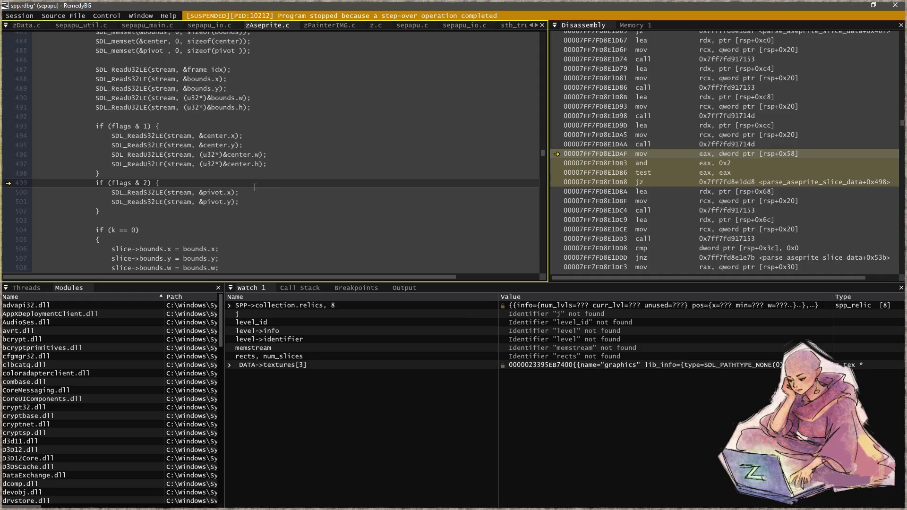
{"action": "key", "text": "F10"}
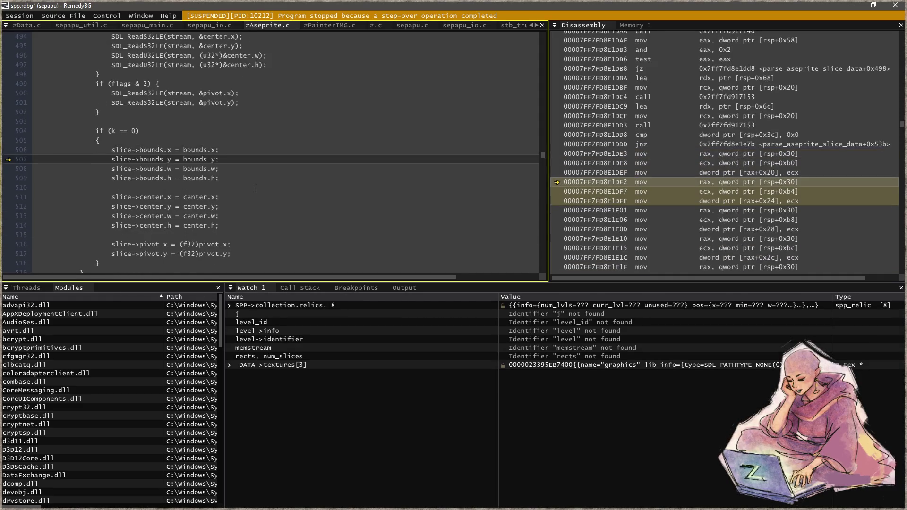
{"action": "mouse_move", "coordinate": [198, 151]}
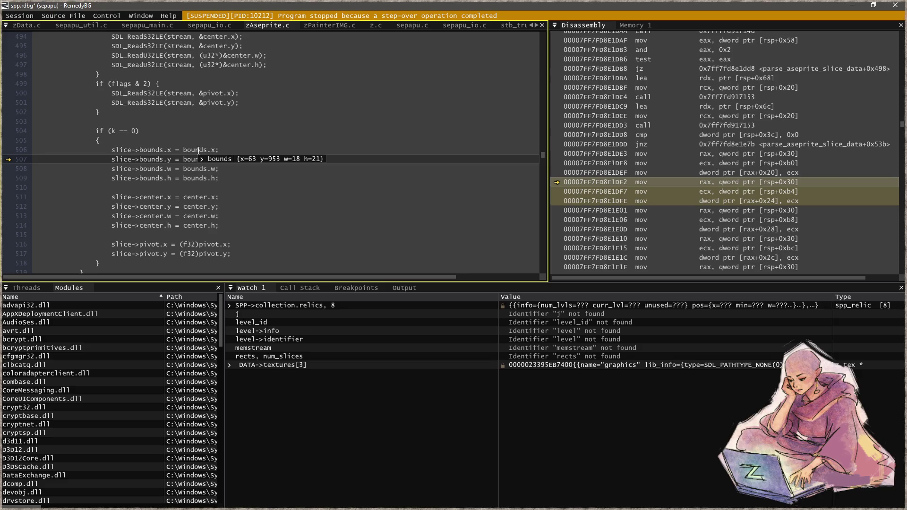
{"action": "key", "text": "F10"}
{"action": "key", "text": "F10"}
{"action": "key", "text": "F10"}
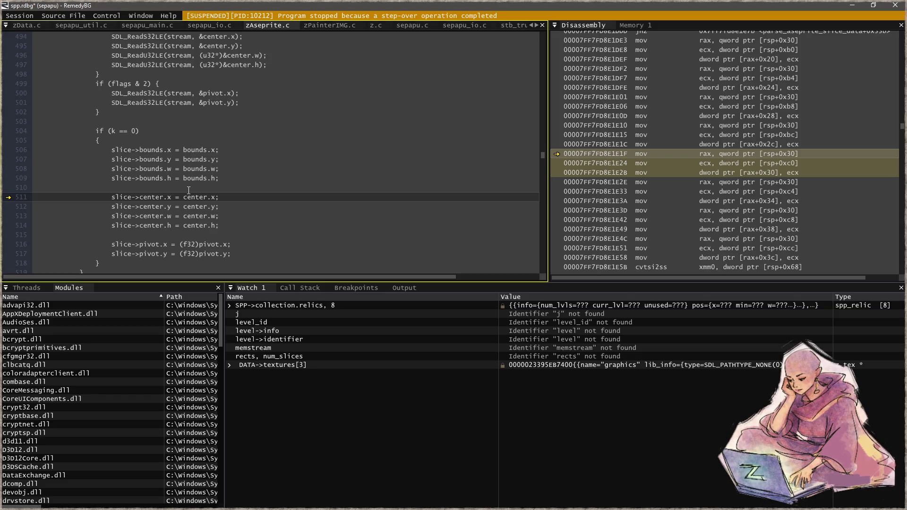
{"action": "scroll", "coordinate": [281, 179], "scroll_direction": "down", "scroll_amount": 2}
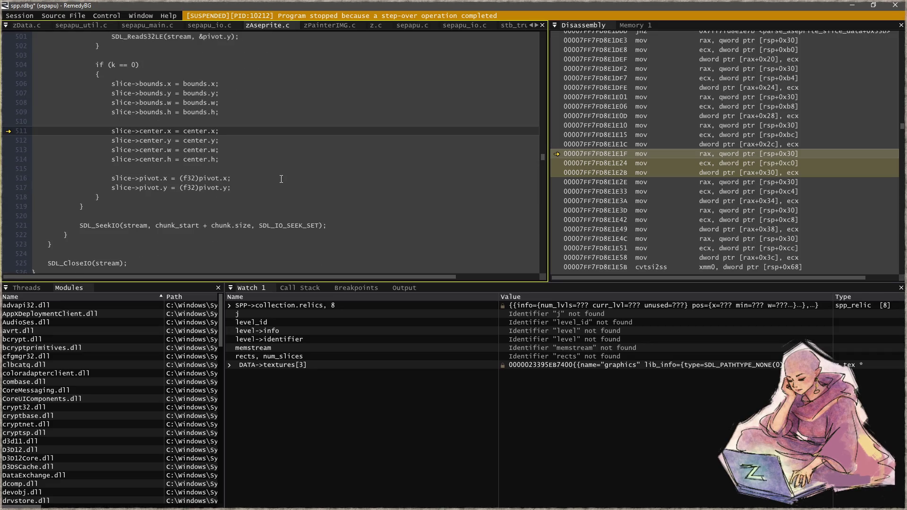
- Inspect tex->slices name, bounds, center and pivot, then run to the line 468 breakpoint
{"action": "scroll", "coordinate": [278, 178], "scroll_direction": "down", "scroll_amount": 1}
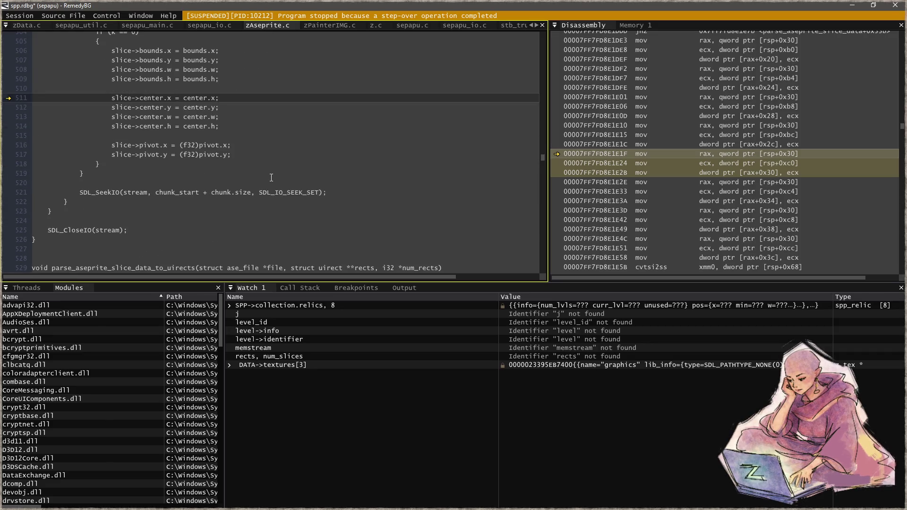
{"action": "scroll", "coordinate": [273, 178], "scroll_direction": "up", "scroll_amount": 6}
{"action": "scroll", "coordinate": [270, 177], "scroll_direction": "up", "scroll_amount": 4}
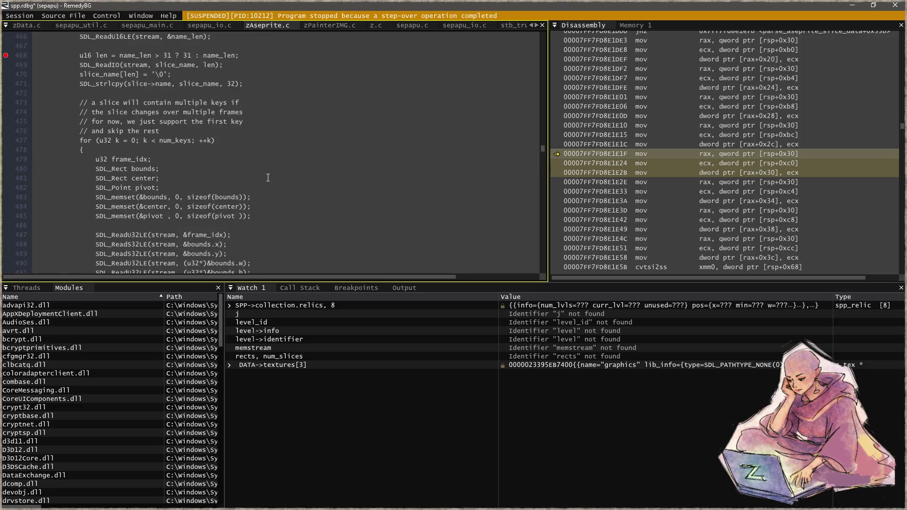
{"action": "scroll", "coordinate": [126, 174], "scroll_direction": "down", "scroll_amount": 5}
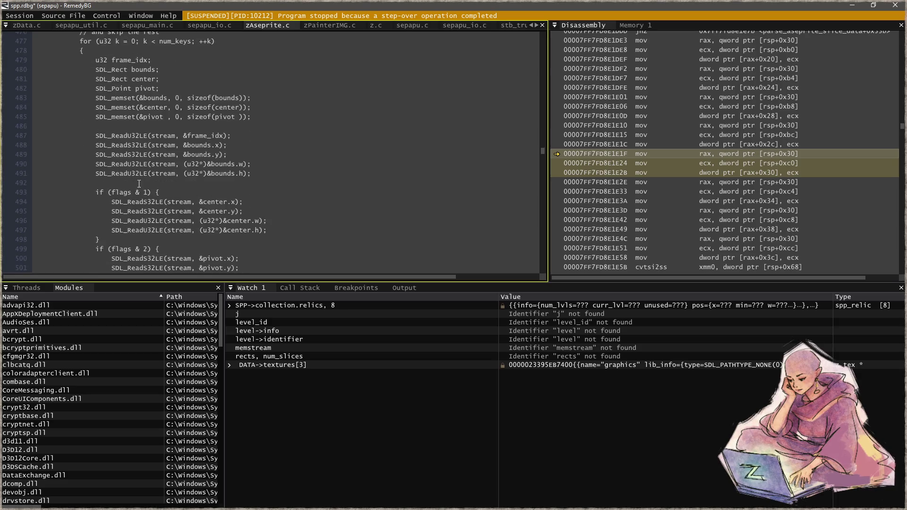
{"action": "scroll", "coordinate": [136, 198], "scroll_direction": "up", "scroll_amount": 5}
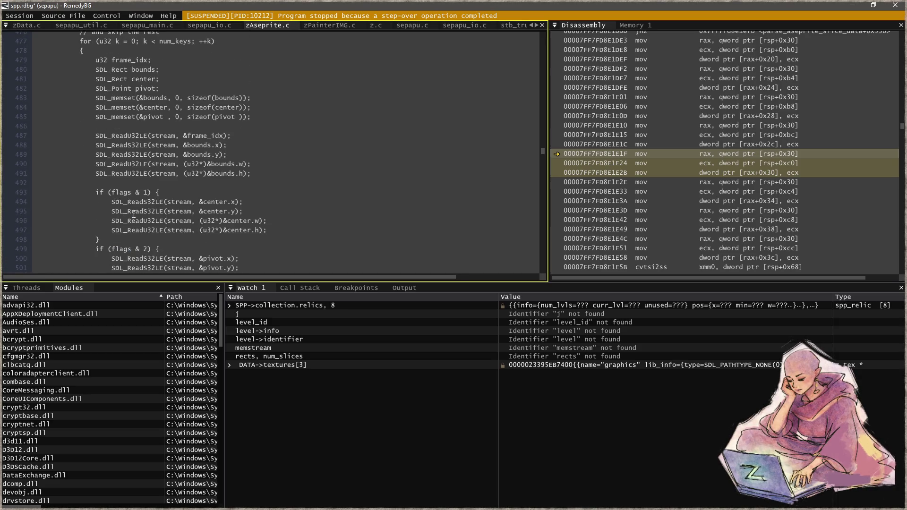
{"action": "scroll", "coordinate": [134, 214], "scroll_direction": "up", "scroll_amount": 1}
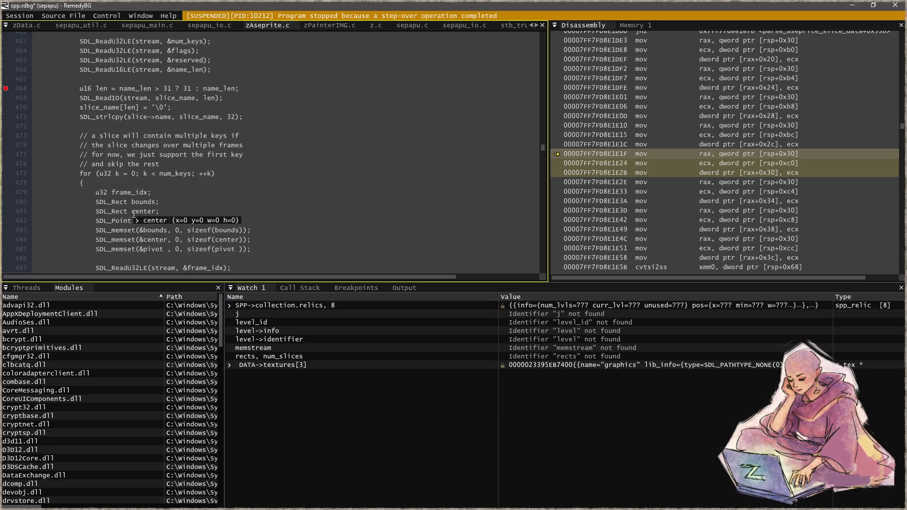
{"action": "scroll", "coordinate": [134, 214], "scroll_direction": "up", "scroll_amount": 4}
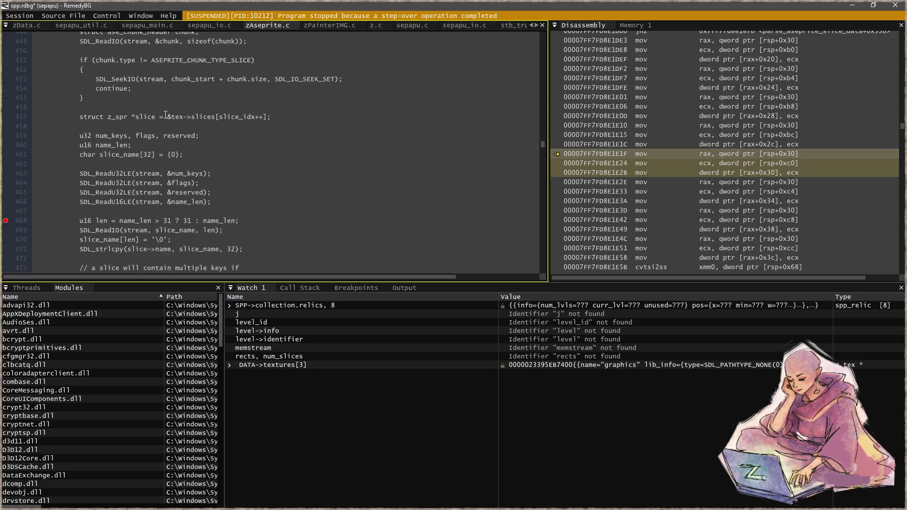
{"action": "mouse_move", "coordinate": [194, 118]}
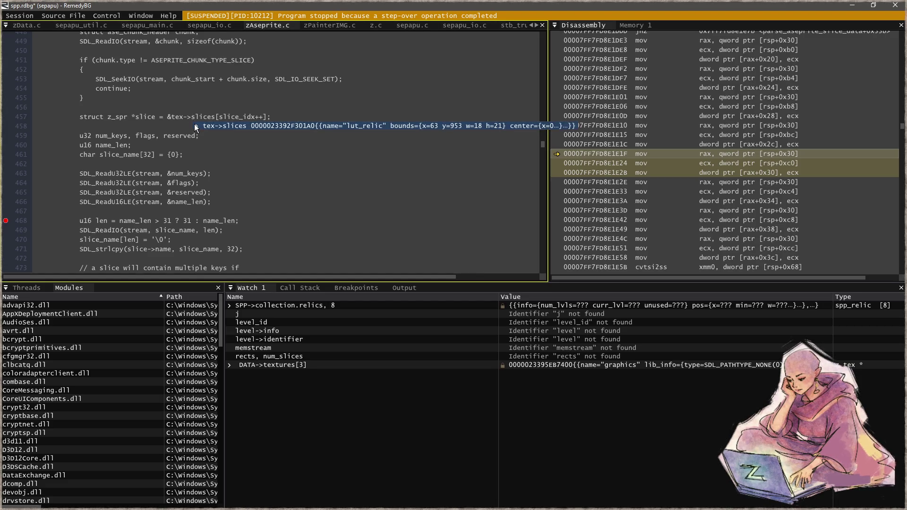
{"action": "left_click", "coordinate": [196, 126]}
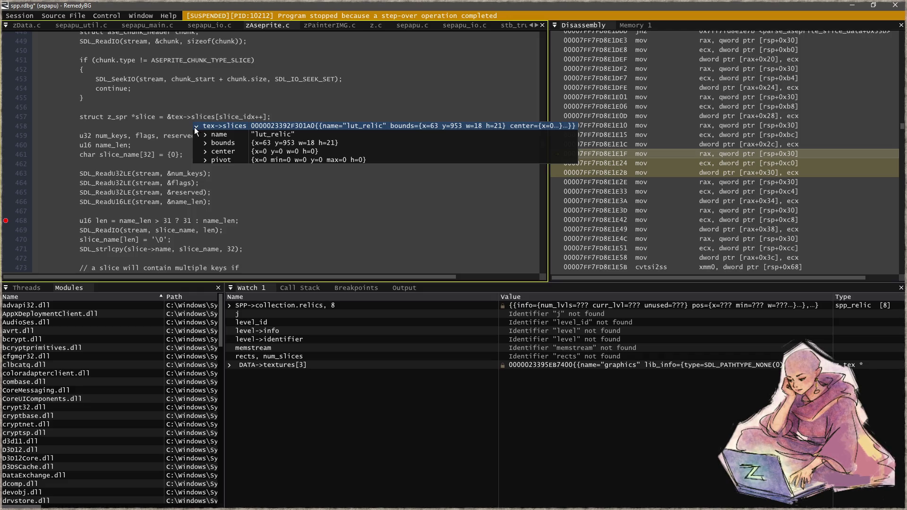
{"action": "key", "text": "F5"}
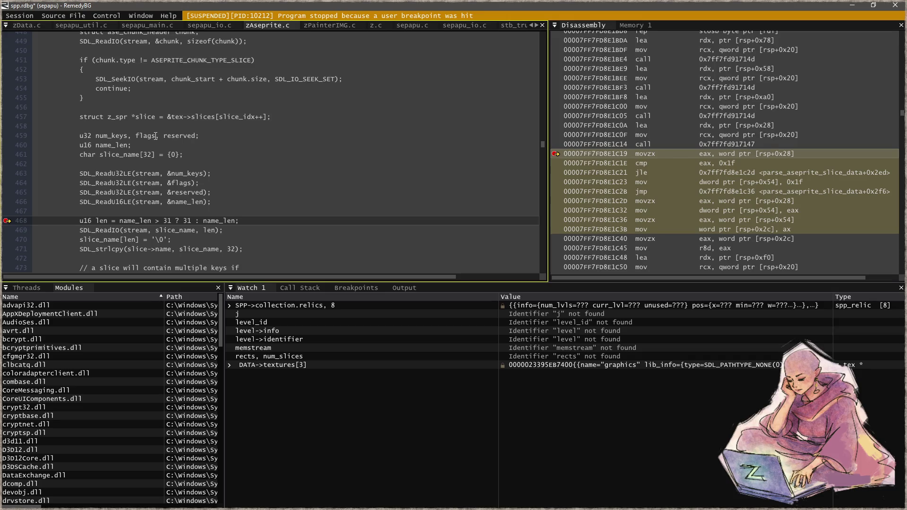
- Step out to zData.c, expand DATA->textures[3] showing 39 slices with lut_relic first, and continue
{"action": "key", "text": "shift+F11"}
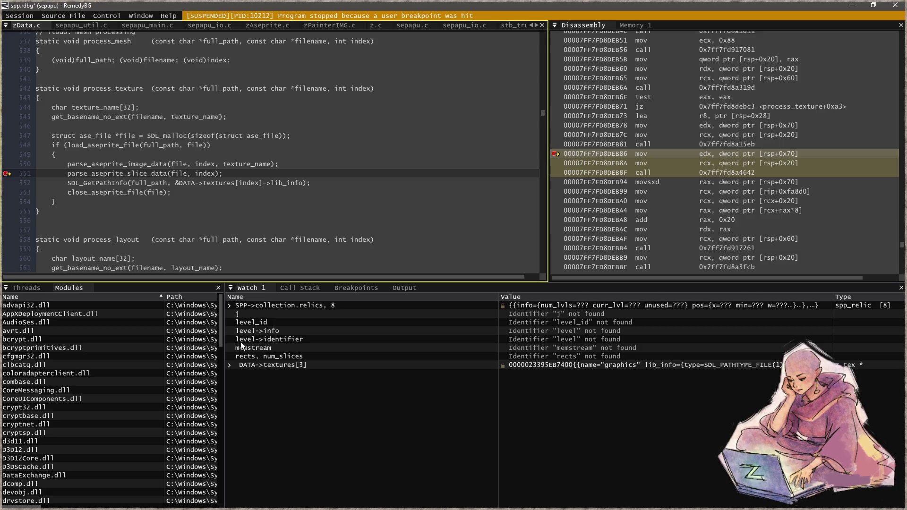
{"action": "left_click", "coordinate": [229, 366]}
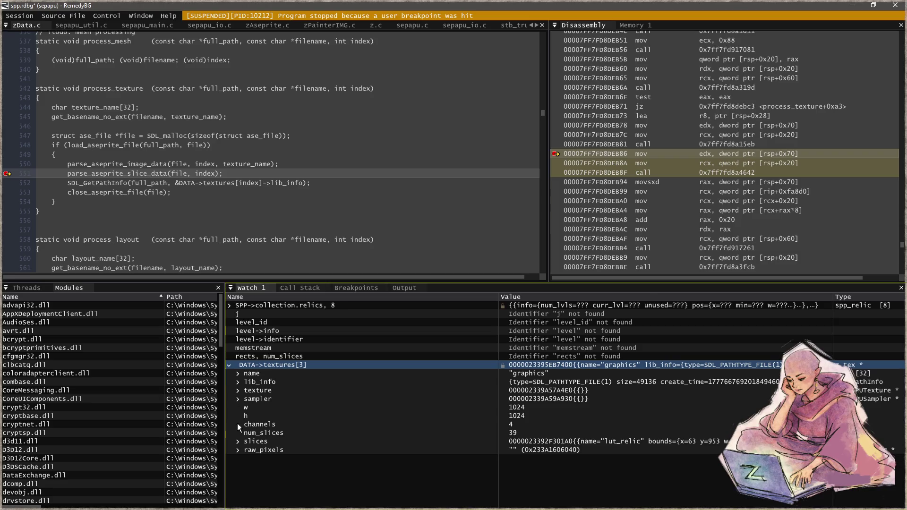
{"action": "left_click", "coordinate": [238, 441]}
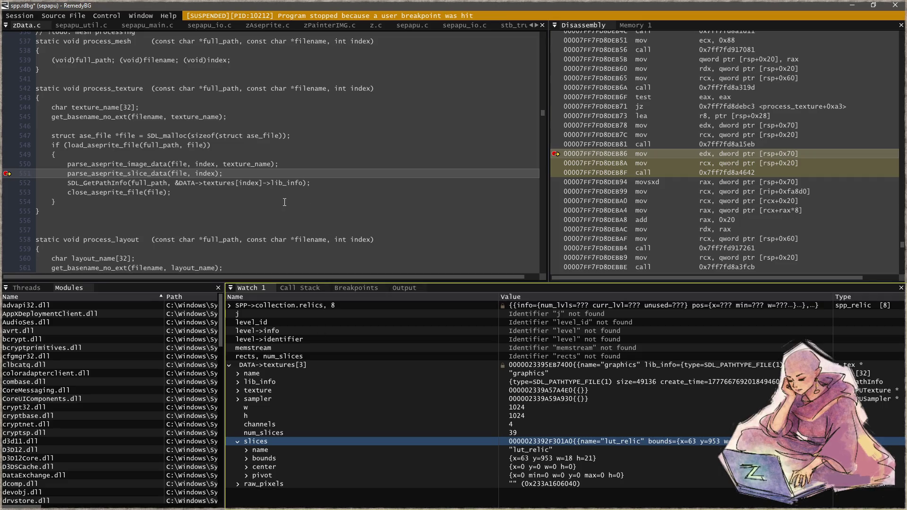
{"action": "key", "text": "F5"}
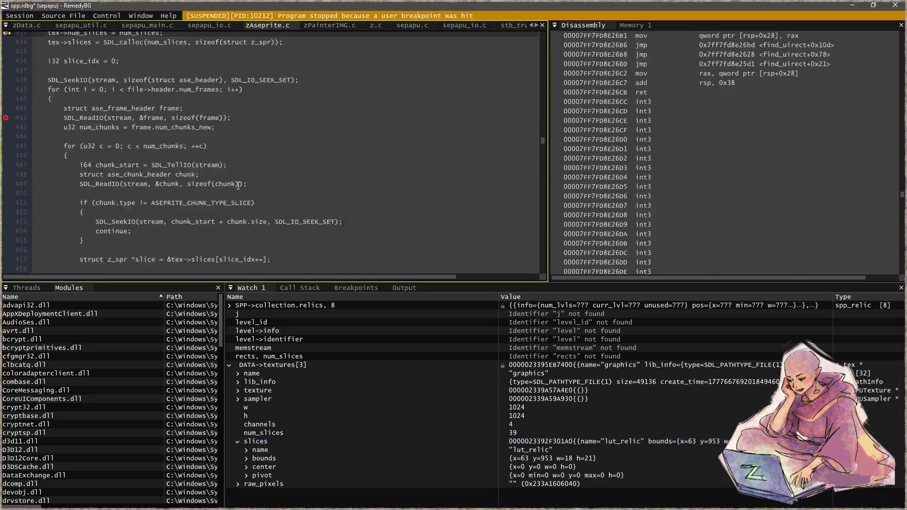
- Step into zengine_user_init, run to the access violation, and inspect name_slice 'relic'
{"action": "key", "text": "shift+F11"}
{"action": "key", "text": "shift+F11"}
{"action": "key", "text": "shift+F11"}
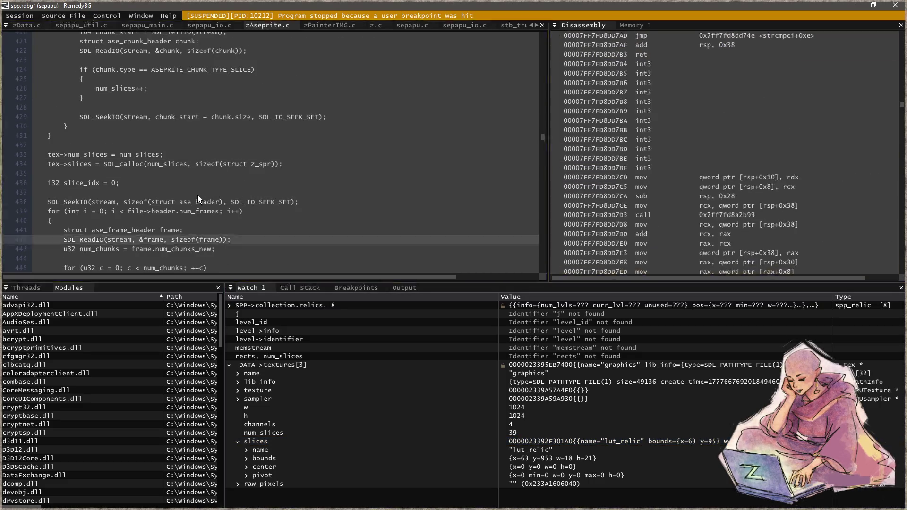
{"action": "key", "text": "F11"}
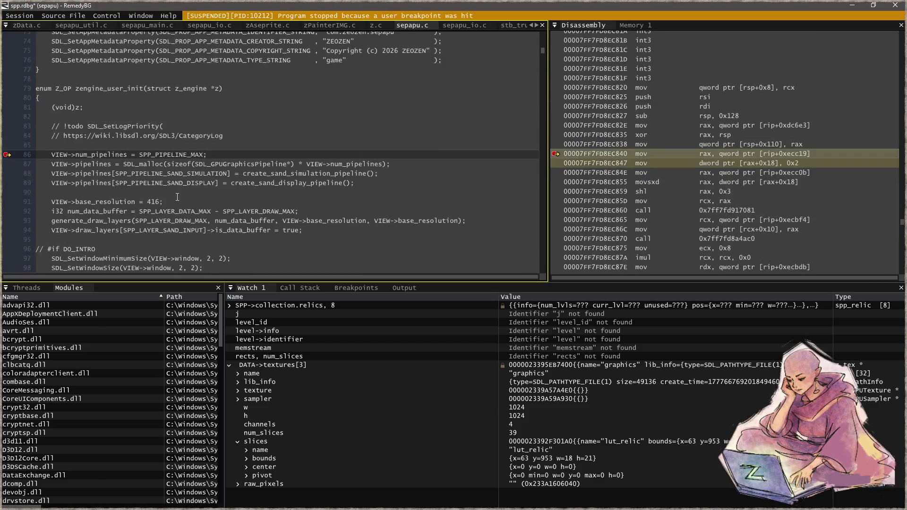
{"action": "key", "text": "F5"}
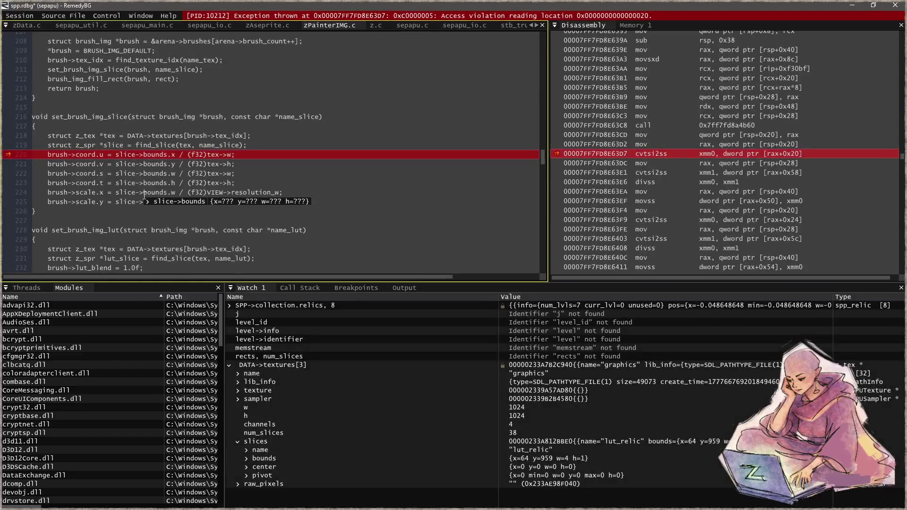
{"action": "mouse_move", "coordinate": [291, 115]}
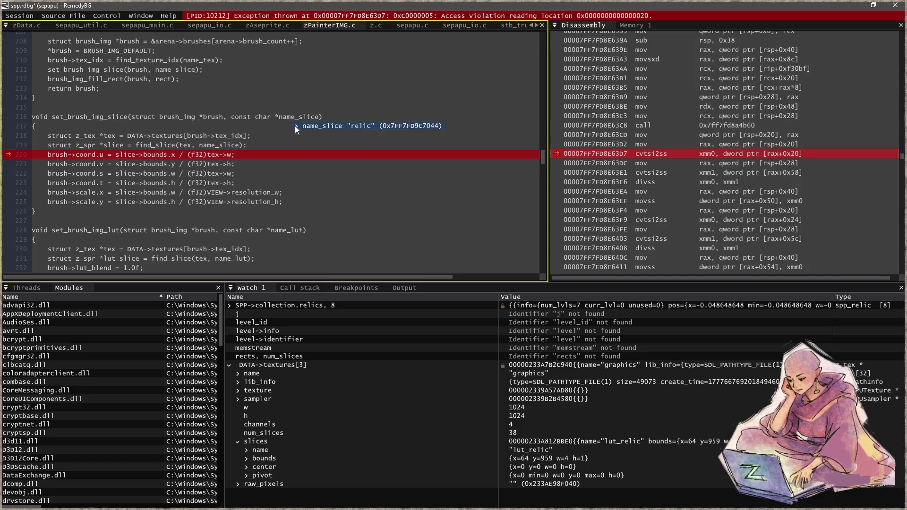
{"action": "left_click", "coordinate": [296, 125]}
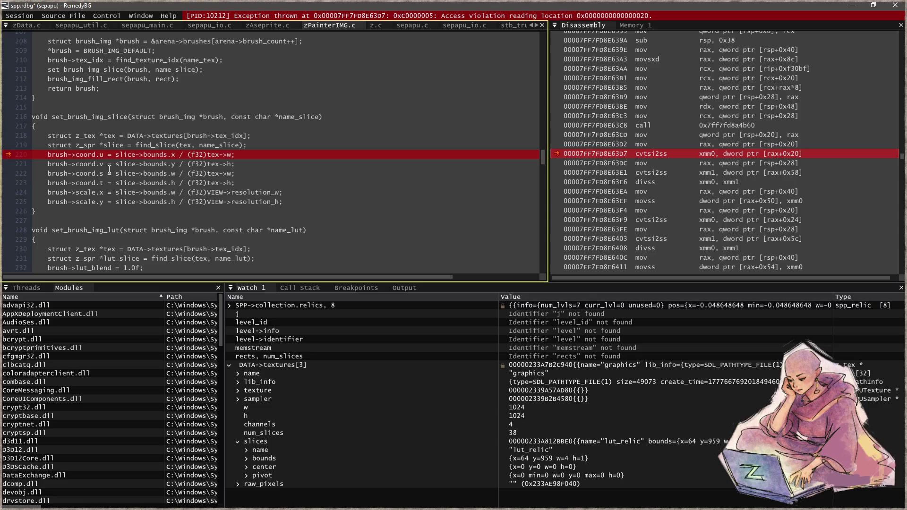
- Set a breakpoint on line 219 and select the graphics texture's 38-slice list
{"action": "left_click", "coordinate": [267, 143]}
{"action": "key", "text": "F9"}
{"action": "key", "text": "F9"}
{"action": "mouse_move", "coordinate": [230, 144]}
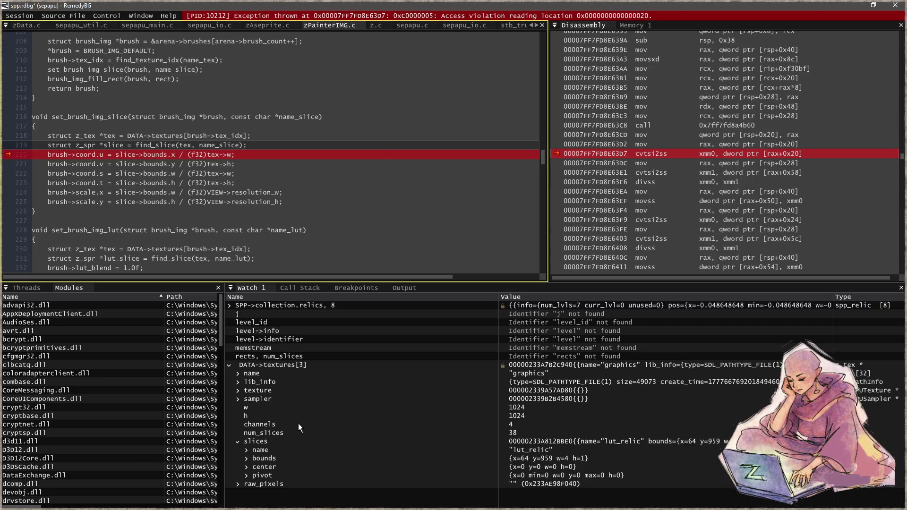
{"action": "left_click", "coordinate": [304, 442]}
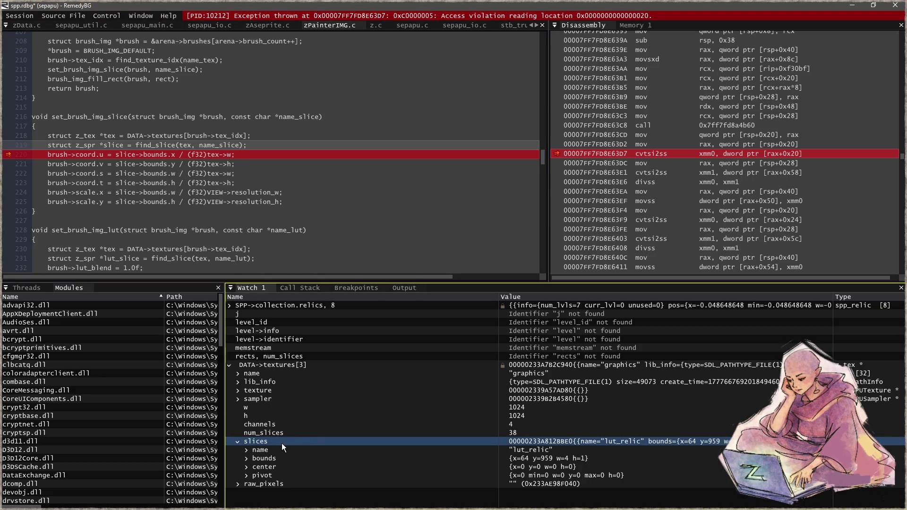
- Collapse slices and add the watch DATA->textures[3].slices, 39, listing the graphics texture's slices
{"action": "left_click", "coordinate": [239, 442]}
{"action": "left_click", "coordinate": [302, 458]}
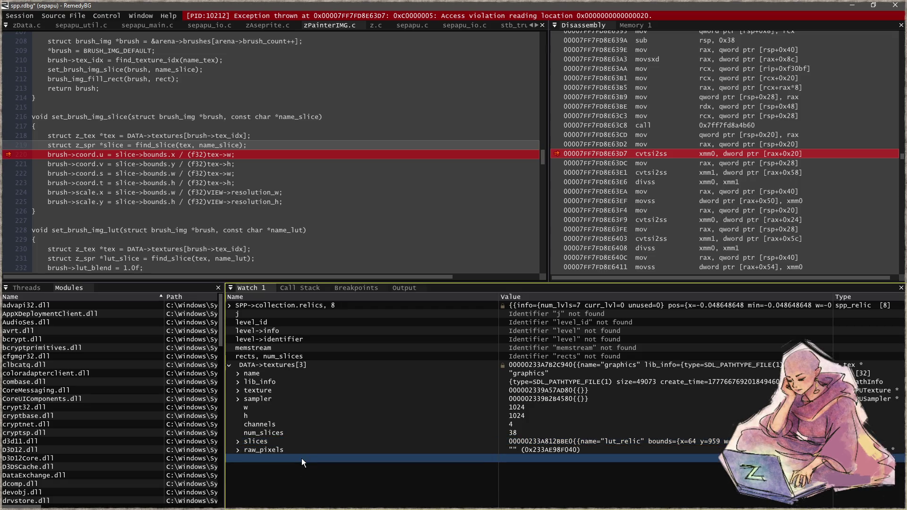
{"action": "type", "text": "Data"}
{"action": "key", "text": "BackSpace"}
{"action": "key", "text": "BackSpace"}
{"action": "key", "text": "BackSpace"}
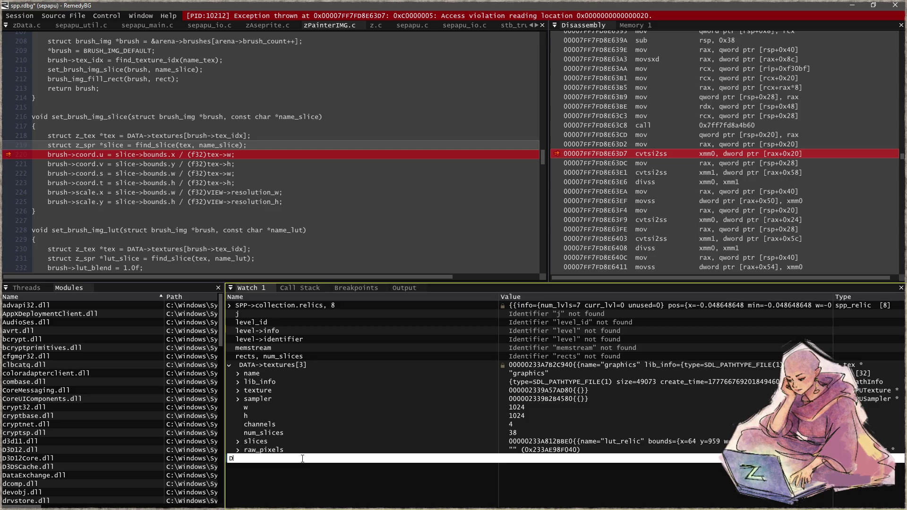
{"action": "type", "text": "ATA"}
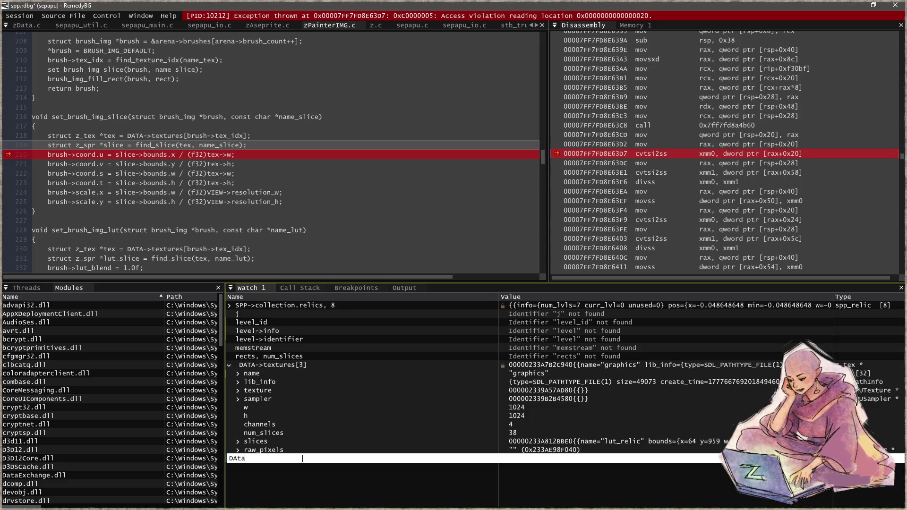
{"action": "key", "text": "BackSpace"}
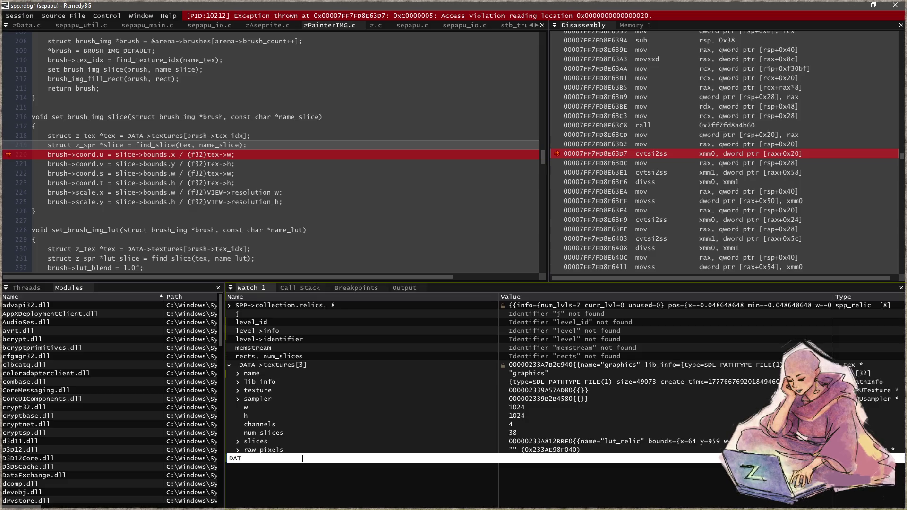
{"action": "type", "text": "A->textures"}
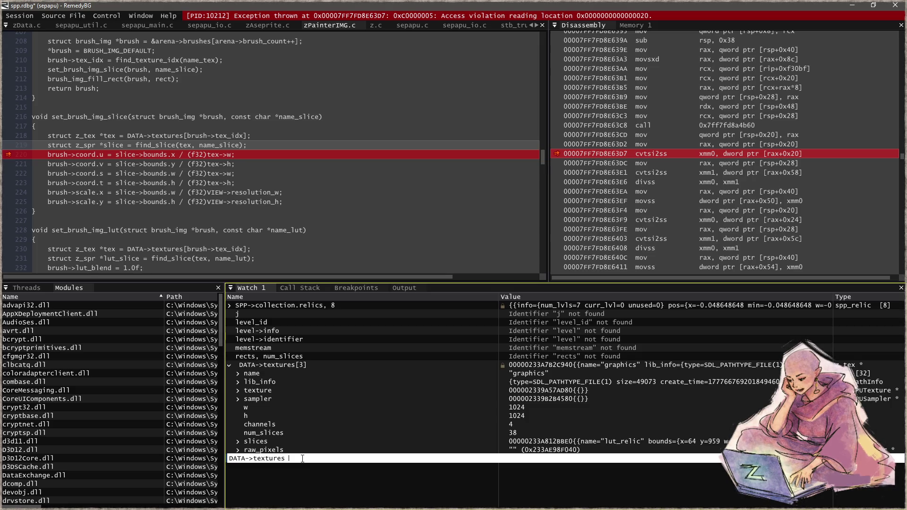
{"action": "key", "text": "BackSpace"}
{"action": "type", "text": "[3]"}
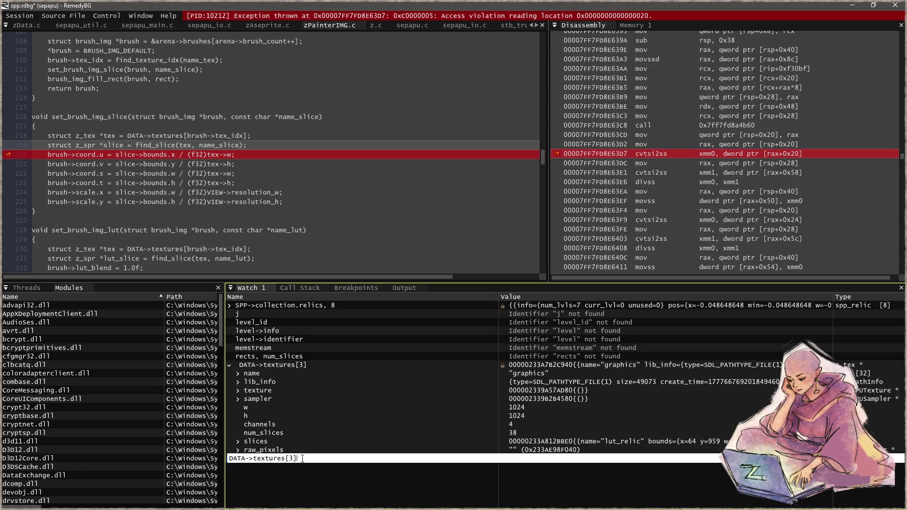
{"action": "type", "text": "slices"}
{"action": "key", "text": "BackSpace"}
{"action": "key", "text": "BackSpace"}
{"action": "key", "text": "BackSpace"}
{"action": "type", "text": "ce"}
{"action": "key", "text": "BackSpace"}
{"action": "key", "text": "BackSpace"}
{"action": "type", "text": "ices"}
{"action": "key", "text": "BackSpace"}
{"action": "key", "text": "BackSpace"}
{"action": "key", "text": "BackSpace"}
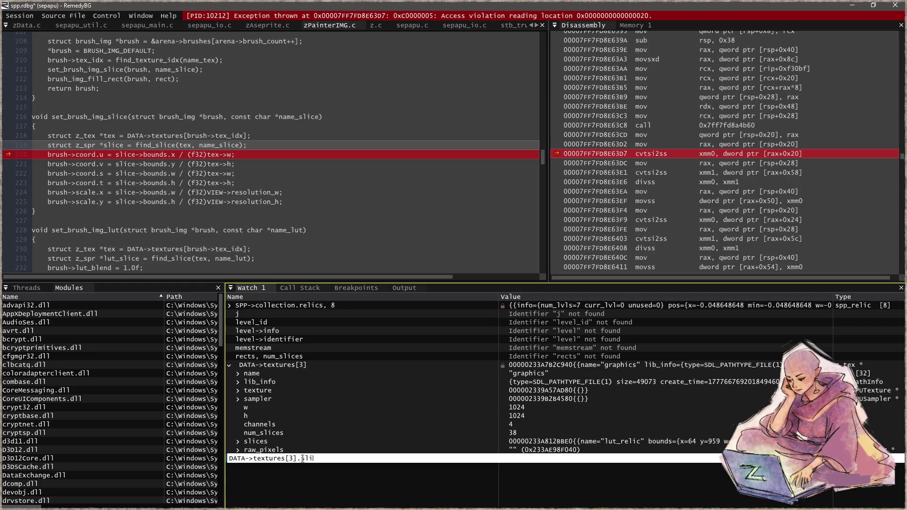
{"action": "type", "text": "ces,"}
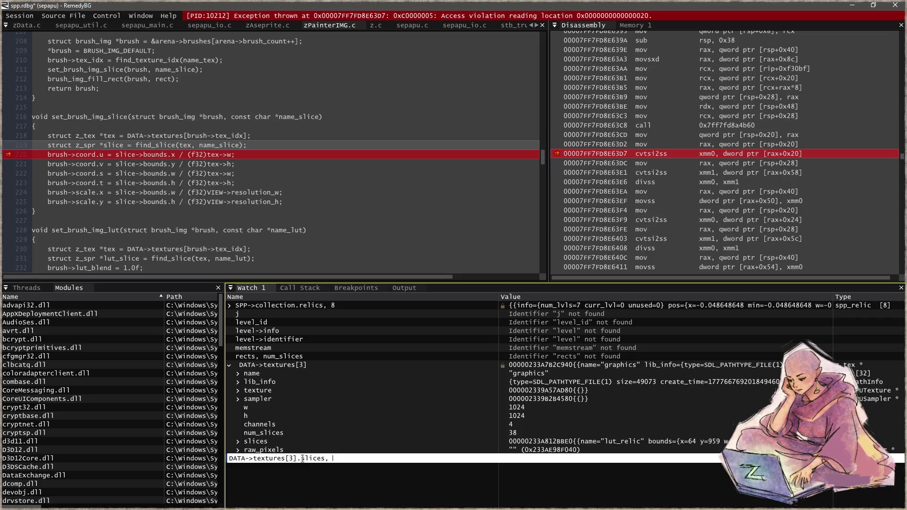
{"action": "type", "text": "39"}
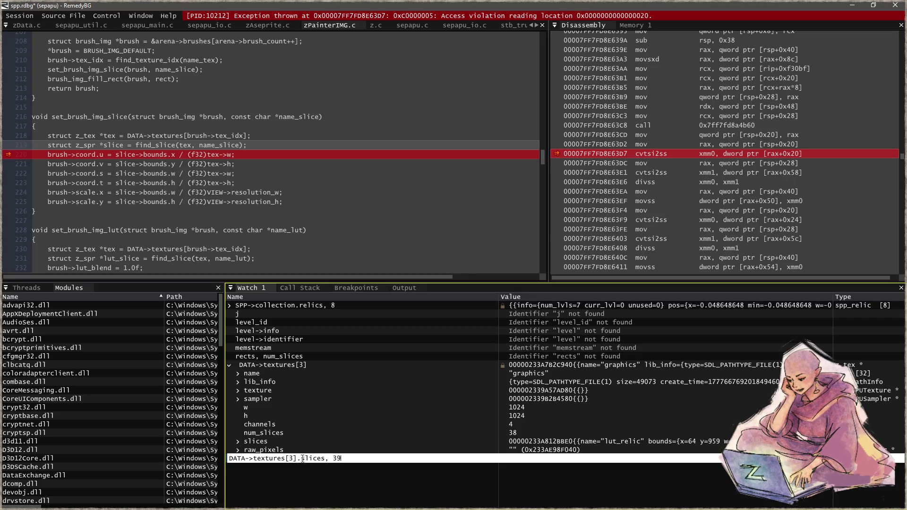
{"action": "key", "text": "Return"}
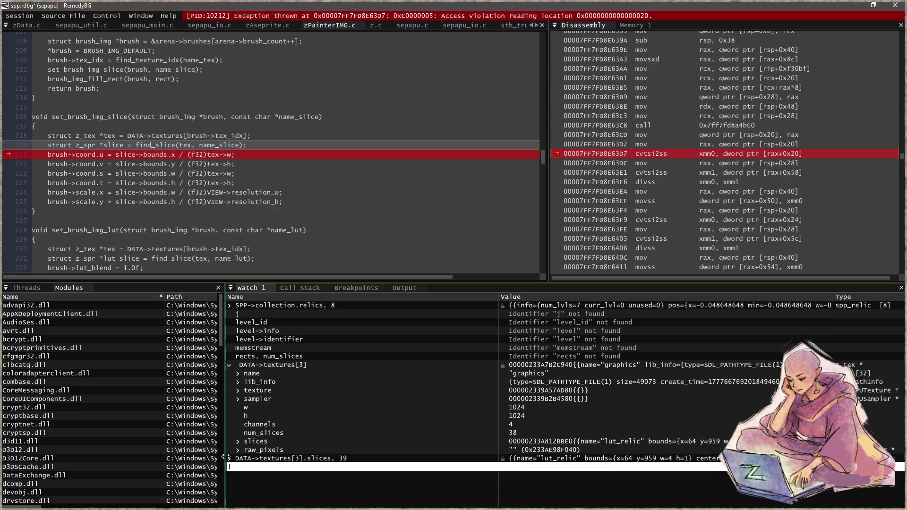
{"action": "left_click", "coordinate": [231, 460]}
- Expand the watched slice list and its lut_relic and relic entries, then check name_slice in the source
{"action": "left_click", "coordinate": [230, 459]}
{"action": "scroll", "coordinate": [293, 433], "scroll_direction": "down", "scroll_amount": 3}
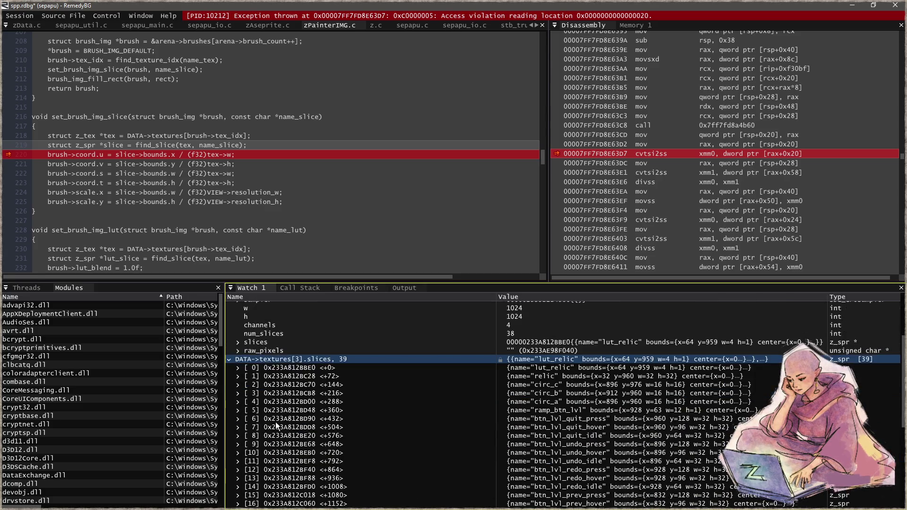
{"action": "left_click", "coordinate": [238, 368]}
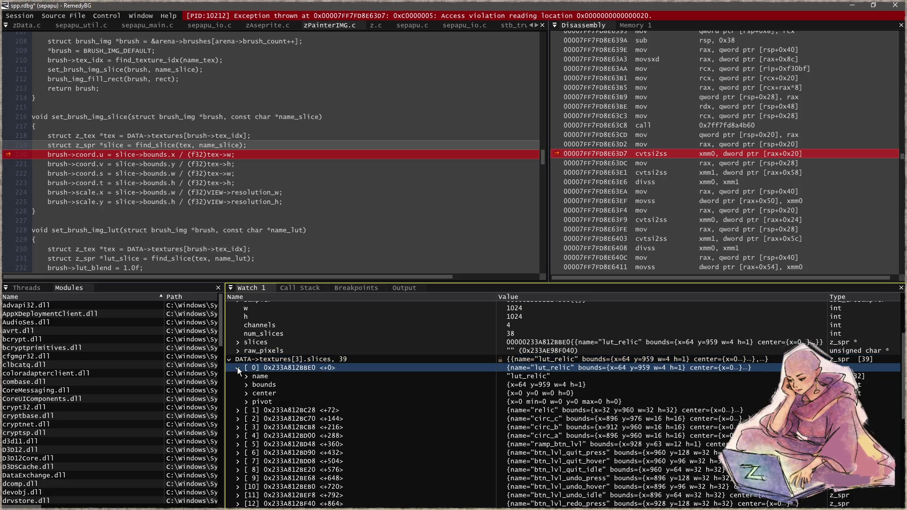
{"action": "left_click", "coordinate": [242, 412]}
{"action": "left_click", "coordinate": [239, 411]}
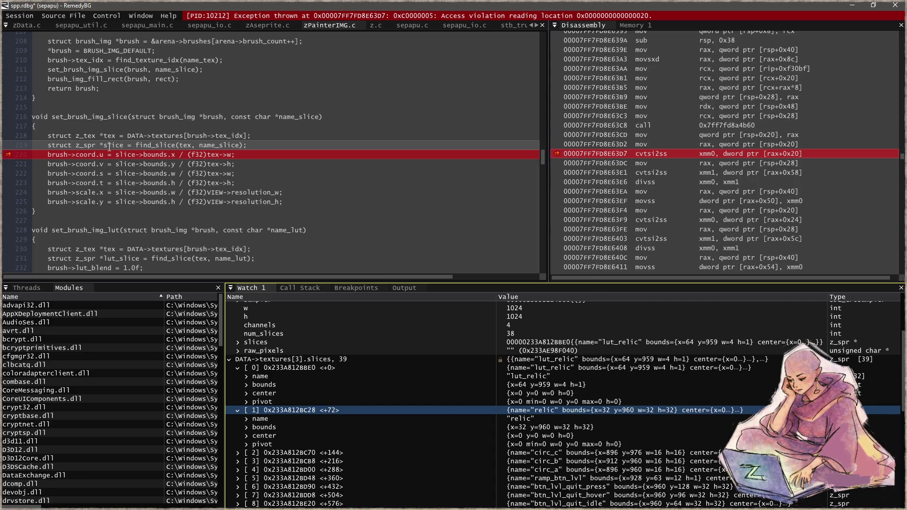
{"action": "left_click", "coordinate": [229, 147]}
{"action": "mouse_move", "coordinate": [230, 145]}
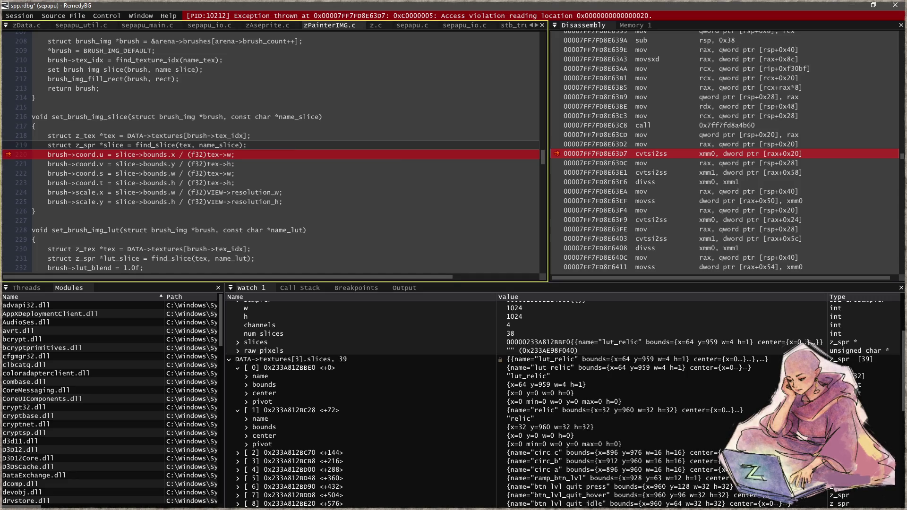
- Switch to Focus and search the whole project for find_slice
{"action": "key", "text": "alt+Tab"}
{"action": "left_click", "coordinate": [198, 164]}
{"action": "key", "text": "ctrl+shift+f"}
{"action": "type", "text": "find_"}
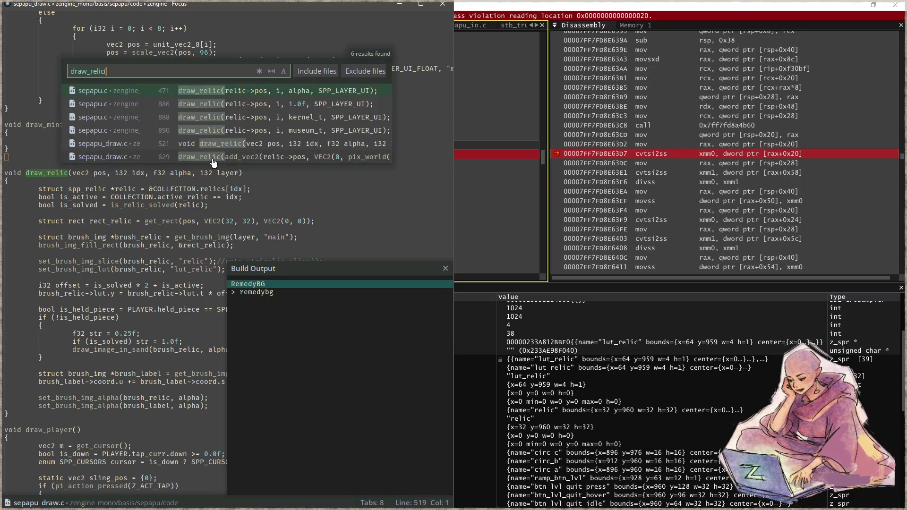
{"action": "type", "text": "slice"}
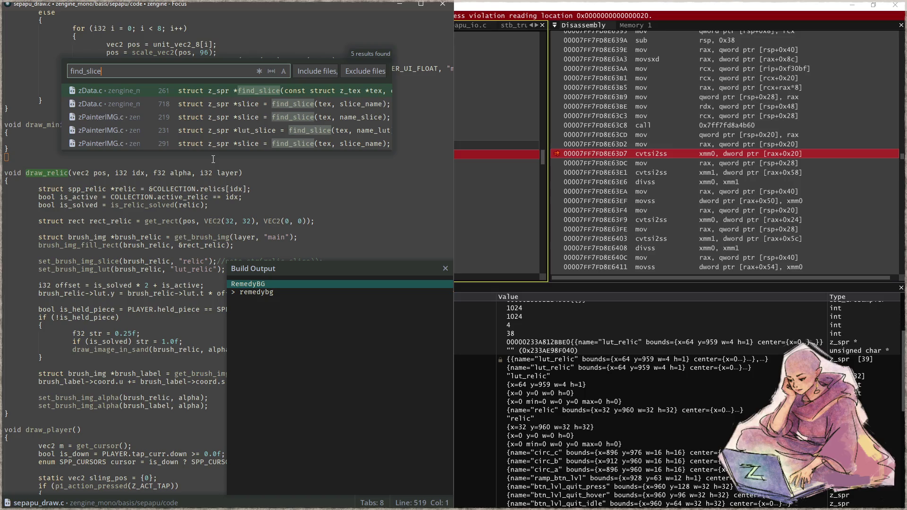
- Review the find_slice definition in zData.c, then return to RemedyBG
{"action": "key", "text": "Return"}
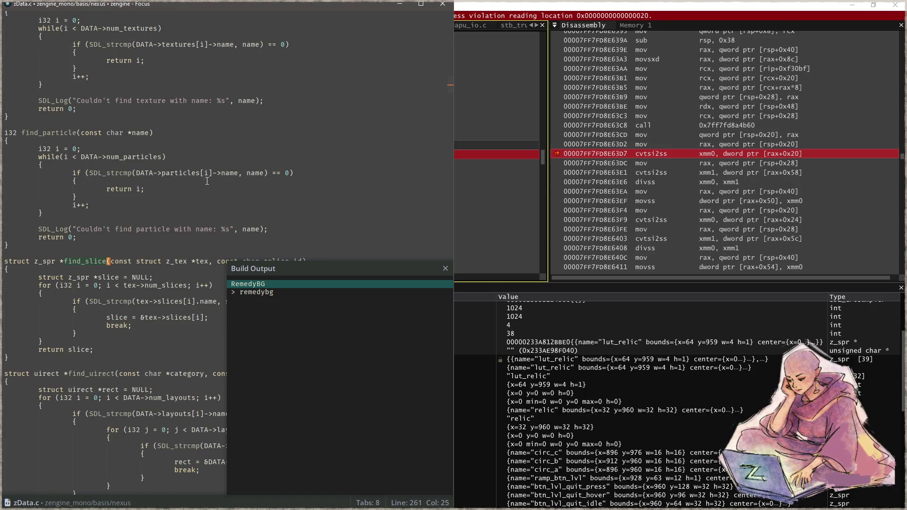
{"action": "scroll", "coordinate": [207, 181], "scroll_direction": "down", "scroll_amount": 2}
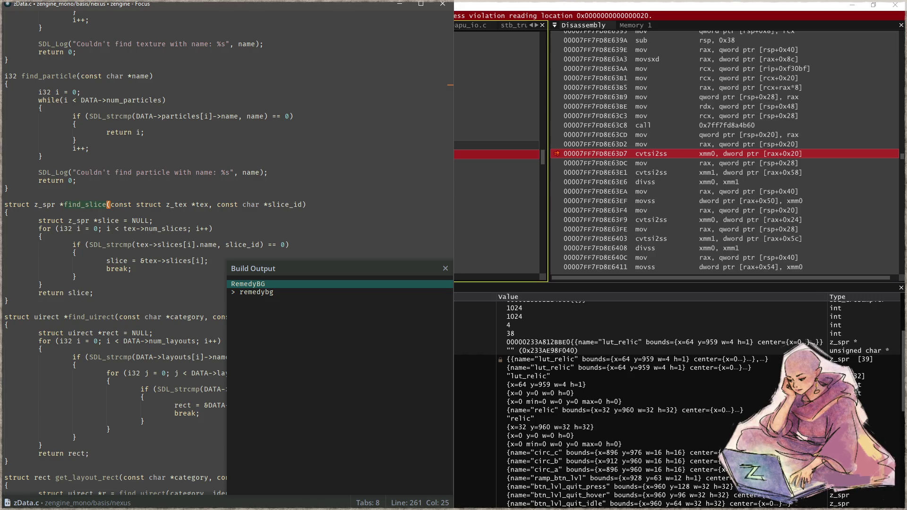
{"action": "key", "text": "alt+Tab"}
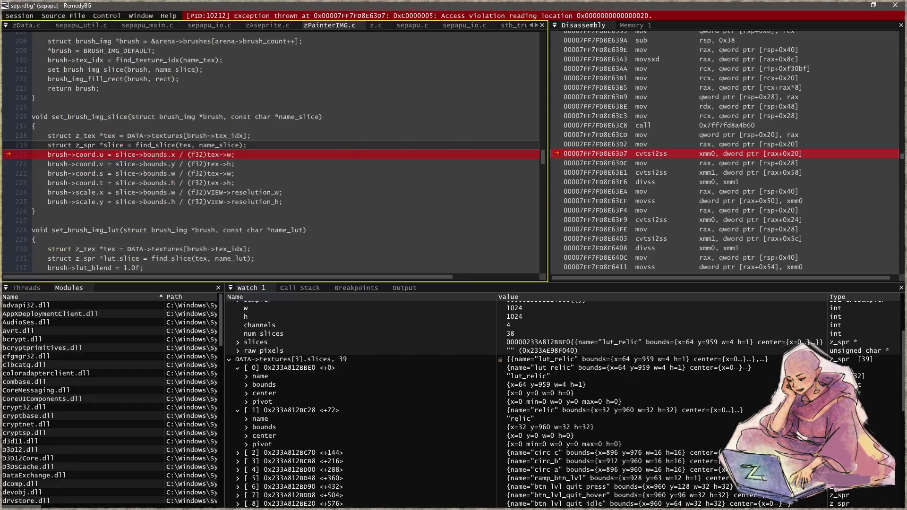
- Stop the program and breakpoint the find_slice call on line 219. Run through its hits, then close RemedyBG
{"action": "left_click", "coordinate": [399, 179]}
{"action": "key", "text": "shift+F5"}
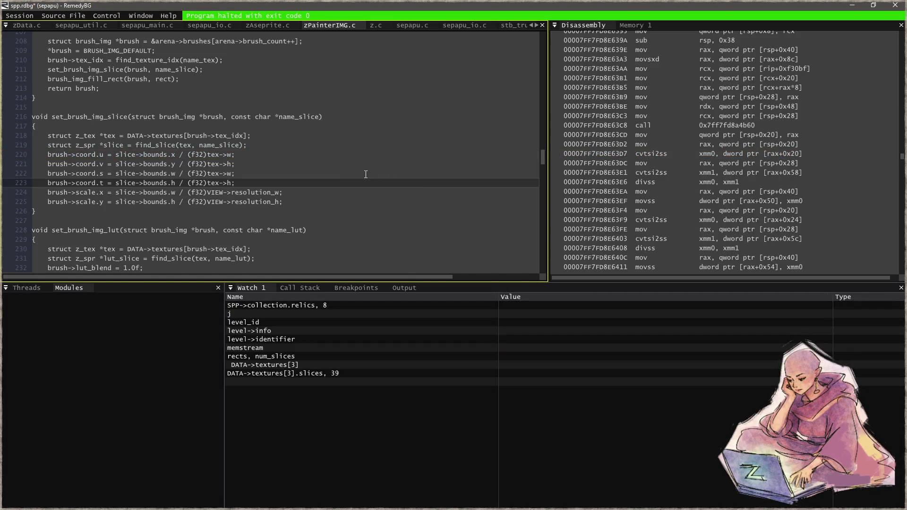
{"action": "left_click", "coordinate": [259, 146]}
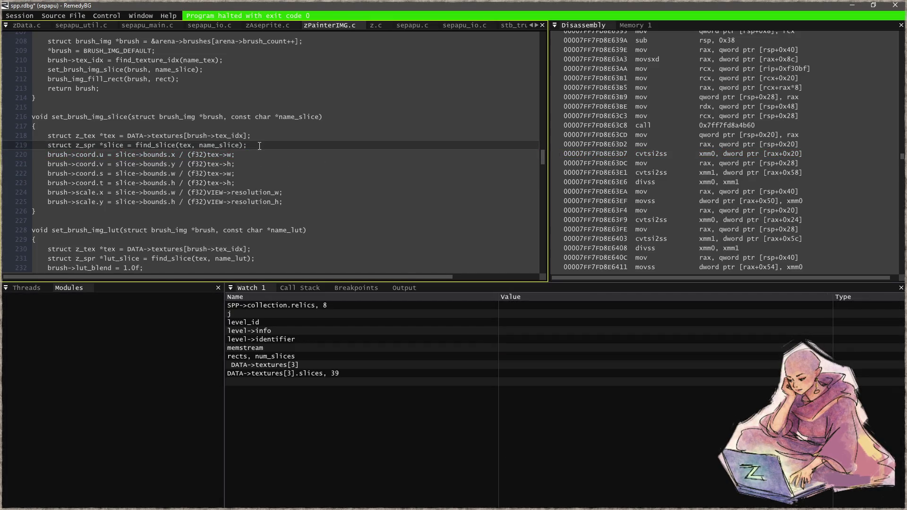
{"action": "key", "text": "F9"}
{"action": "key", "text": "F5"}
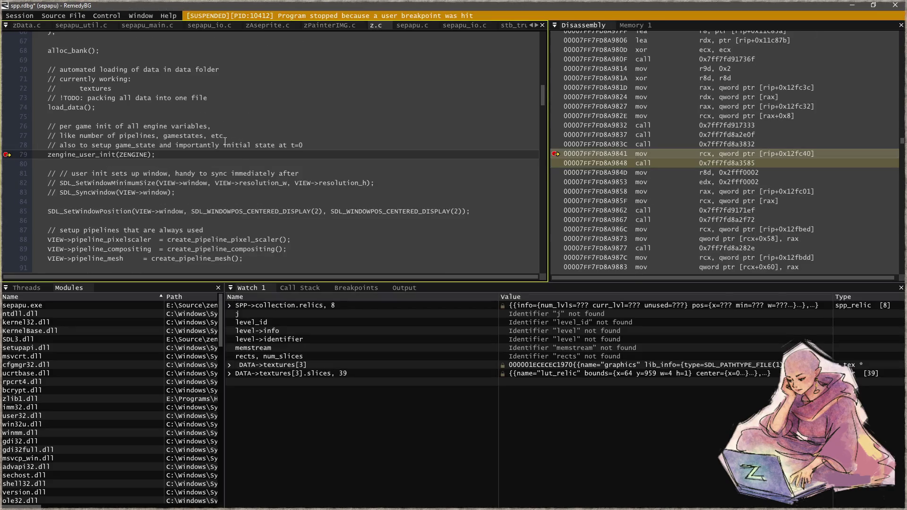
{"action": "key", "text": "F5"}
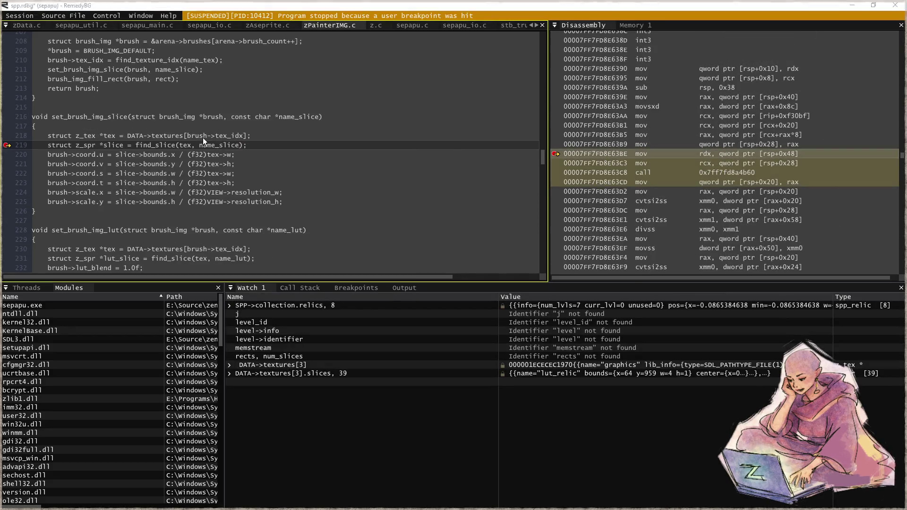
{"action": "key", "text": "F5"}
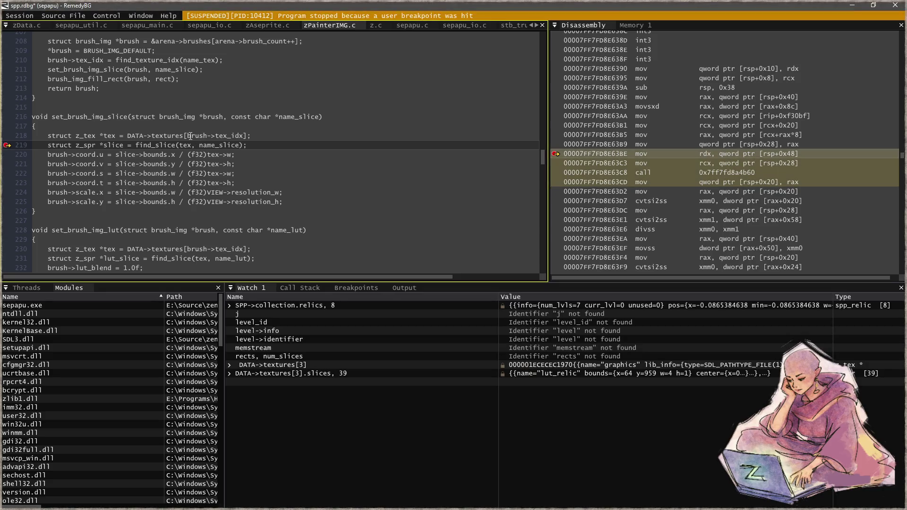
{"action": "key", "text": "F5"}
{"action": "key", "text": "alt+F4"}
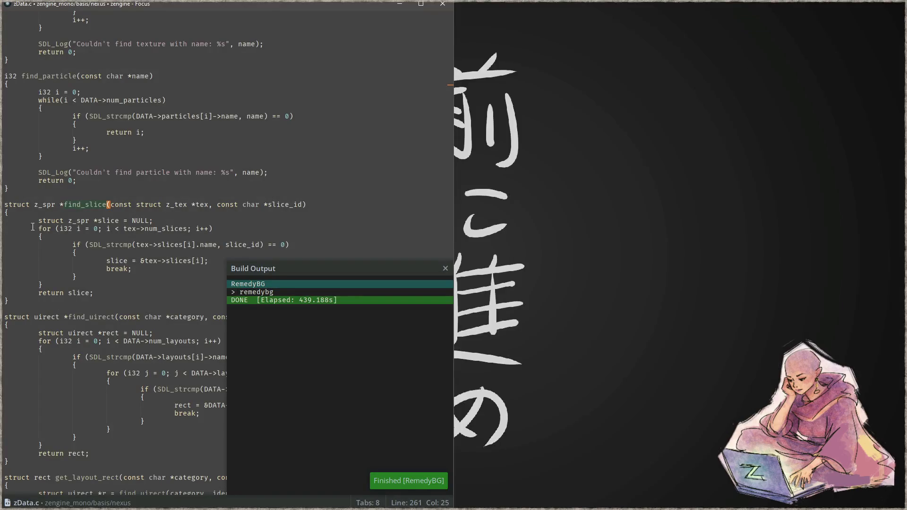
- Close the build output and open a blank line at the start of find_slice
{"action": "left_click", "coordinate": [171, 244]}
{"action": "left_click", "coordinate": [163, 284]}
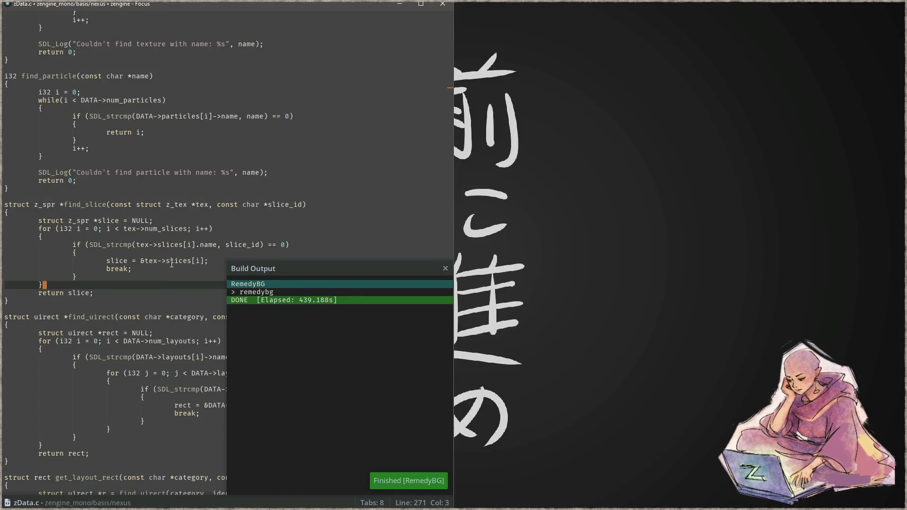
{"action": "key", "text": "Escape"}
{"action": "left_click", "coordinate": [244, 205]}
{"action": "key", "text": "Down"}
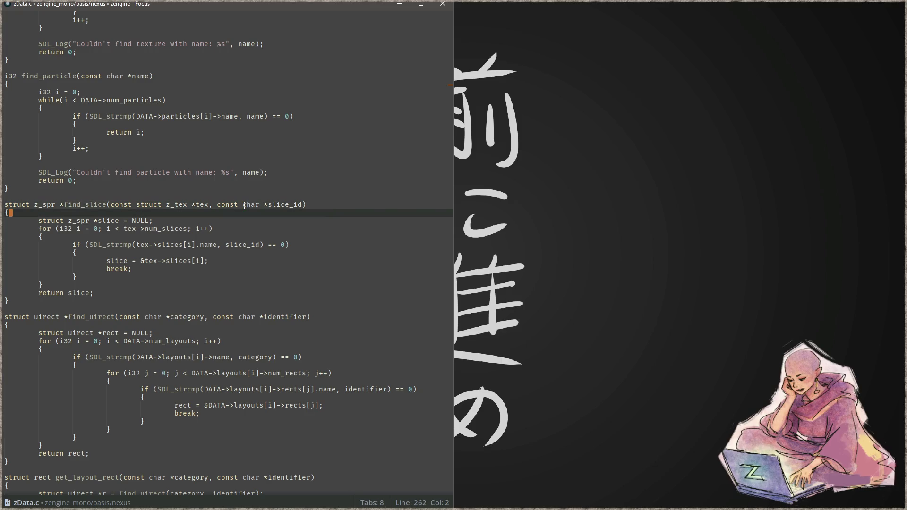
{"action": "key", "text": "Return"}
{"action": "key", "text": "Down"}
{"action": "key", "text": "Down"}
{"action": "key", "text": "Down"}
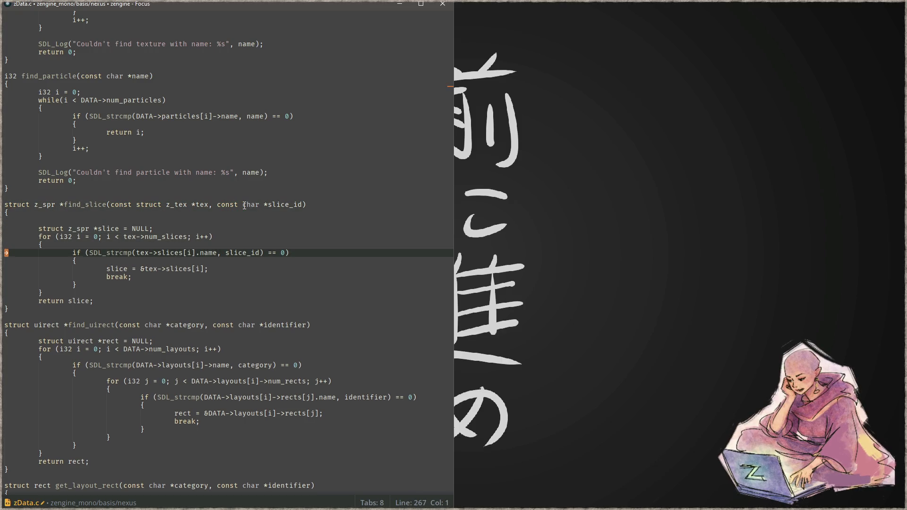
{"action": "key", "text": "Up"}
{"action": "key", "text": "Up"}
{"action": "key", "text": "Up"}
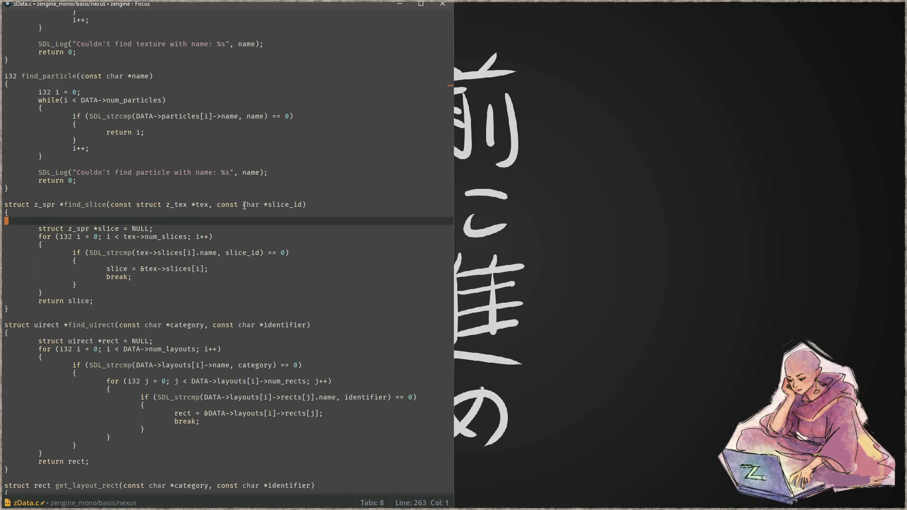
- Paste the strcmp if line there with a { bool bob = true; } block, and save zData.c
{"action": "type", "text": "if (SDL_strcmp(tex->slices[i].name, slice_id) == 0)"}
{"action": "key", "text": "Home"}
{"action": "key", "text": "Tab"}
{"action": "key", "text": "End"}
{"action": "key", "text": "Return"}
{"action": "type", "text": "{"}
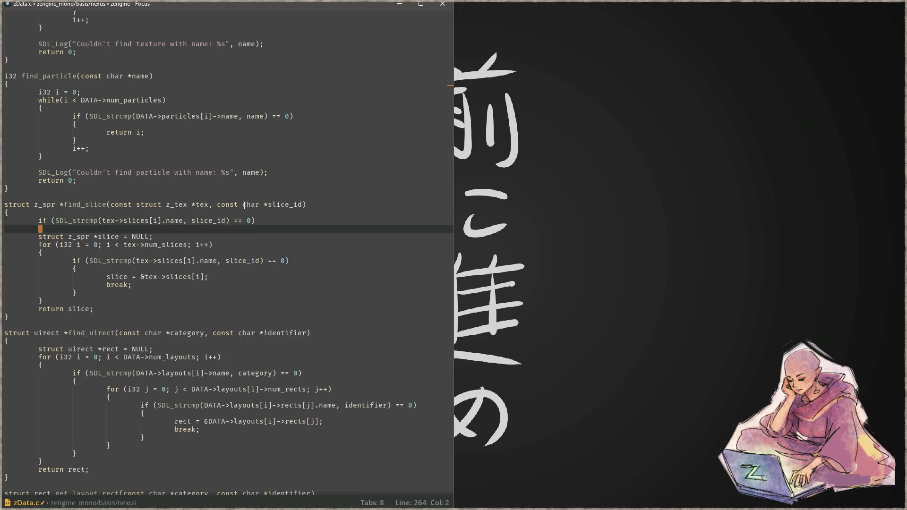
{"action": "key", "text": "Return"}
{"action": "key", "text": "Return"}
{"action": "type", "text": "}"}
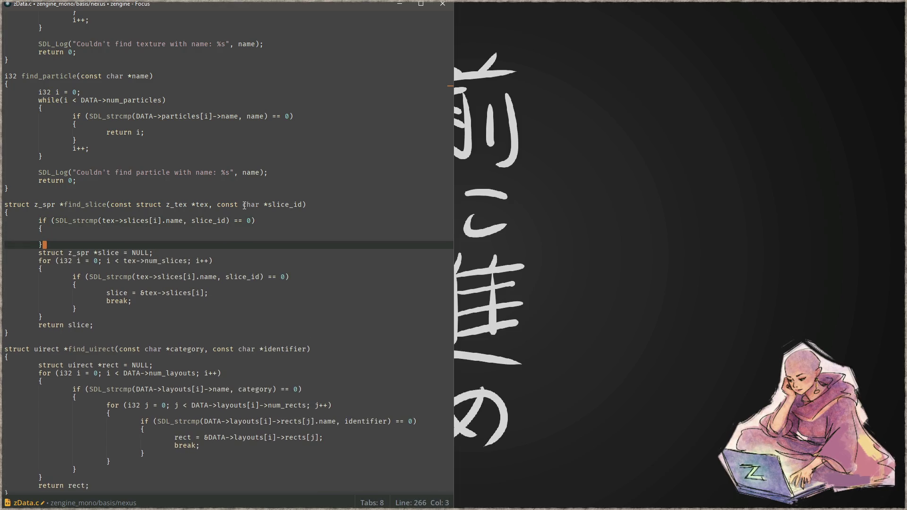
{"action": "key", "text": "Up"}
{"action": "key", "text": "Tab"}
{"action": "type", "text": "bool bob = true;"}
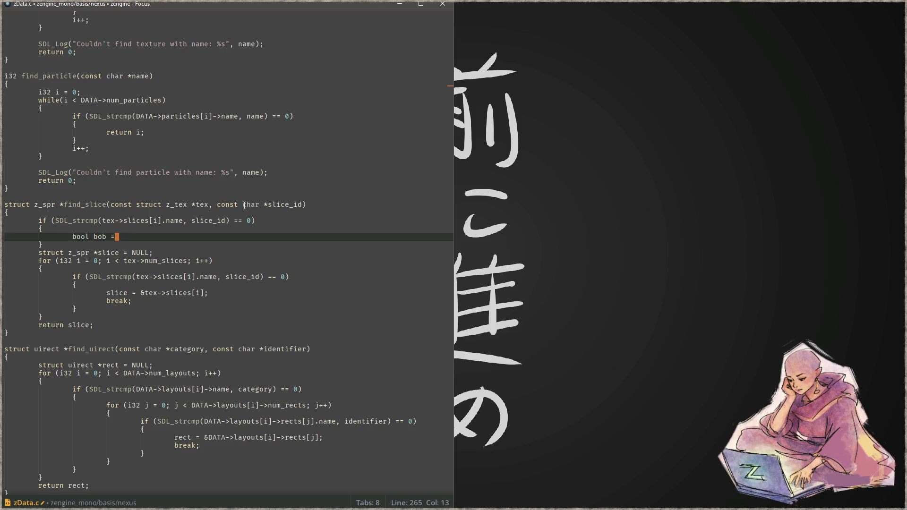
{"action": "key", "text": "ctrl+s"}
- Make the if compare slice_id with "relic", save, and rebuild the project
{"action": "key", "text": "Up"}
{"action": "key", "text": "Up"}
{"action": "key", "text": "Right"}
{"action": "key", "text": "Right"}
{"action": "key", "text": "Right"}
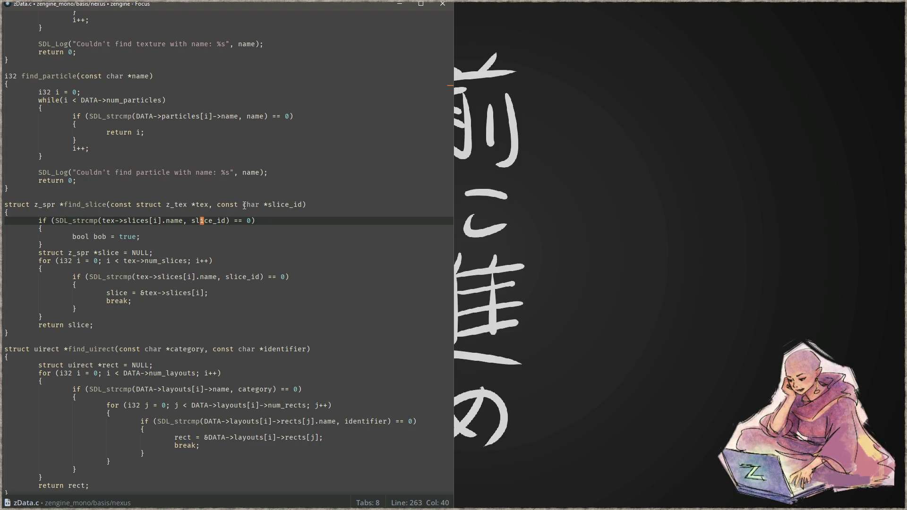
{"action": "key", "text": "Right"}
{"action": "key", "text": "Right"}
{"action": "key", "text": "Right"}
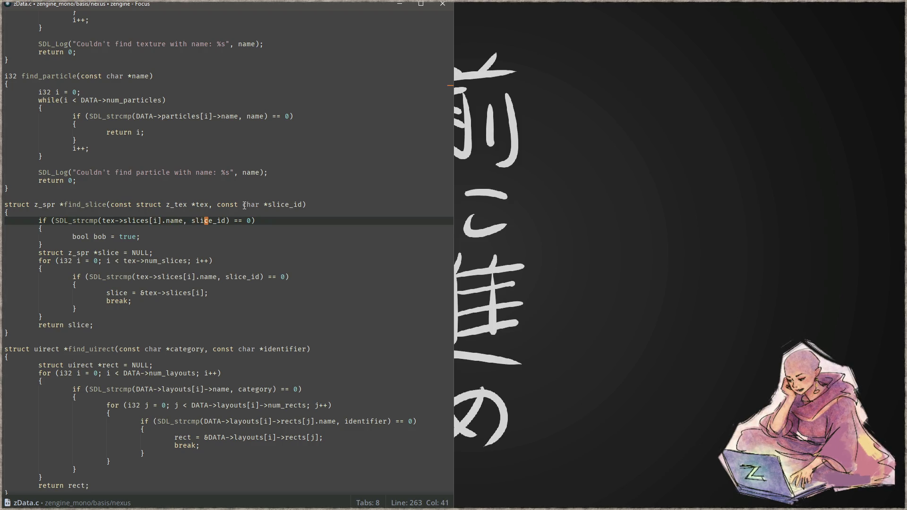
{"action": "key", "text": "ctrl+BackSpace"}
{"action": "type", "text": "\""}
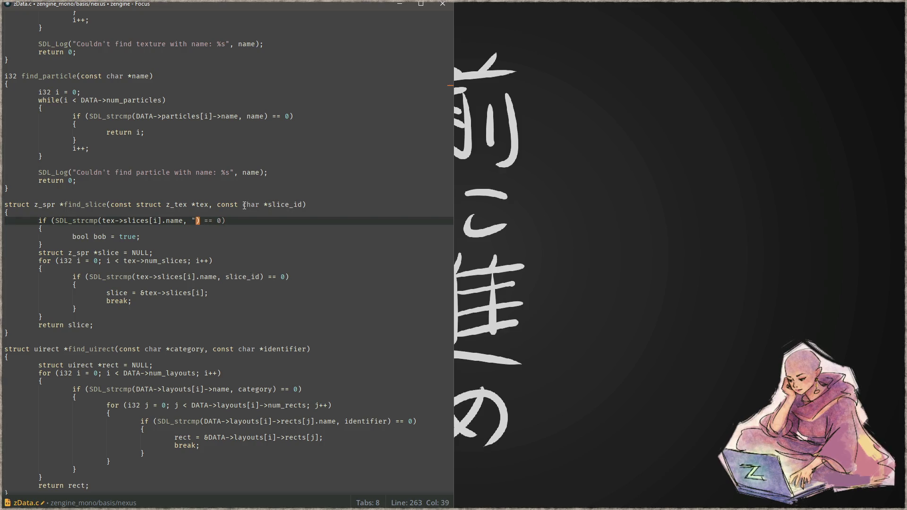
{"action": "key", "text": "Left"}
{"action": "key", "text": "Left"}
{"action": "key", "text": "Left"}
{"action": "key", "text": "Right"}
{"action": "key", "text": "Right"}
{"action": "key", "text": "Right"}
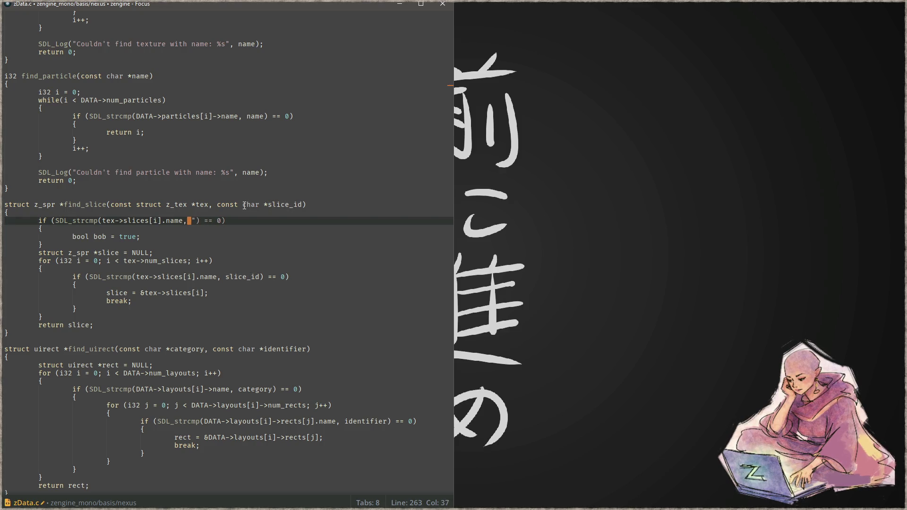
{"action": "key", "text": "ctrl+shift+Left"}
{"action": "key", "text": "ctrl+shift+Left"}
{"action": "key", "text": "ctrl+shift+Left"}
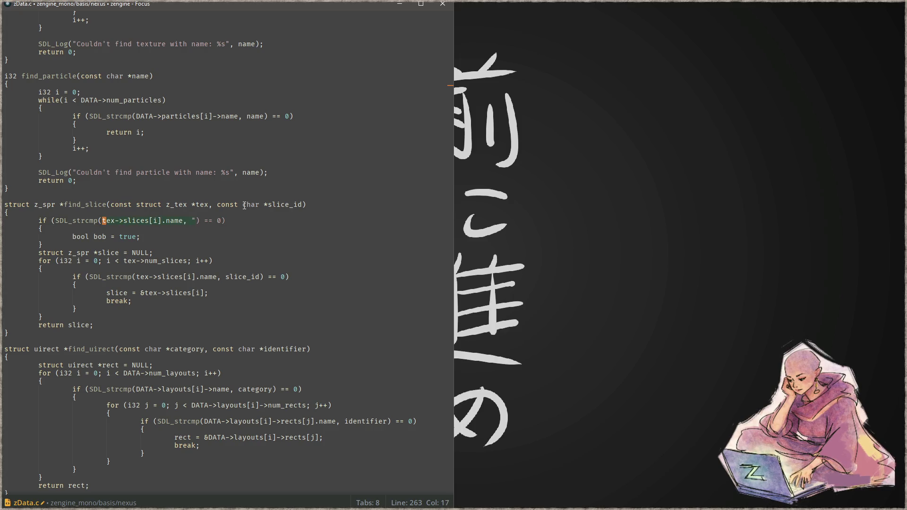
{"action": "type", "text": "slice"}
{"action": "type", "text": "_id, "}
{"action": "type", "text": "\"relic\""}
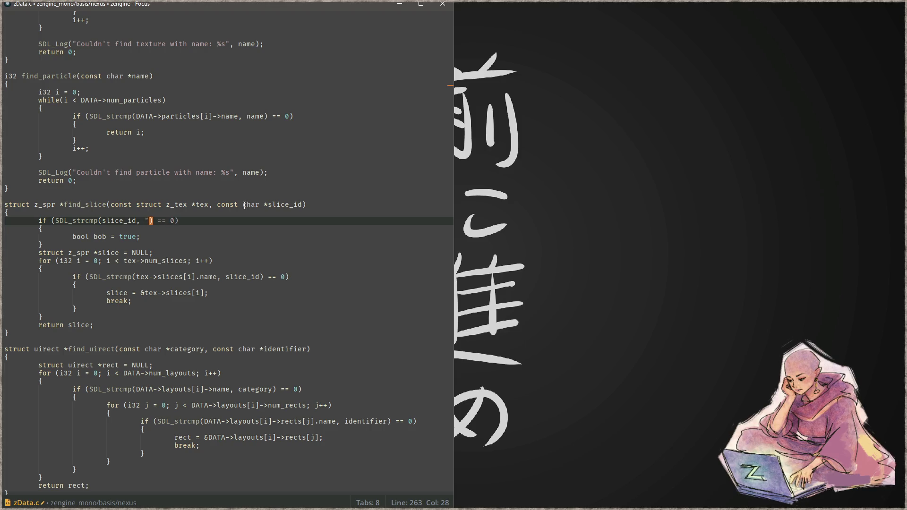
{"action": "key", "text": "ctrl+s"}
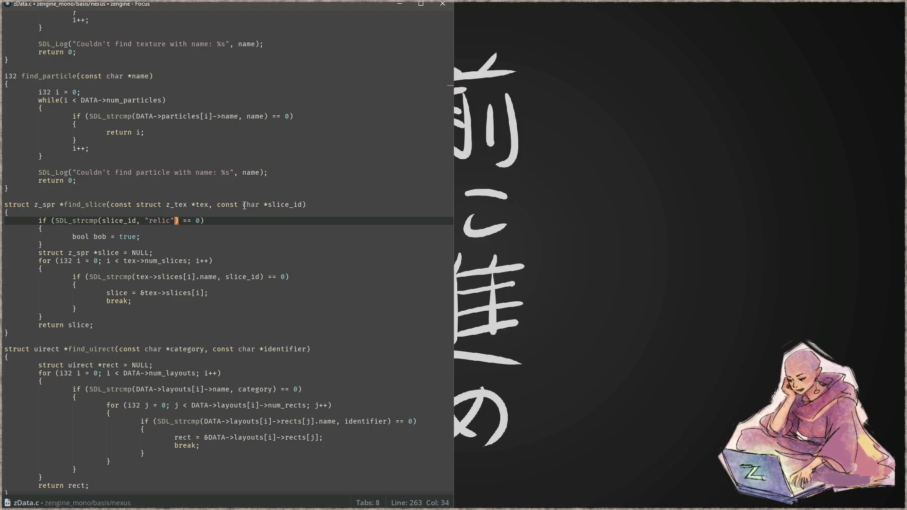
{"action": "left_click", "coordinate": [273, 252]}
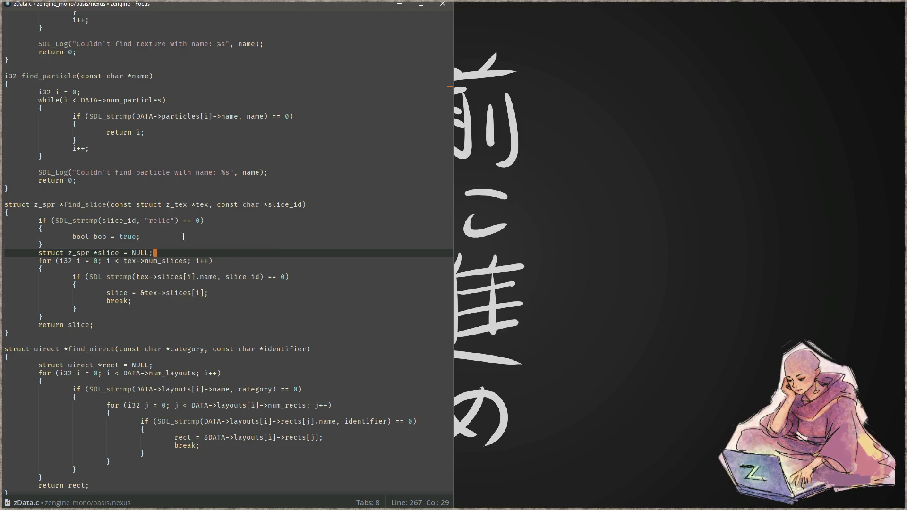
{"action": "key", "text": "F5"}
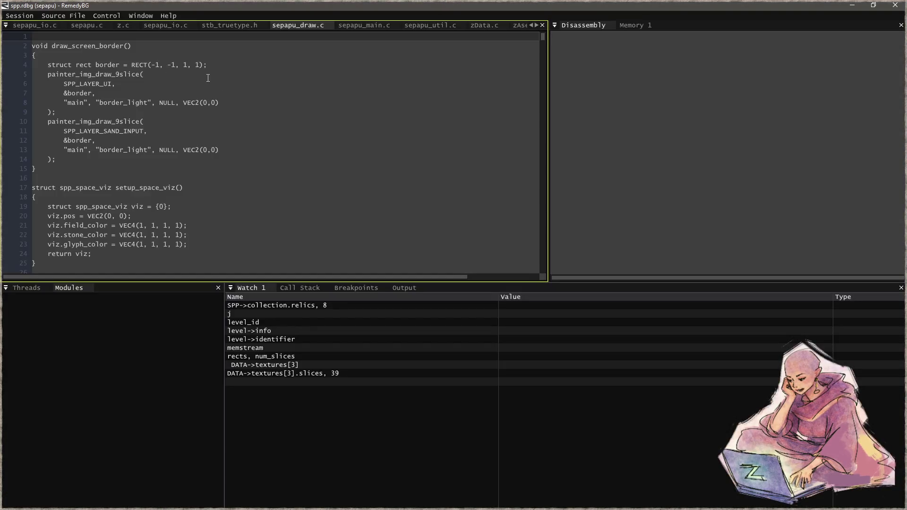
{"action": "left_click", "coordinate": [280, 118]}
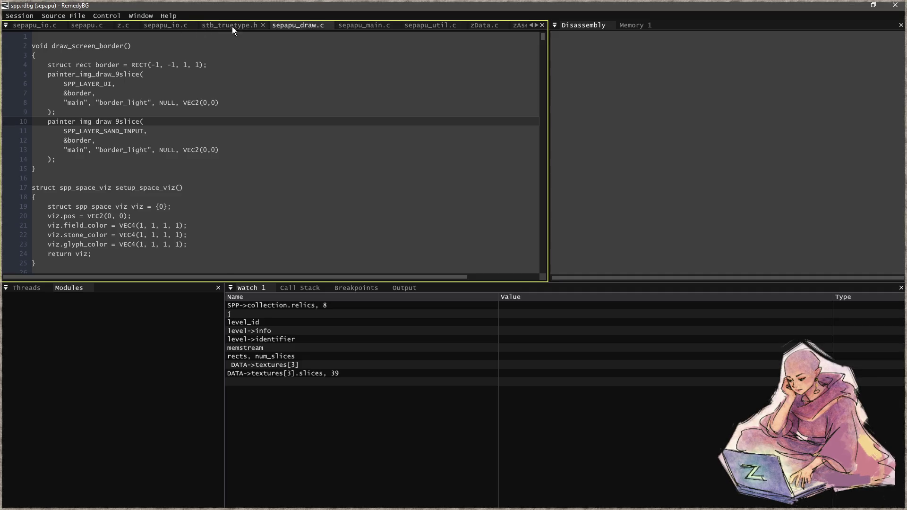
- Open zData.c at find_slice and set a breakpoint on line 265 inside the relic check
{"action": "left_click", "coordinate": [486, 27]}
{"action": "left_click", "coordinate": [362, 142]}
{"action": "key", "text": "ctrl+f"}
{"action": "type", "text": "find_slice"}
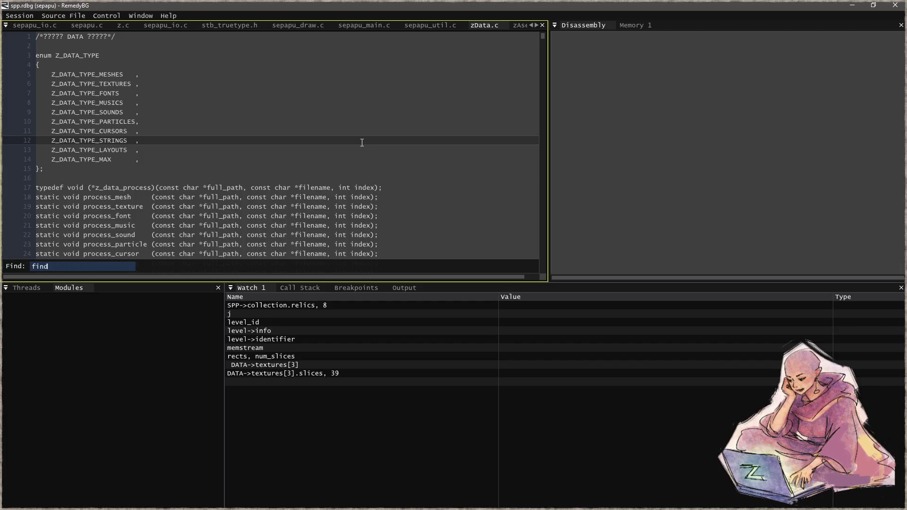
{"action": "key", "text": "Return"}
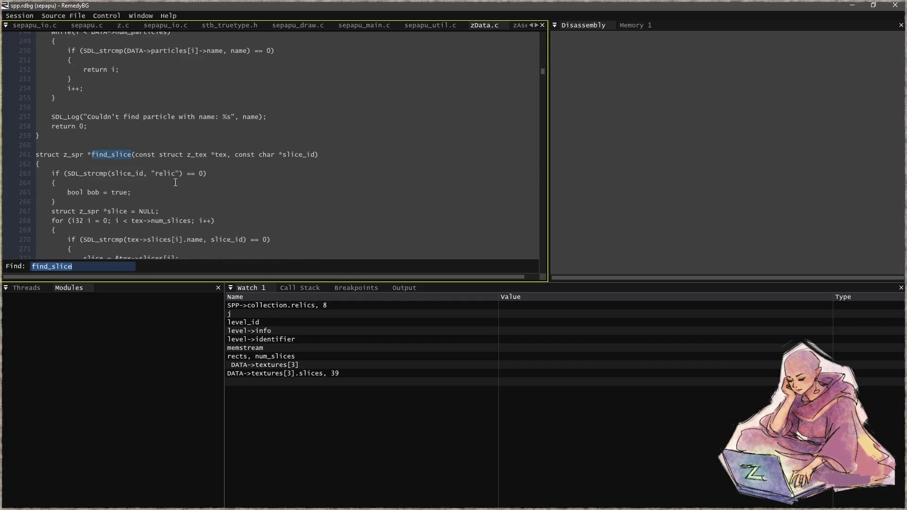
{"action": "left_click", "coordinate": [163, 191]}
{"action": "key", "text": "F9"}
- Run until the breakpoint hits, then step to line 268 and inspect tex's 80 slices
{"action": "key", "text": "F5"}
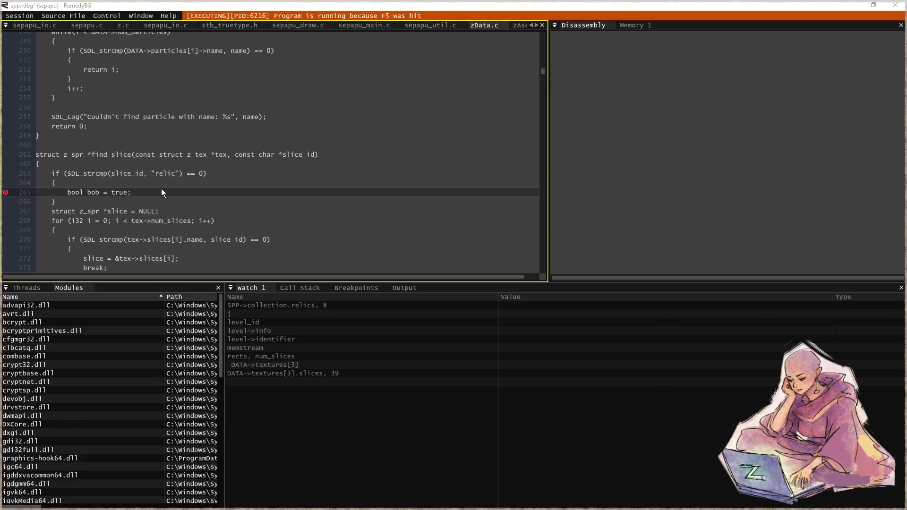
{"action": "key", "text": "F5"}
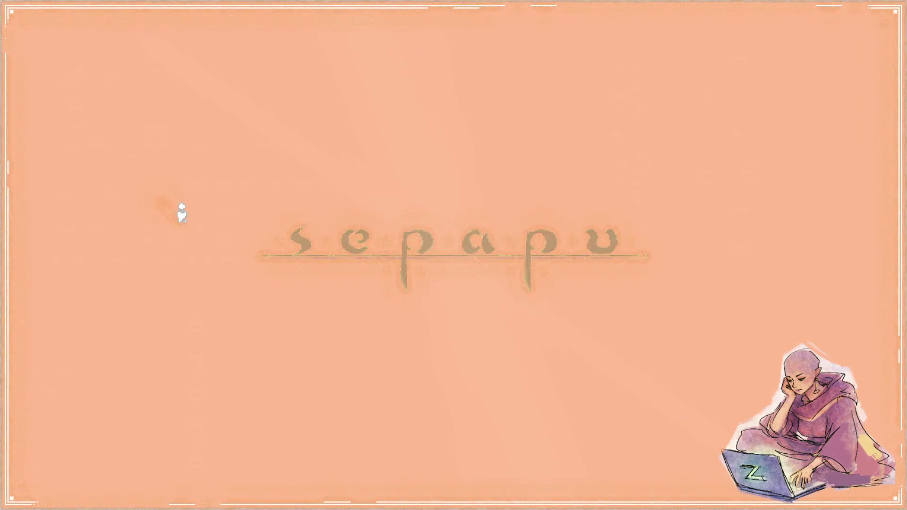
{"action": "scroll", "coordinate": [194, 221], "scroll_direction": "down", "scroll_amount": 3}
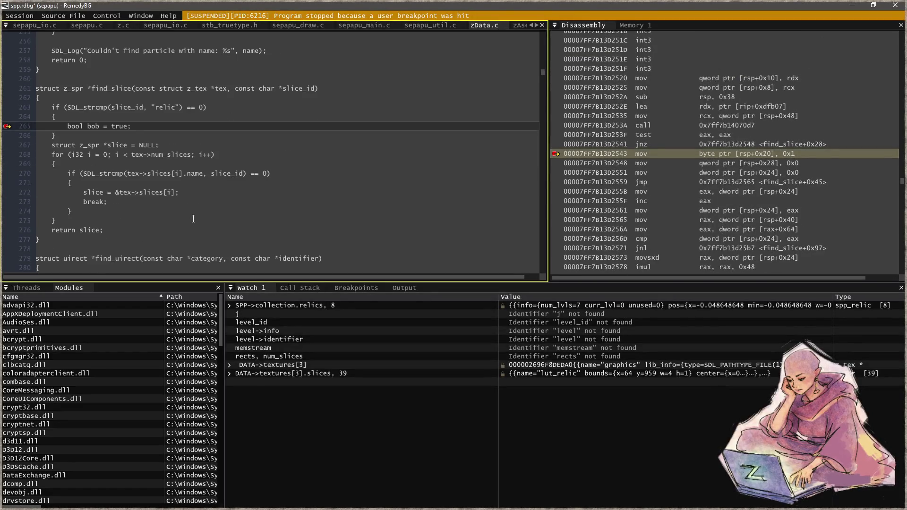
{"action": "mouse_move", "coordinate": [300, 89]}
{"action": "key", "text": "F10"}
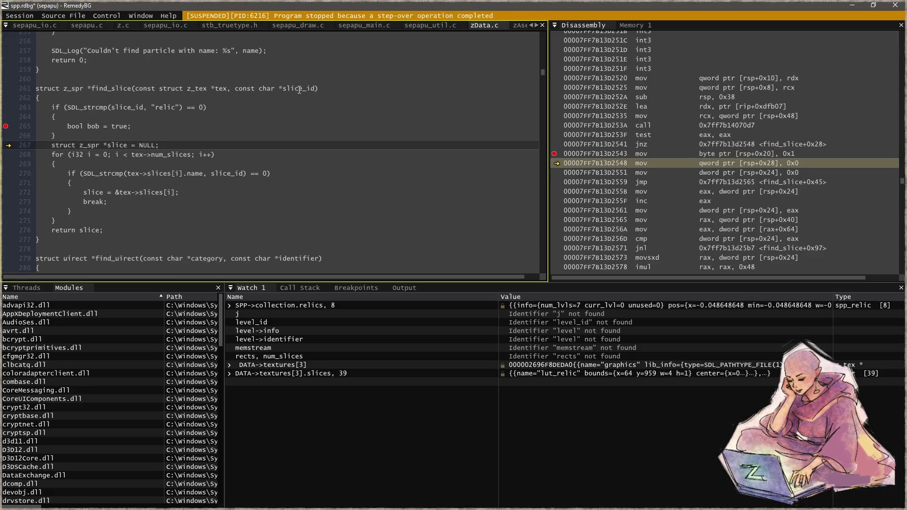
{"action": "key", "text": "F10"}
{"action": "mouse_move", "coordinate": [177, 156]}
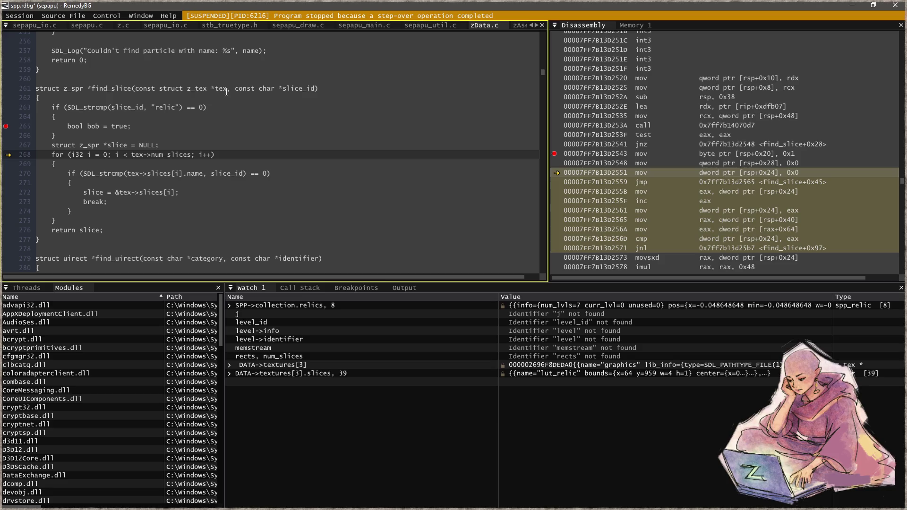
{"action": "mouse_move", "coordinate": [221, 90]}
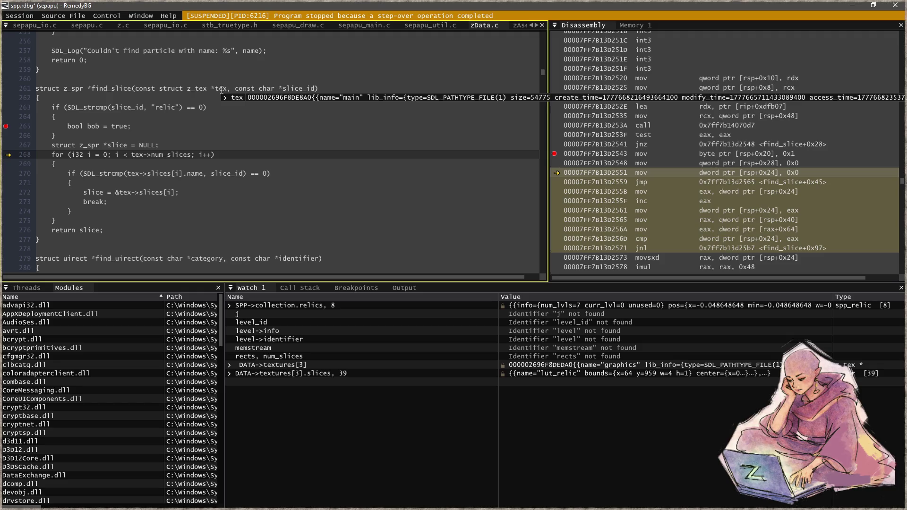
{"action": "left_click", "coordinate": [237, 140]}
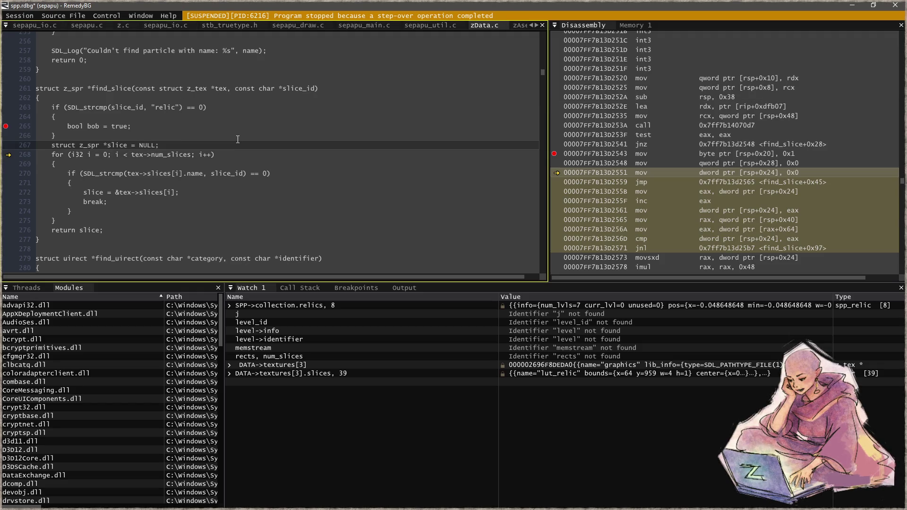
- Close the debugger and delete the temporary relic debug block from find_slice
{"action": "key", "text": "alt+F4"}
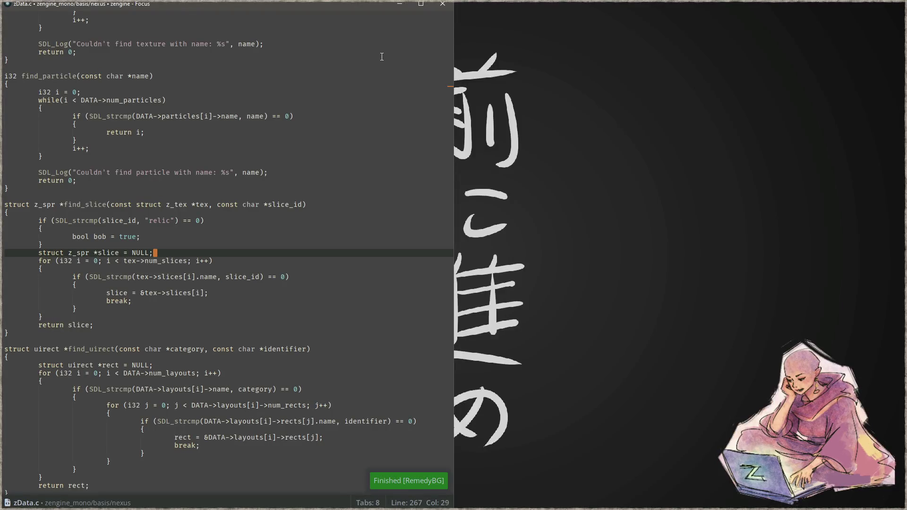
{"action": "left_click", "coordinate": [302, 205]}
{"action": "left_click_drag", "start_coordinate": [152, 247], "coordinate": [4, 220]}
{"action": "key", "text": "BackSpace"}
{"action": "key", "text": "BackSpace"}
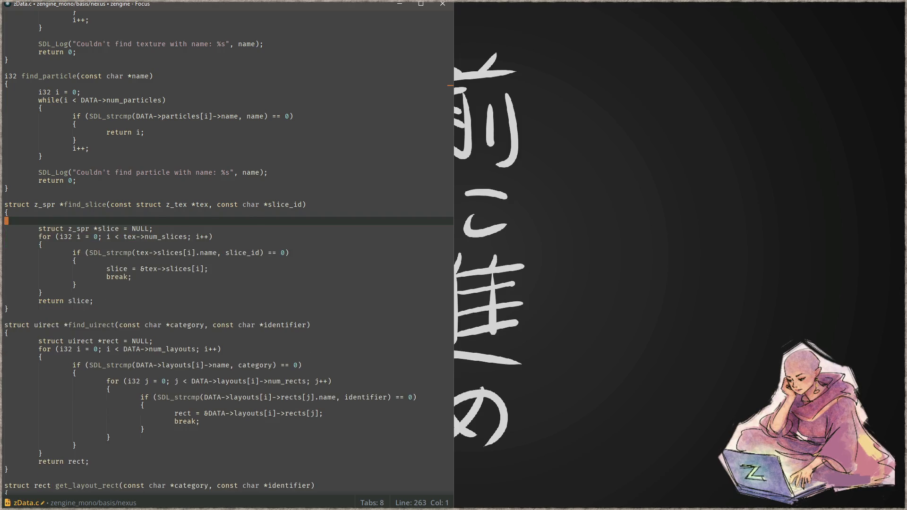
{"action": "left_click", "coordinate": [86, 205]}
{"action": "left_click", "coordinate": [296, 238]}
- In sepapu_draw.c, change draw_relic's brush image from "main" to "graphics", then save and build
{"action": "key", "text": "ctrl+p"}
{"action": "type", "text": "sdraw."}
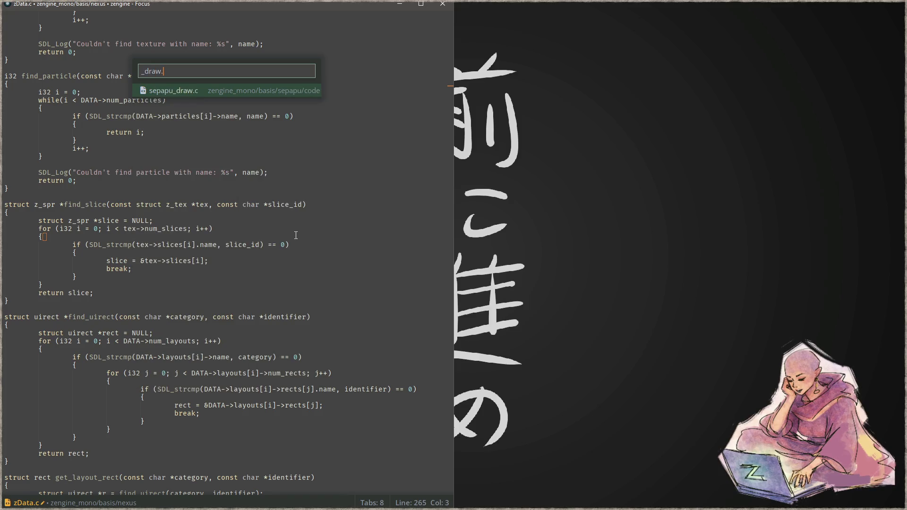
{"action": "key", "text": "Return"}
{"action": "left_click", "coordinate": [296, 236]}
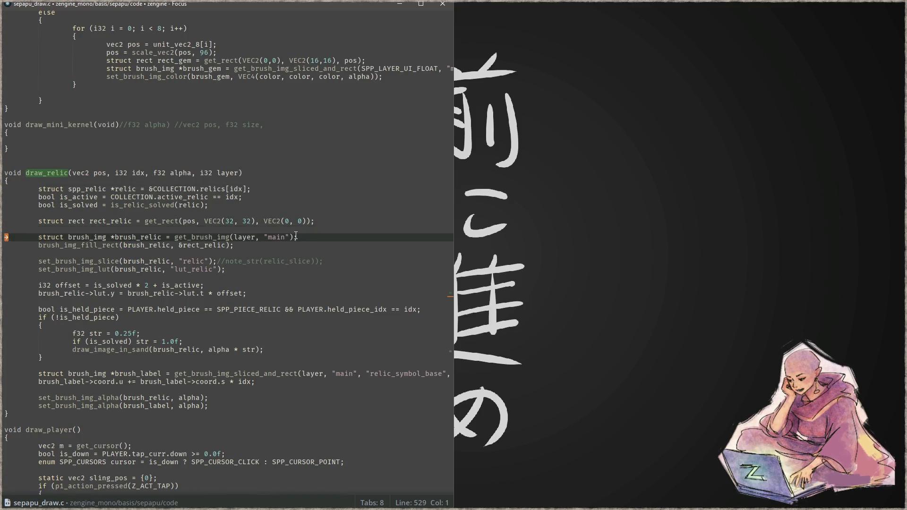
{"action": "key", "text": "Left"}
{"action": "key", "text": "ctrl+BackSpace"}
{"action": "type", "text": "gra"}
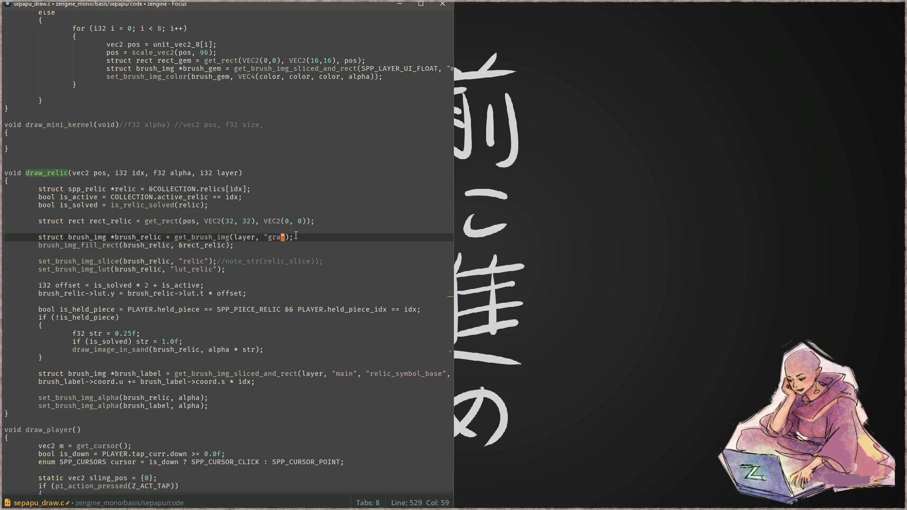
{"action": "type", "text": "phics"}
{"action": "key", "text": "ctrl+s"}
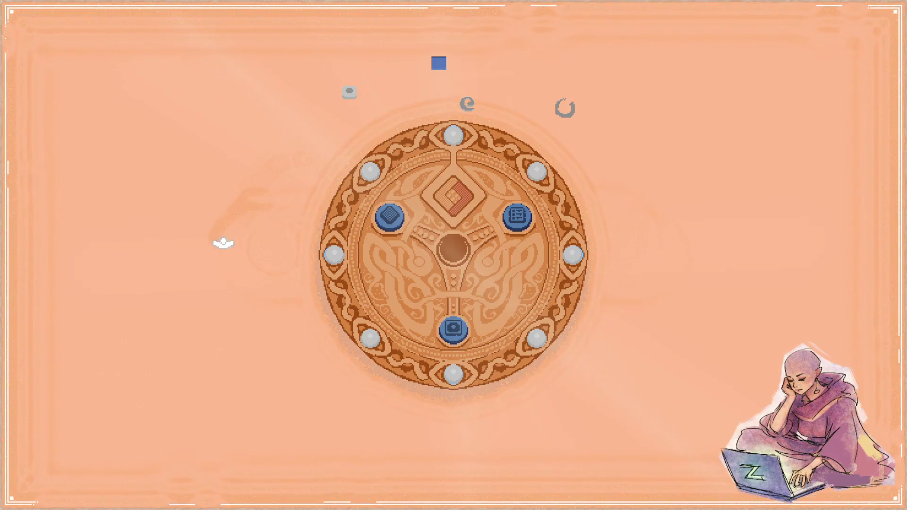
- Close the game, zoom Aseprite onto the blue and grey swatch block, and select the lut_relic slice
{"action": "key", "text": "Escape"}
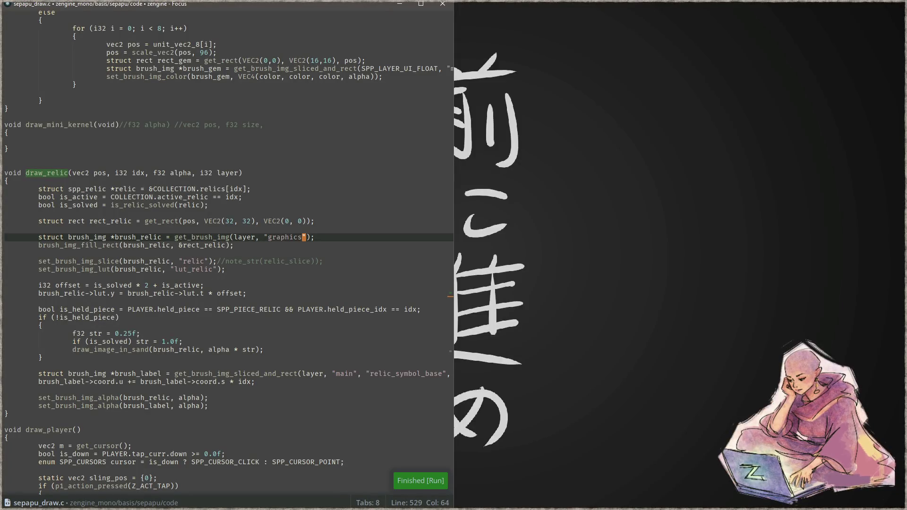
{"action": "key", "text": "alt+Tab"}
{"action": "scroll", "coordinate": [202, 292], "scroll_direction": "up", "scroll_amount": 2}
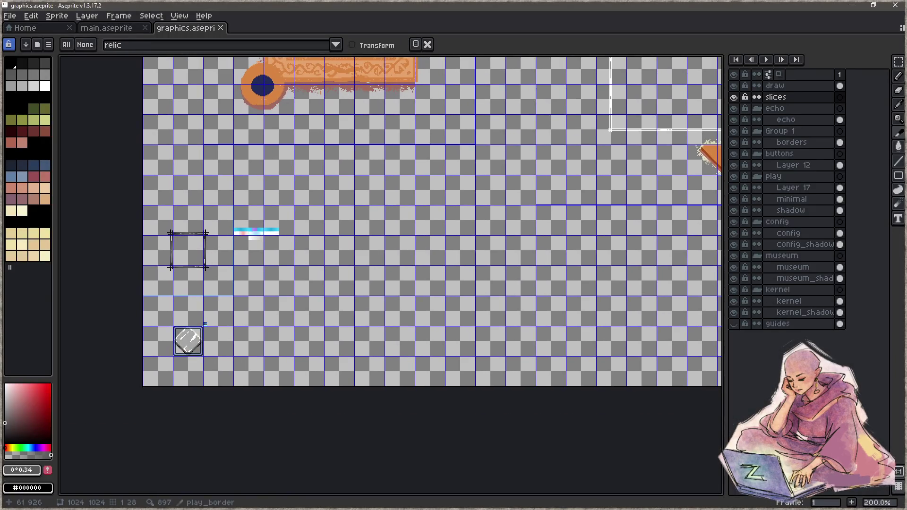
{"action": "scroll", "coordinate": [203, 293], "scroll_direction": "up", "scroll_amount": 5}
{"action": "left_click_drag", "start_coordinate": [323, 273], "coordinate": [360, 261]}
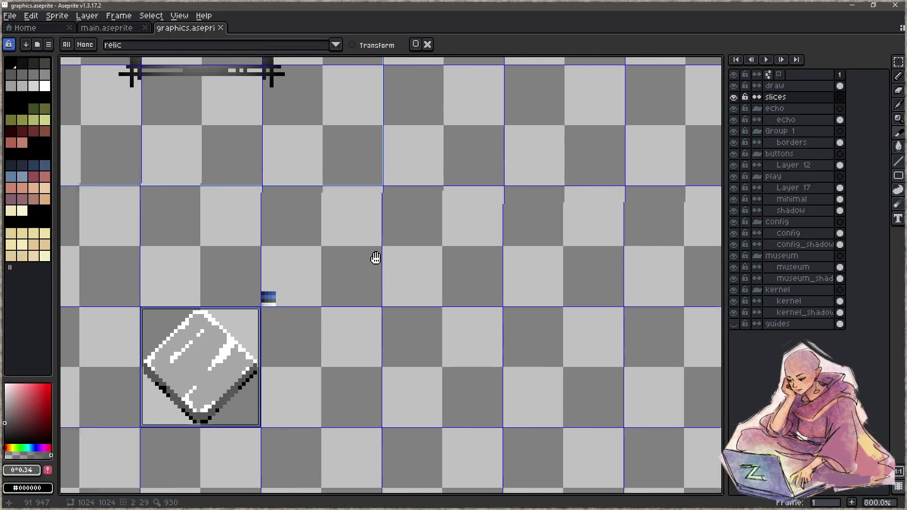
{"action": "left_click_drag", "start_coordinate": [364, 360], "coordinate": [371, 338]}
{"action": "scroll", "coordinate": [317, 274], "scroll_direction": "up", "scroll_amount": 4}
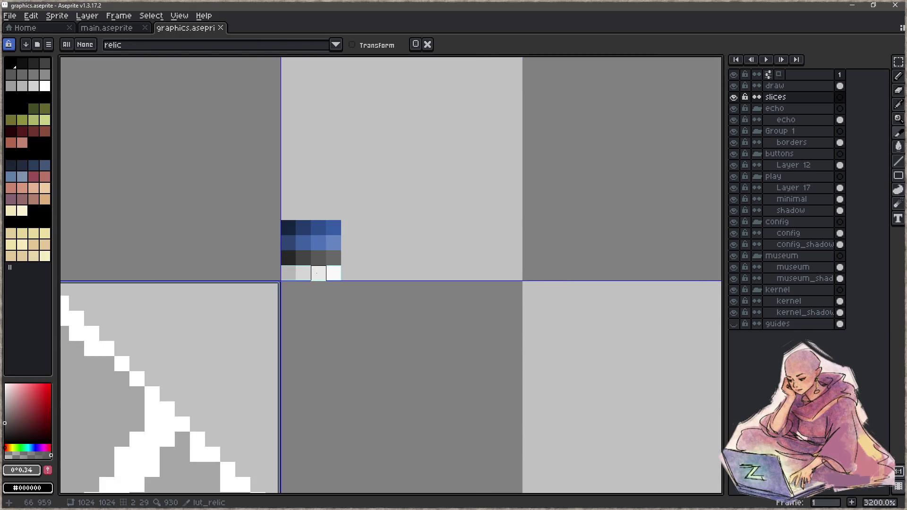
{"action": "left_click", "coordinate": [299, 279]}
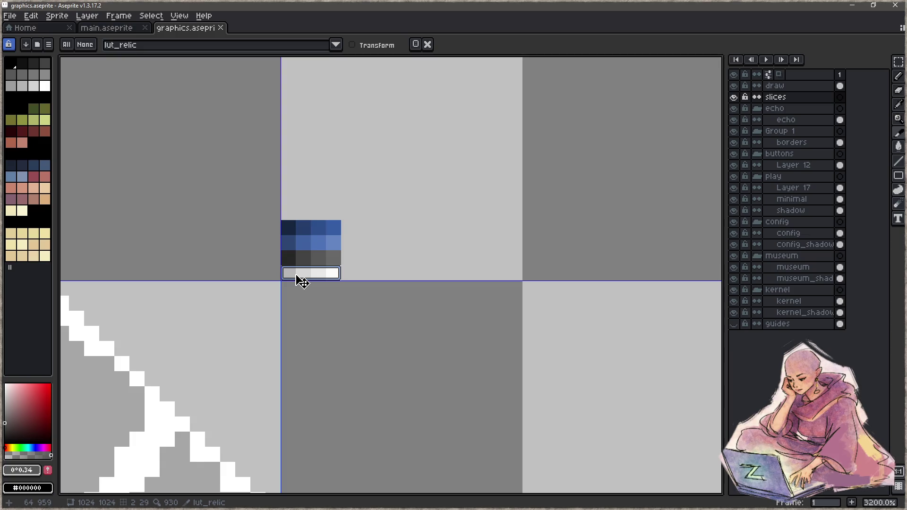
- Save graphics.aseprite, minimize Aseprite, and rebuild and run the game
{"action": "key", "text": "ctrl+s"}
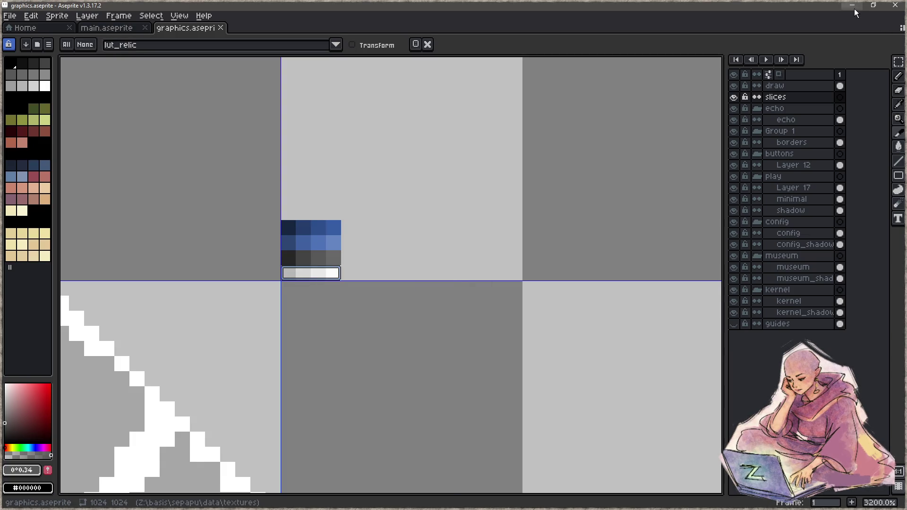
{"action": "left_click", "coordinate": [853, 4]}
{"action": "left_click", "coordinate": [244, 267]}
{"action": "key", "text": "F5"}
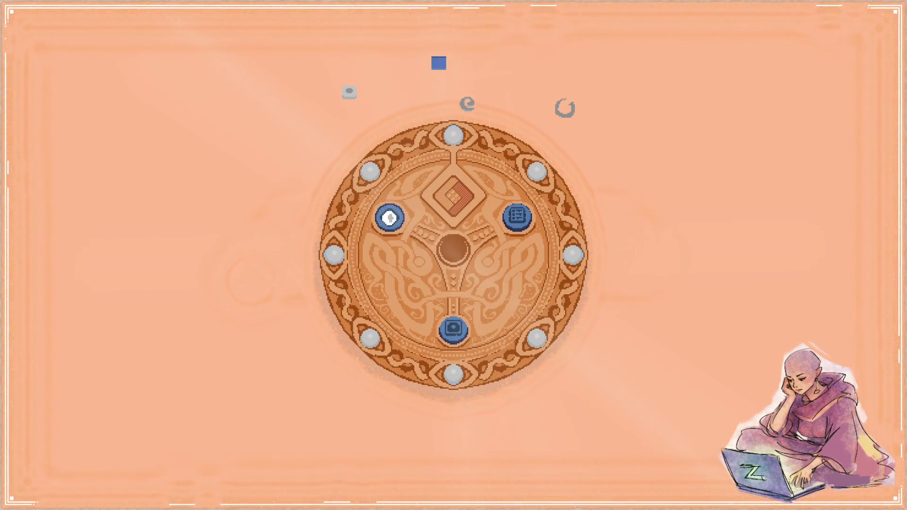
- Enter the diamond puzzle and carry the grey piece beside the board's upper-left edge, then quit
{"action": "key", "text": "Return"}
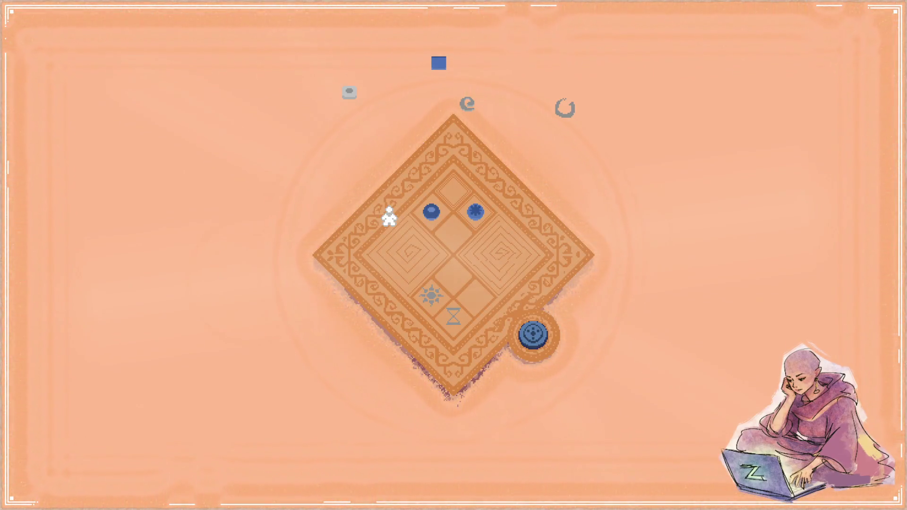
{"action": "key", "text": "Up"}
{"action": "key", "text": "Left"}
{"action": "key", "text": "Down"}
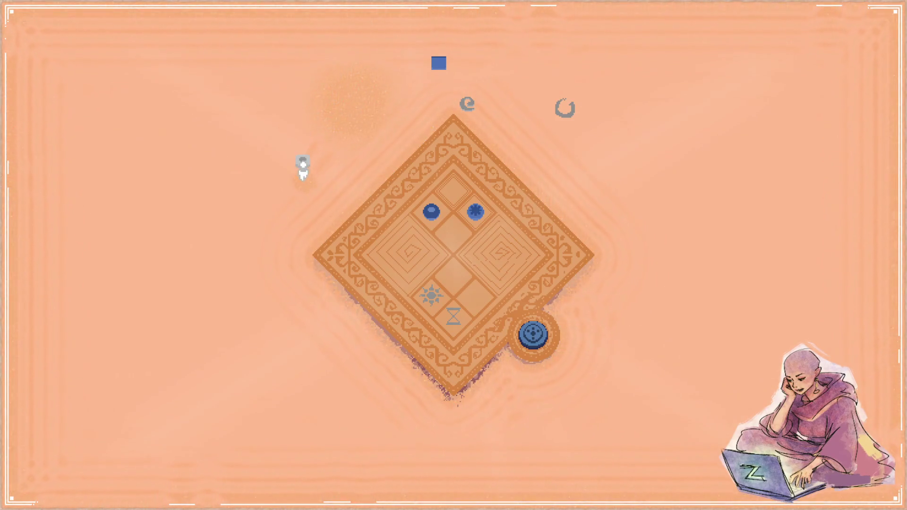
{"action": "key", "text": "Escape"}
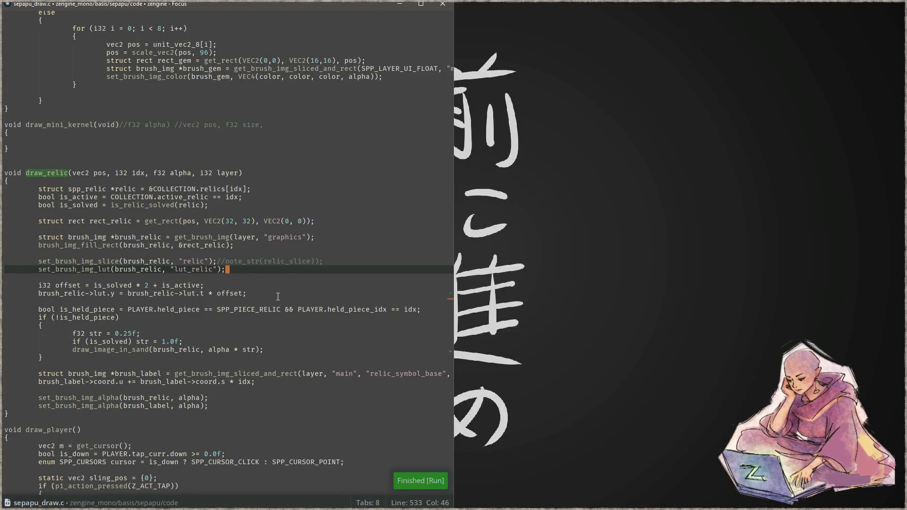
- Change draw_relic's brush_relic->lut.y assignment to +=, then rebuild and launch the game
{"action": "left_click", "coordinate": [119, 293]}
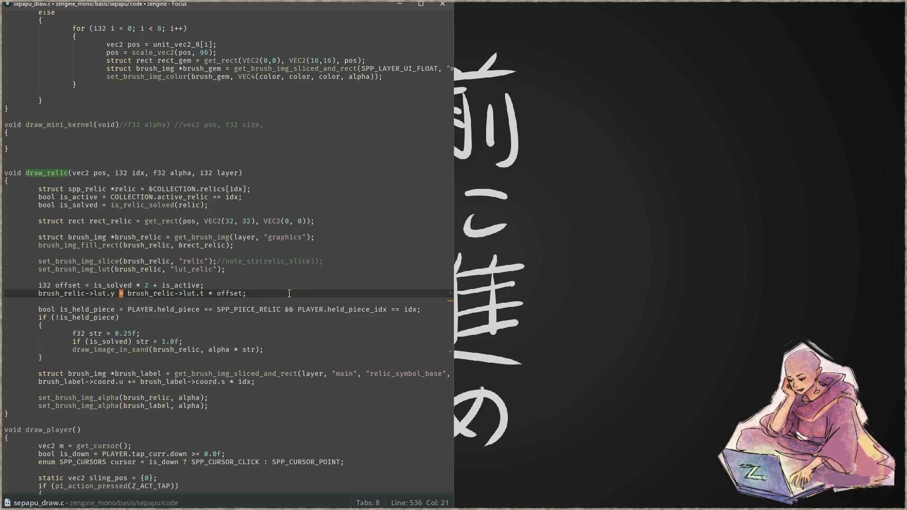
{"action": "type", "text": "+"}
{"action": "key", "text": "F5"}
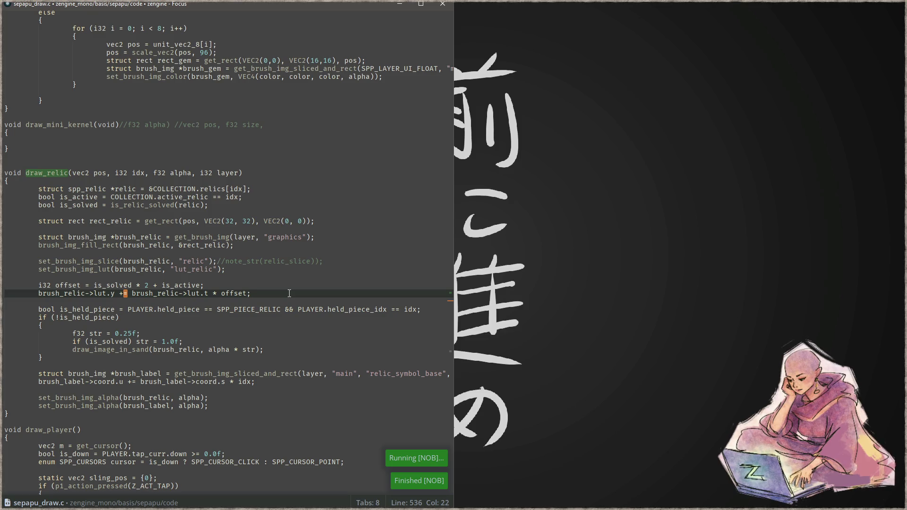
{"action": "key", "text": "F6"}
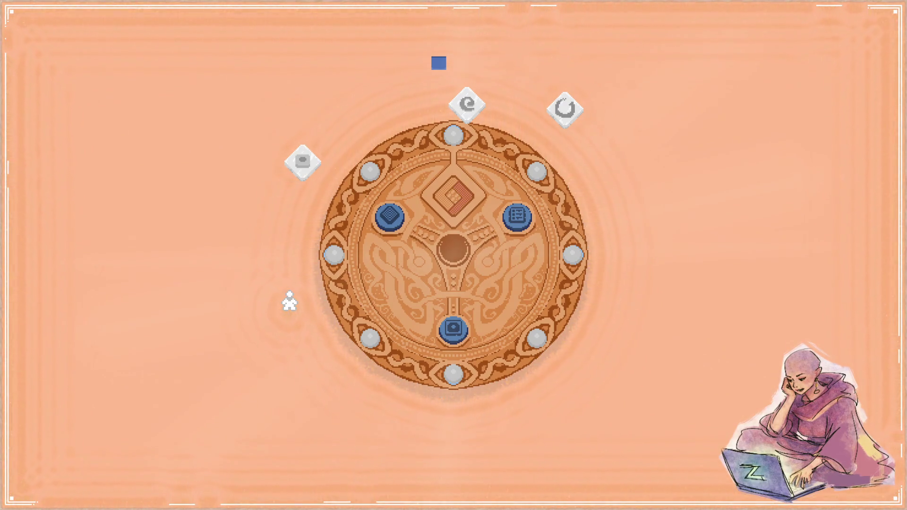
- Arrange the game window on the right half and Aseprite on the left half
{"action": "key", "text": "super+Right"}
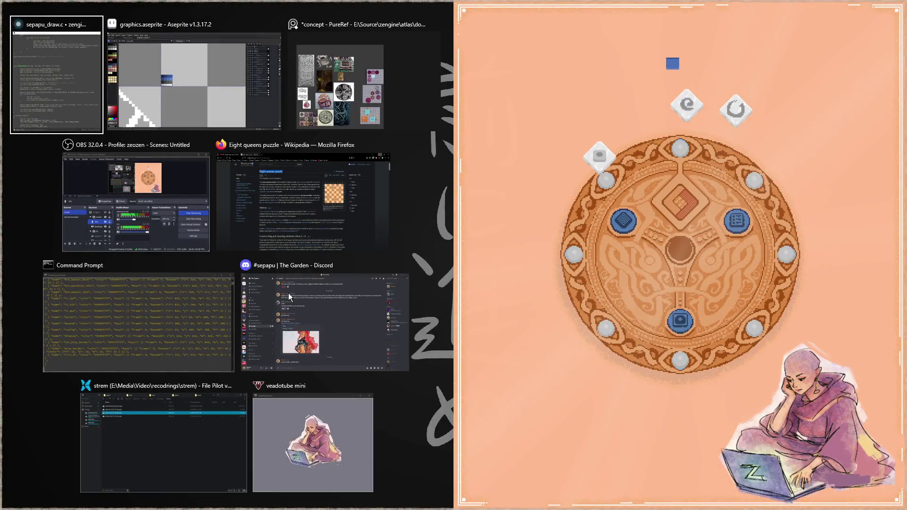
{"action": "key", "text": "Escape"}
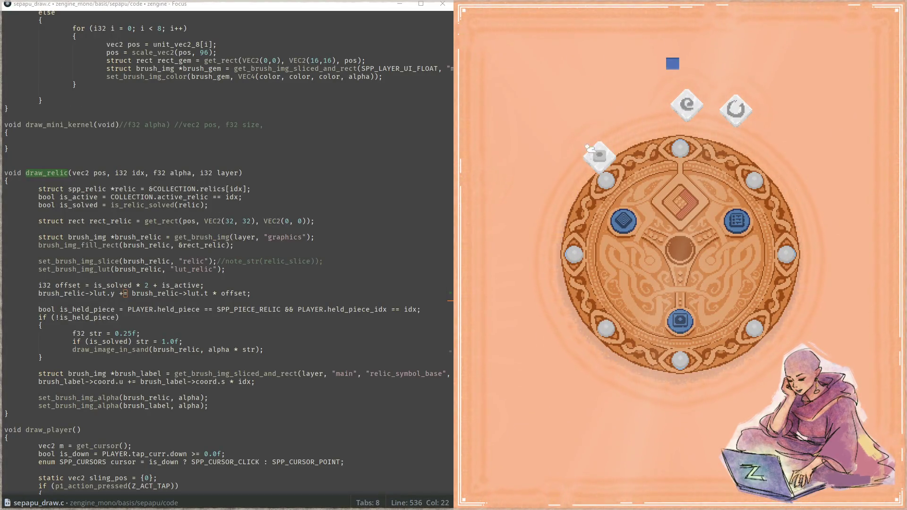
{"action": "key", "text": "alt+Tab"}
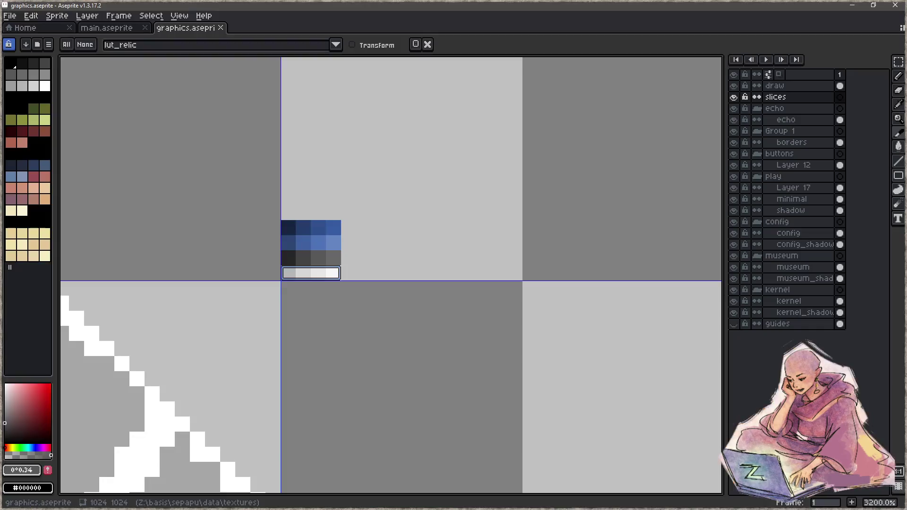
{"action": "key", "text": "super+Left"}
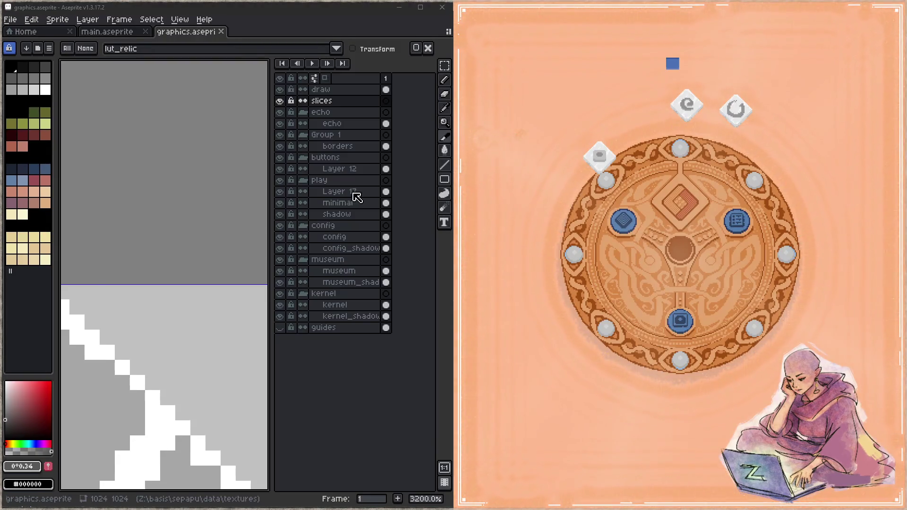
- Bring the lut_relic patch into view and marquee-select its light #F9F9F9 bottom row
{"action": "scroll", "coordinate": [224, 279], "scroll_direction": "down", "scroll_amount": 6}
{"action": "left_click_drag", "start_coordinate": [224, 279], "coordinate": [205, 219]}
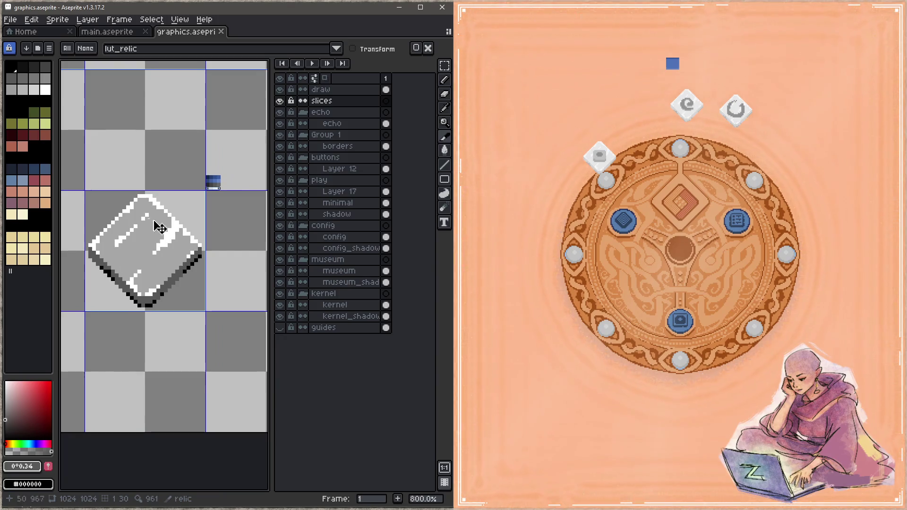
{"action": "left_click_drag", "start_coordinate": [148, 244], "coordinate": [73, 285]}
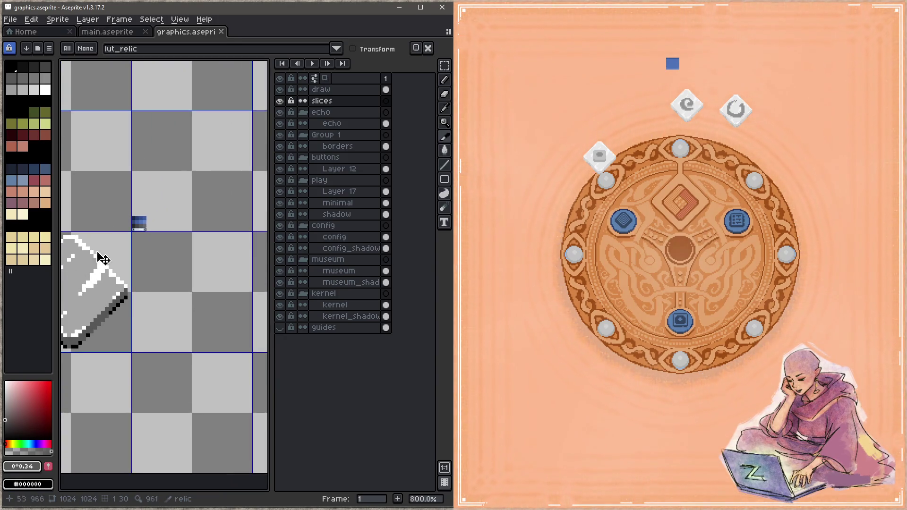
{"action": "scroll", "coordinate": [142, 229], "scroll_direction": "up", "scroll_amount": 9}
{"action": "key", "text": "b"}
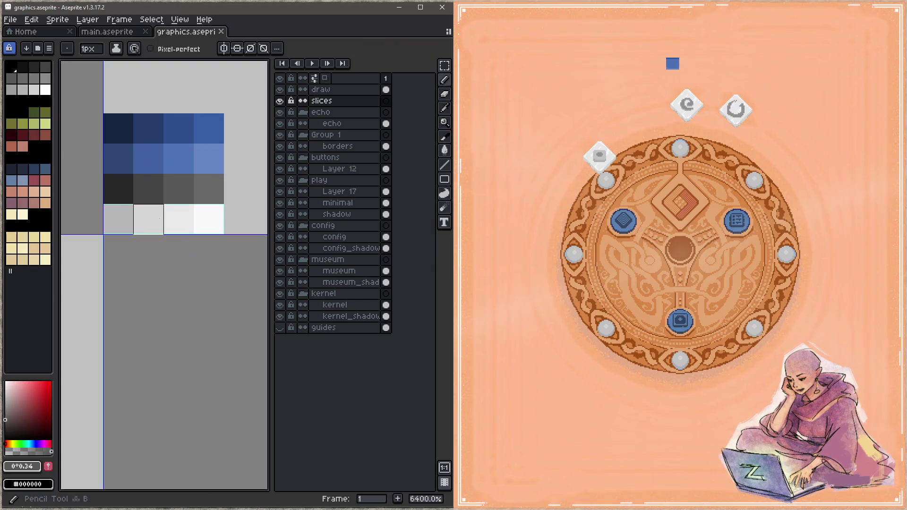
{"action": "left_click_drag", "start_coordinate": [239, 249], "coordinate": [229, 266]}
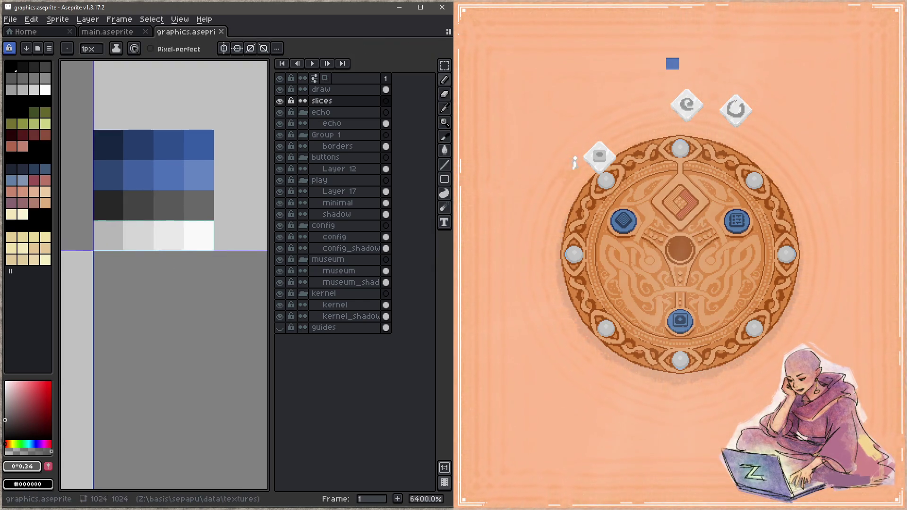
{"action": "left_click", "coordinate": [203, 239], "text": "alt"}
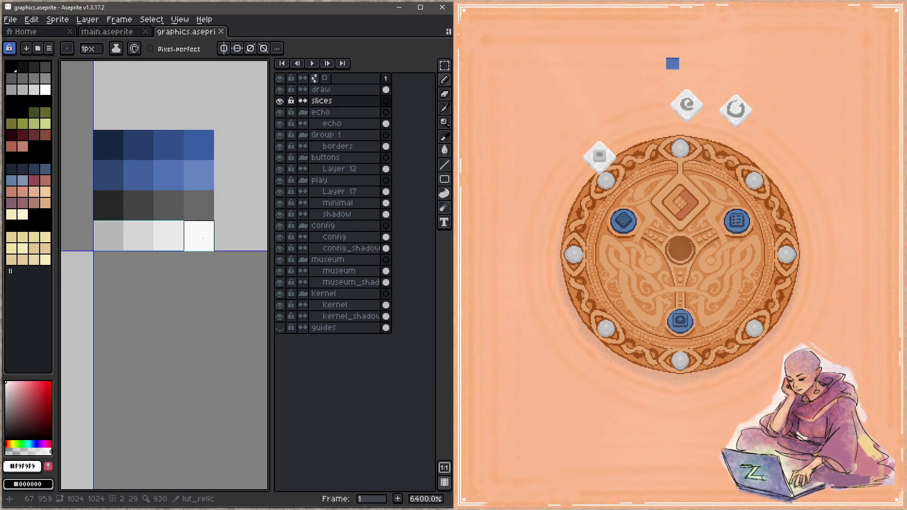
{"action": "key", "text": "m"}
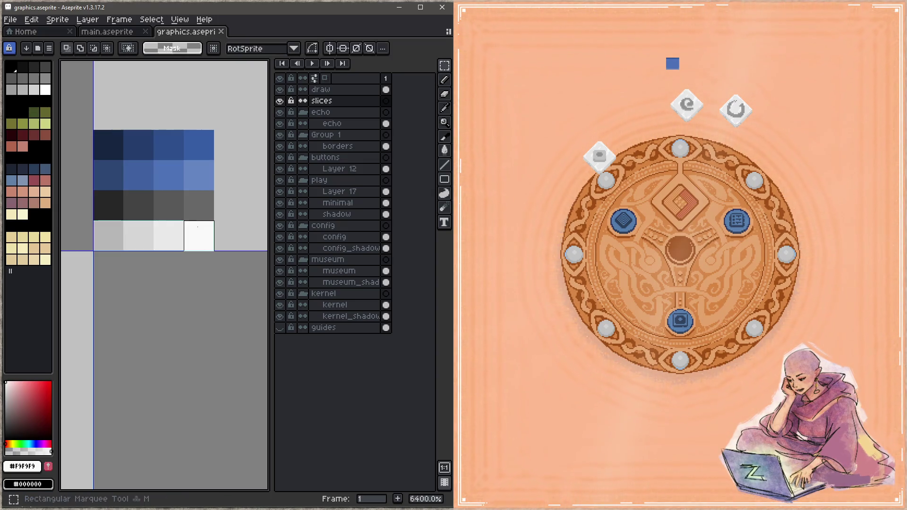
{"action": "left_click_drag", "start_coordinate": [203, 239], "coordinate": [147, 249]}
- Attempt a colour adjustment on the selected row, dismissing the no-active-image errors
{"action": "key", "text": "ctrl+i"}
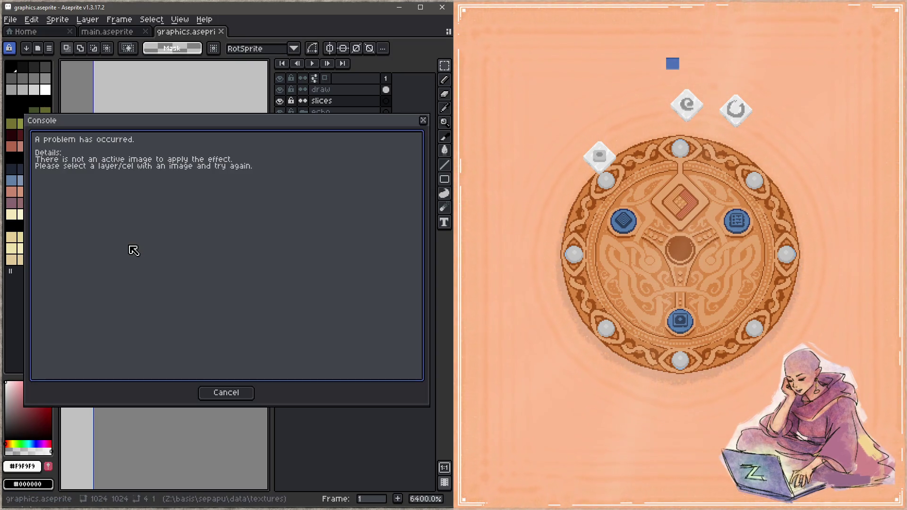
{"action": "left_click", "coordinate": [226, 393]}
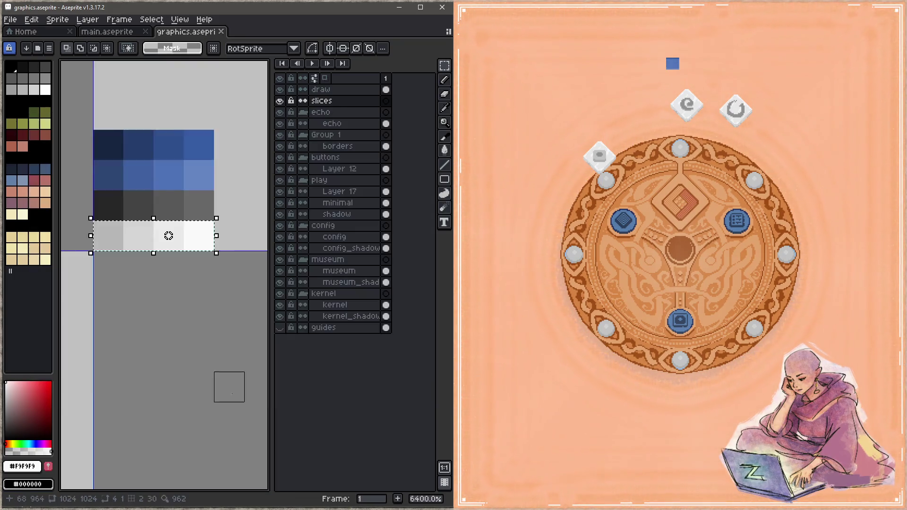
{"action": "key", "text": "shift+u"}
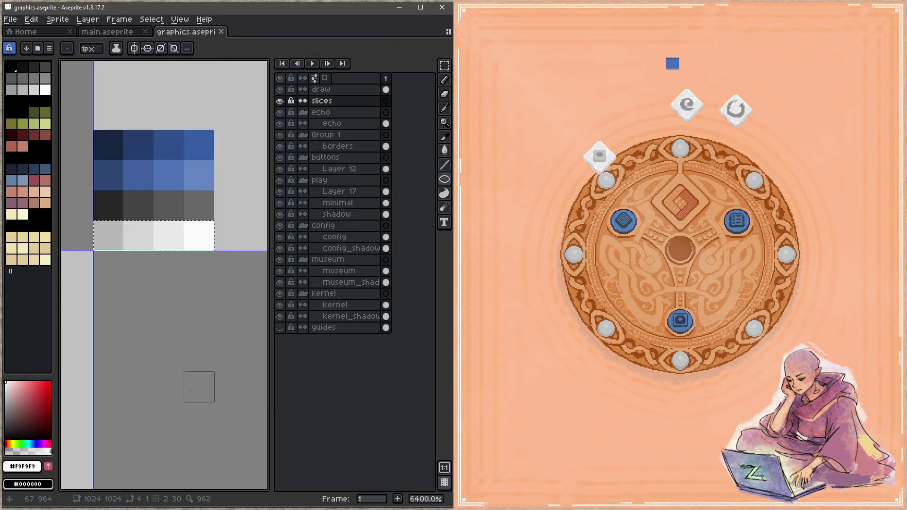
{"action": "key", "text": "shift+u"}
{"action": "scroll", "coordinate": [199, 326], "scroll_direction": "down", "scroll_amount": 8}
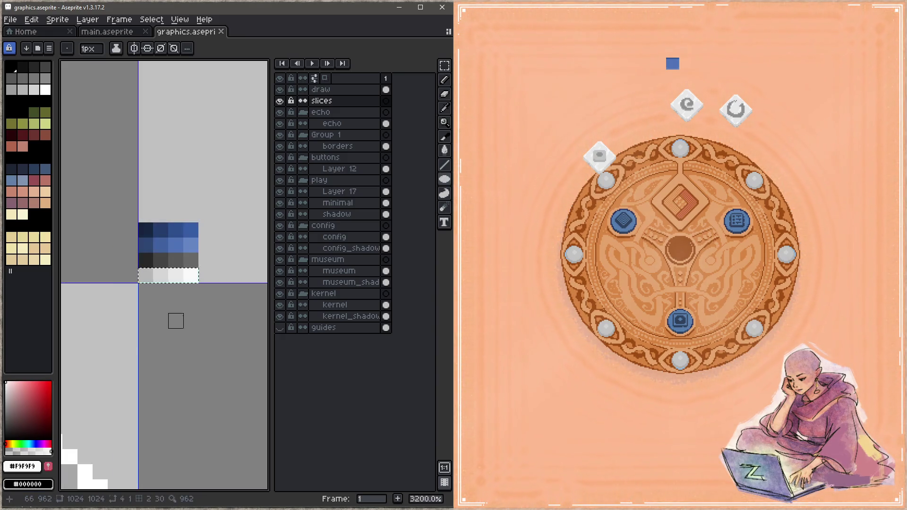
{"action": "key", "text": "shift+u"}
{"action": "key", "text": "shift+u"}
{"action": "key", "text": "z"}
{"action": "key", "text": "ctrl+i"}
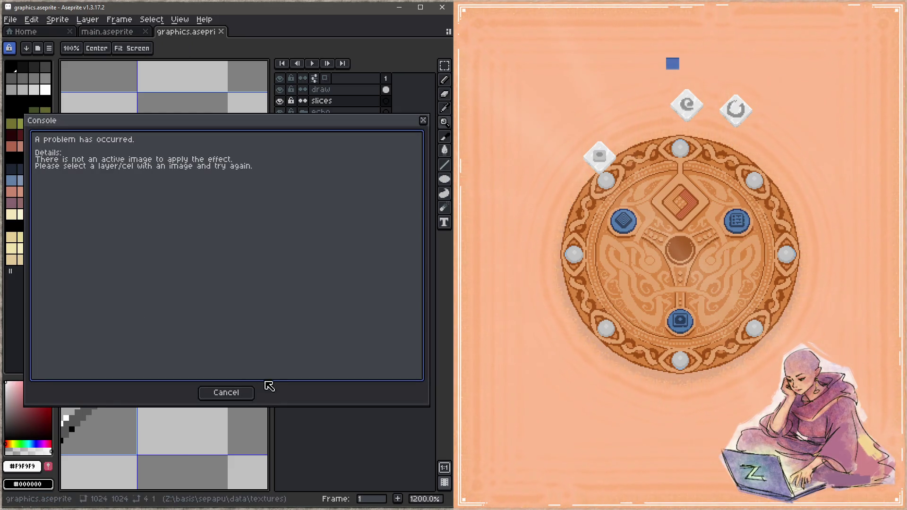
{"action": "left_click", "coordinate": [235, 394]}
- Move the draw layer into Group 1 above borders and save graphics.aseprite
{"action": "left_click", "coordinate": [340, 91]}
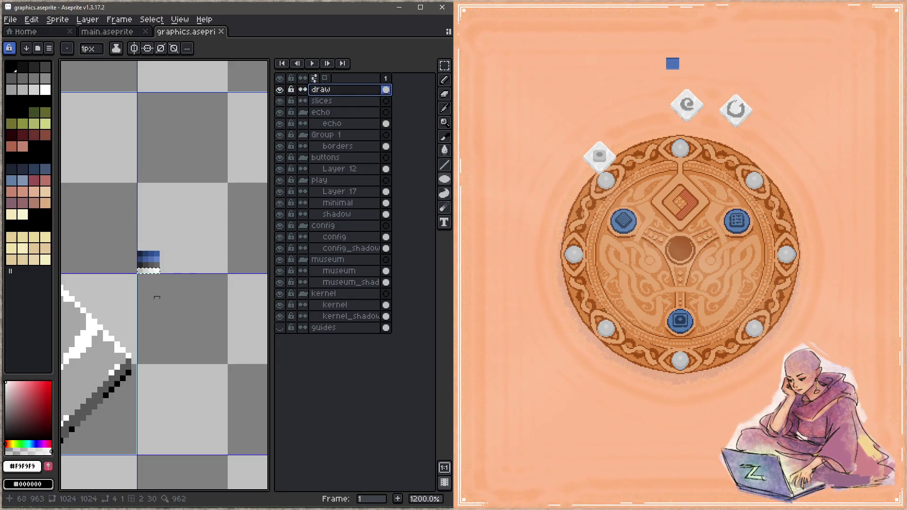
{"action": "scroll", "coordinate": [168, 272], "scroll_direction": "up", "scroll_amount": 1}
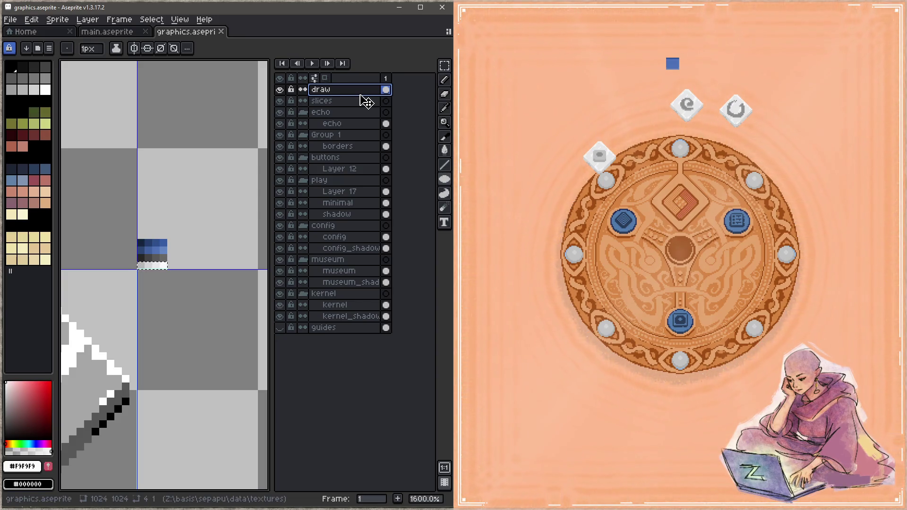
{"action": "mouse_move", "coordinate": [361, 96]}
{"action": "left_mouse_down"}
{"action": "mouse_move", "coordinate": [348, 140]}
{"action": "mouse_move", "coordinate": [348, 123]}
{"action": "mouse_move", "coordinate": [345, 193]}
{"action": "mouse_move", "coordinate": [345, 146]}
{"action": "left_mouse_up"}
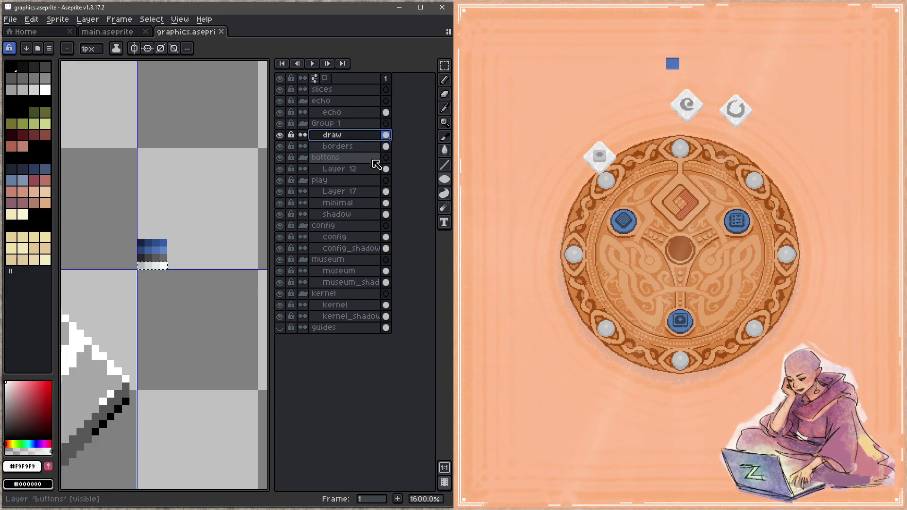
{"action": "key", "text": "ctrl+s"}
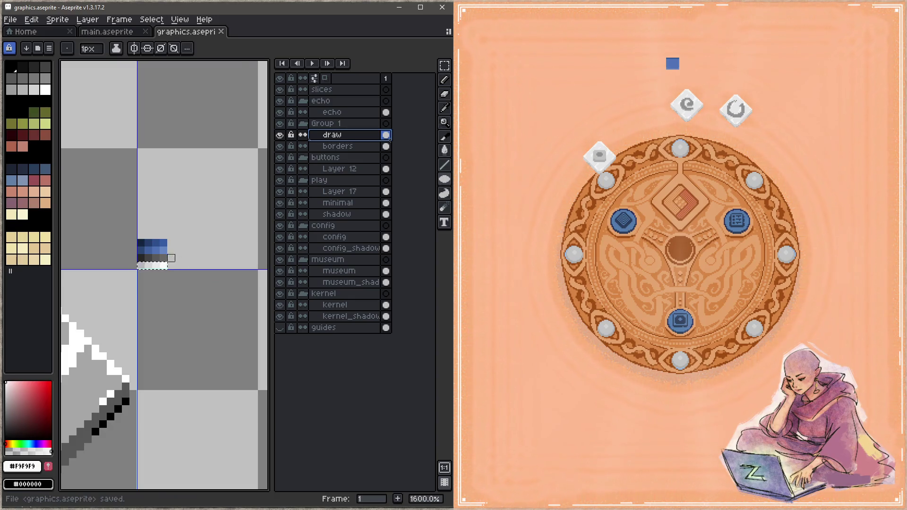
- Bring up the Hue/Saturation adjustment for the selected light row
{"action": "scroll", "coordinate": [178, 258], "scroll_direction": "up", "scroll_amount": 4}
{"action": "key", "text": "z"}
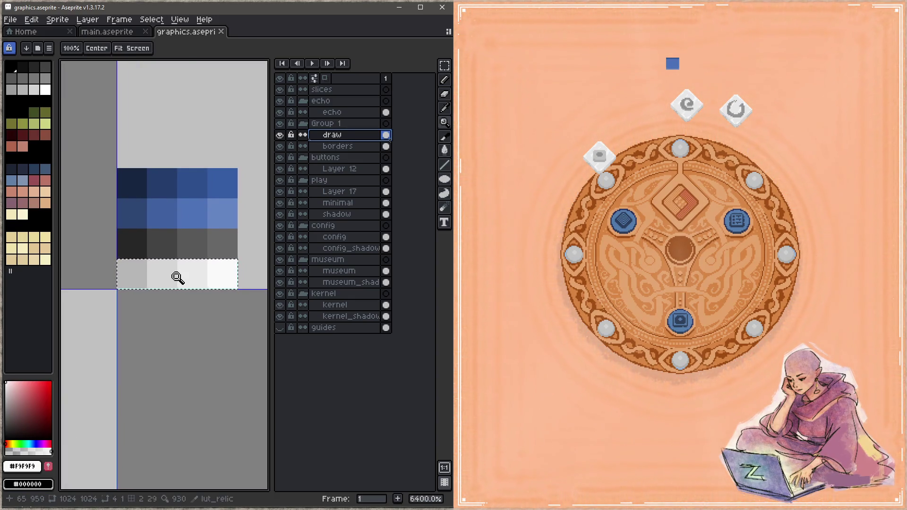
{"action": "key", "text": "ctrl+u"}
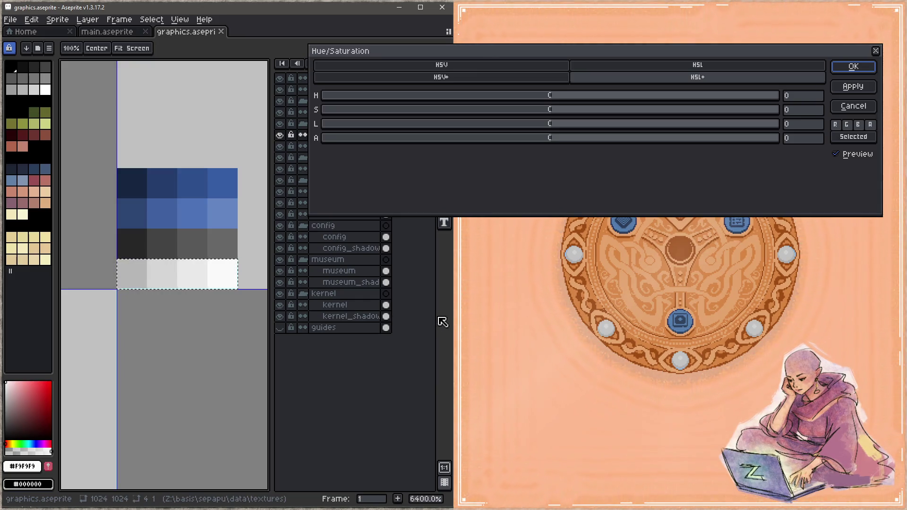
- Apply Hue/Saturation with H -47, S 2, L -9 to the light row
{"action": "mouse_move", "coordinate": [550, 124]}
{"action": "left_mouse_down"}
{"action": "mouse_move", "coordinate": [488, 132]}
{"action": "mouse_move", "coordinate": [545, 134]}
{"action": "mouse_move", "coordinate": [534, 134]}
{"action": "left_mouse_up"}
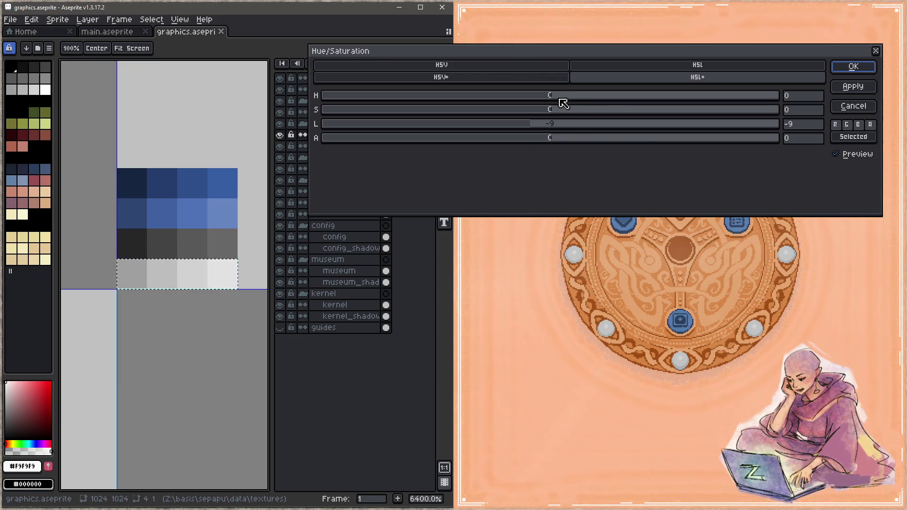
{"action": "mouse_move", "coordinate": [549, 97]}
{"action": "left_mouse_down"}
{"action": "mouse_move", "coordinate": [403, 92]}
{"action": "mouse_move", "coordinate": [455, 101]}
{"action": "mouse_move", "coordinate": [664, 106]}
{"action": "mouse_move", "coordinate": [529, 98]}
{"action": "mouse_move", "coordinate": [578, 112]}
{"action": "mouse_move", "coordinate": [553, 115]}
{"action": "mouse_move", "coordinate": [494, 98]}
{"action": "left_mouse_up"}
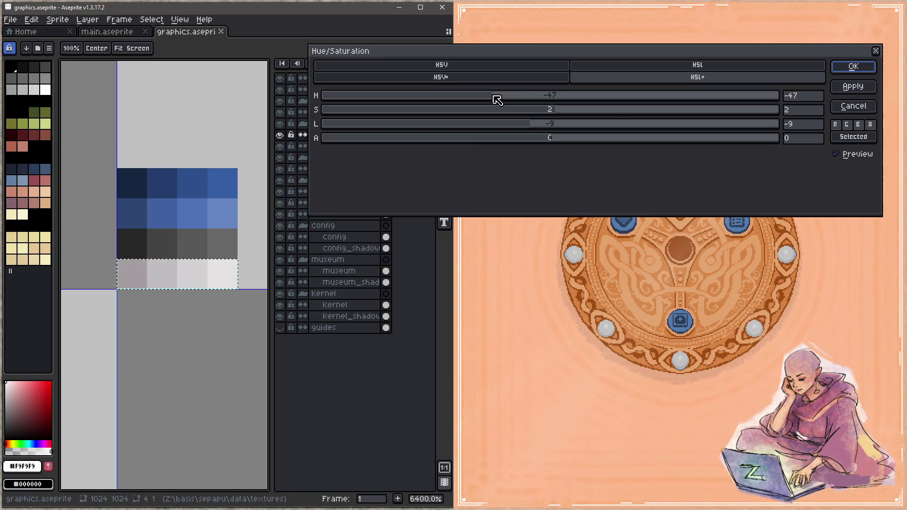
{"action": "left_click", "coordinate": [863, 69]}
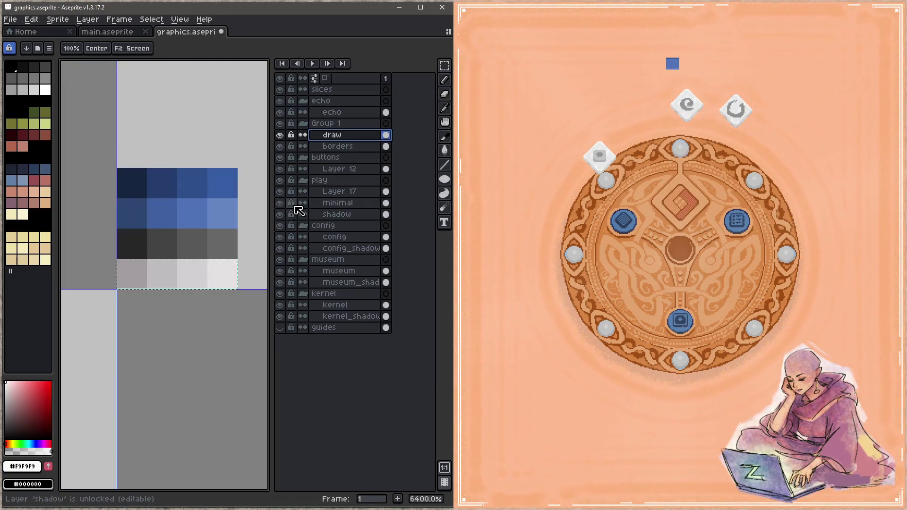
- Reapply Hue/Saturation with lightness 4 and save graphics.aseprite
{"action": "left_click_drag", "start_coordinate": [234, 303], "coordinate": [213, 300]}
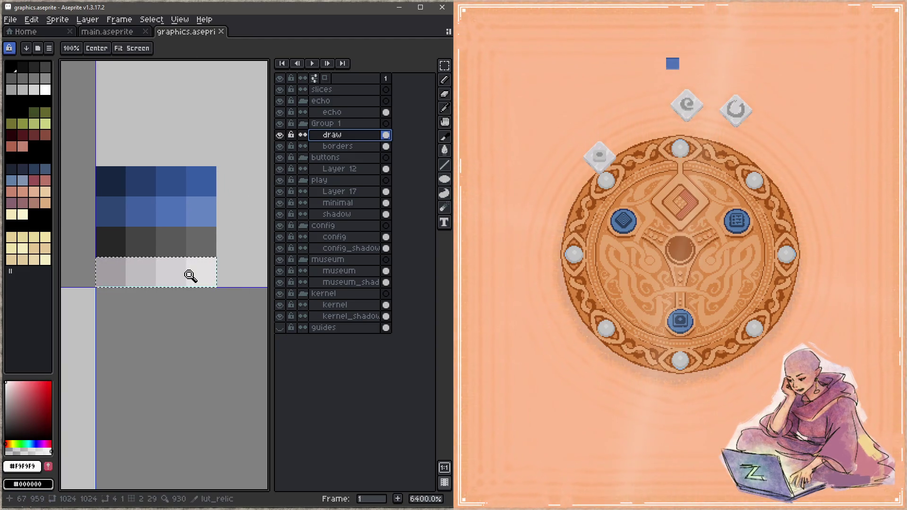
{"action": "key", "text": "ctrl+u"}
{"action": "left_click", "coordinate": [561, 123]}
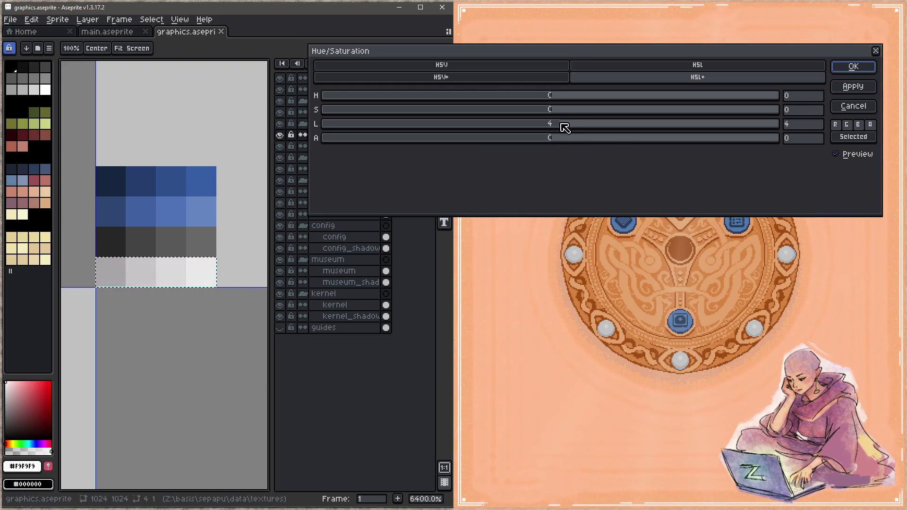
{"action": "left_click", "coordinate": [853, 66]}
{"action": "key", "text": "ctrl+s"}
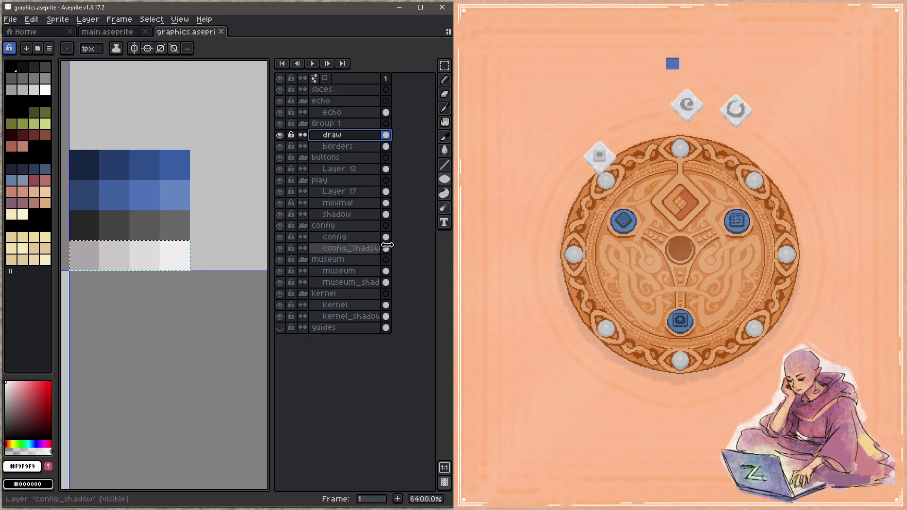
- In the game, place the relic piece into the wheel's central slot
{"action": "left_click", "coordinate": [513, 172]}
{"action": "mouse_move", "coordinate": [599, 155]}
{"action": "left_mouse_down"}
{"action": "mouse_move", "coordinate": [602, 131]}
{"action": "mouse_move", "coordinate": [673, 211]}
{"action": "left_mouse_up"}
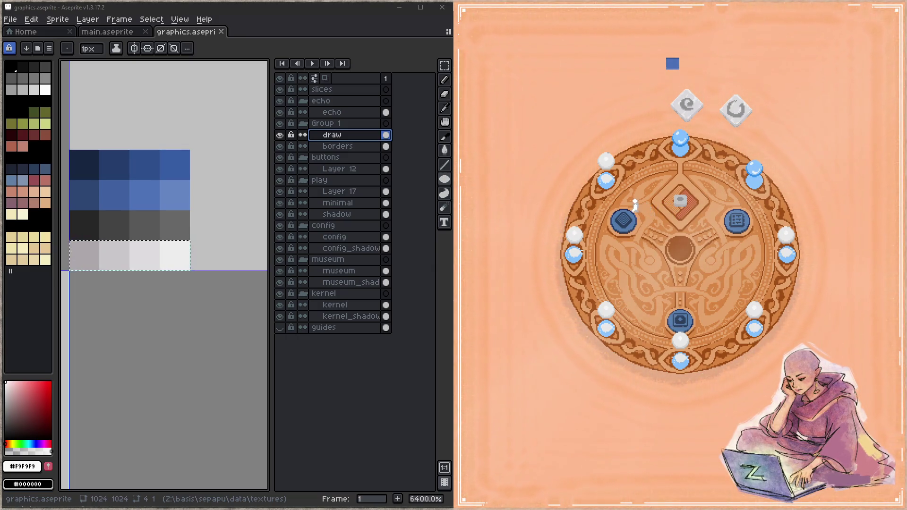
{"action": "mouse_move", "coordinate": [173, 236]}
{"action": "left_mouse_down"}
{"action": "mouse_move", "coordinate": [178, 228]}
{"action": "mouse_move", "coordinate": [150, 226]}
{"action": "mouse_move", "coordinate": [155, 231]}
{"action": "mouse_move", "coordinate": [167, 212]}
{"action": "left_mouse_up"}
- Move the dark grey LUT row below the light row and save graphics.aseprite
{"action": "left_click_drag", "start_coordinate": [119, 189], "coordinate": [235, 198]}
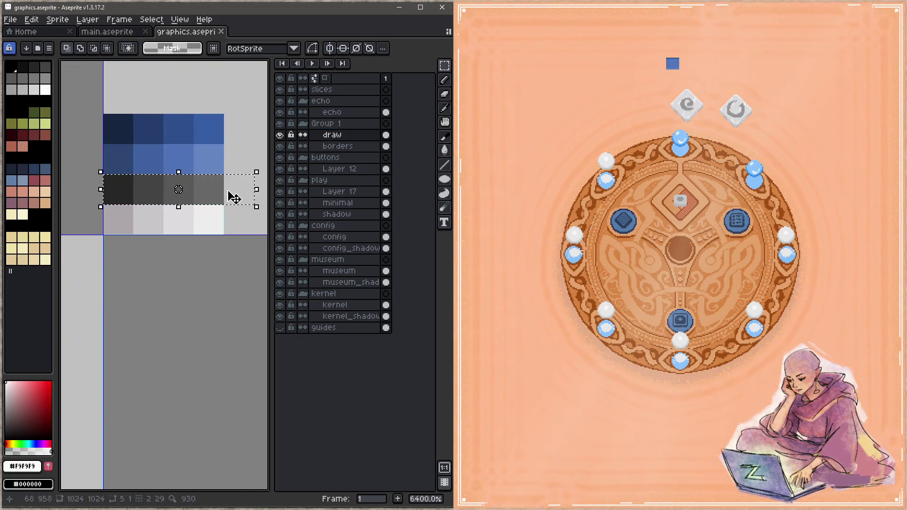
{"action": "left_click_drag", "start_coordinate": [126, 194], "coordinate": [132, 260]}
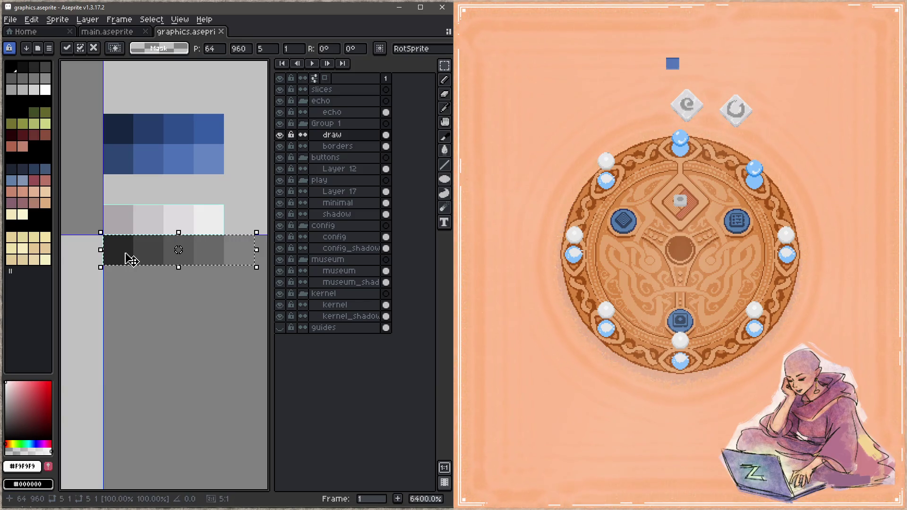
{"action": "key", "text": "ctrl+s"}
{"action": "left_click", "coordinate": [178, 311]}
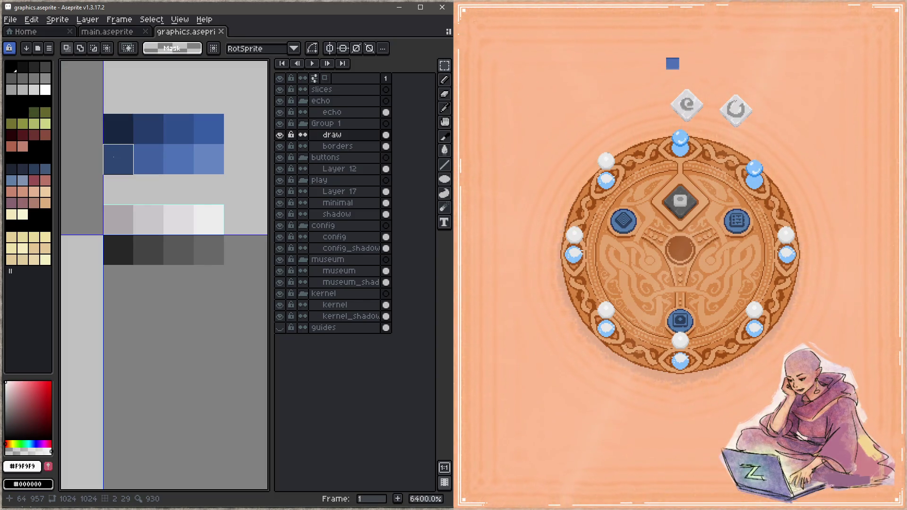
{"action": "left_click_drag", "start_coordinate": [183, 245], "coordinate": [187, 209]}
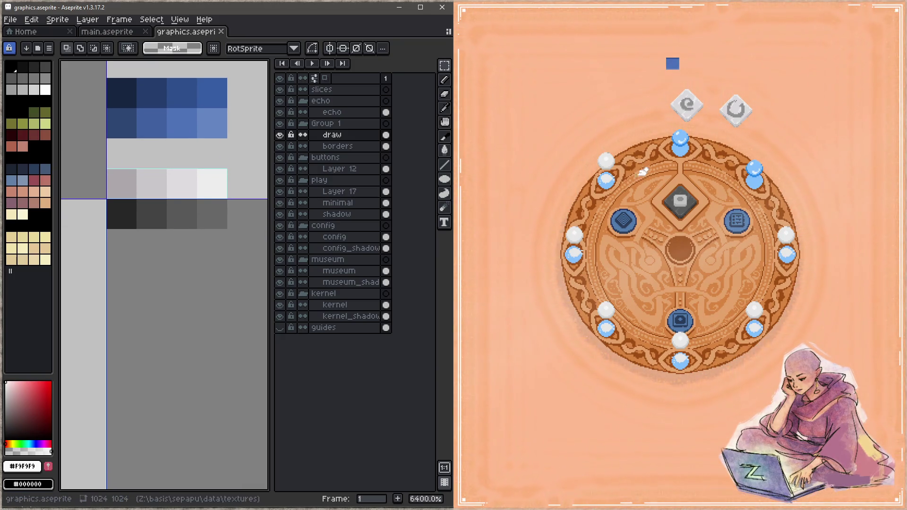
- Clear the game wheel's centre, then move the blue LUT row below the dark grey row
{"action": "left_click", "coordinate": [684, 199]}
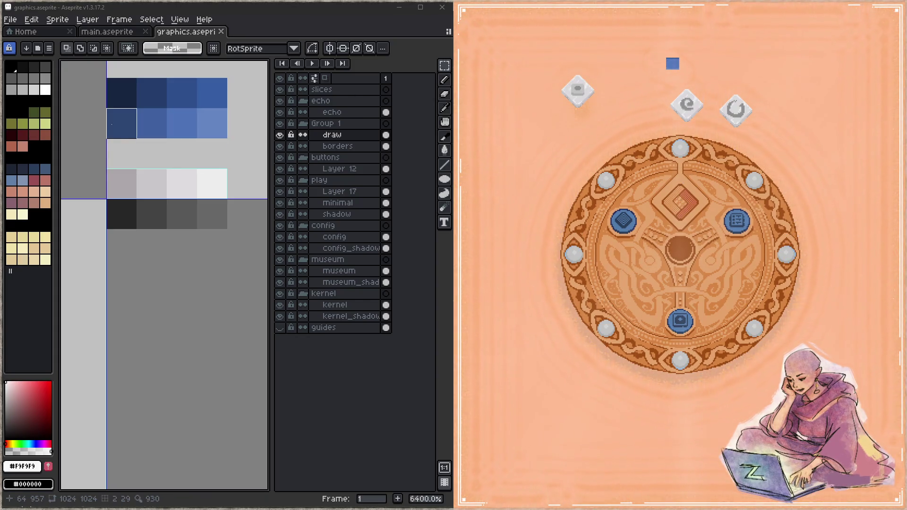
{"action": "left_click_drag", "start_coordinate": [151, 153], "coordinate": [141, 137]}
{"action": "left_click_drag", "start_coordinate": [112, 107], "coordinate": [202, 107]}
{"action": "left_click_drag", "start_coordinate": [116, 76], "coordinate": [121, 231]}
{"action": "left_click", "coordinate": [194, 81]}
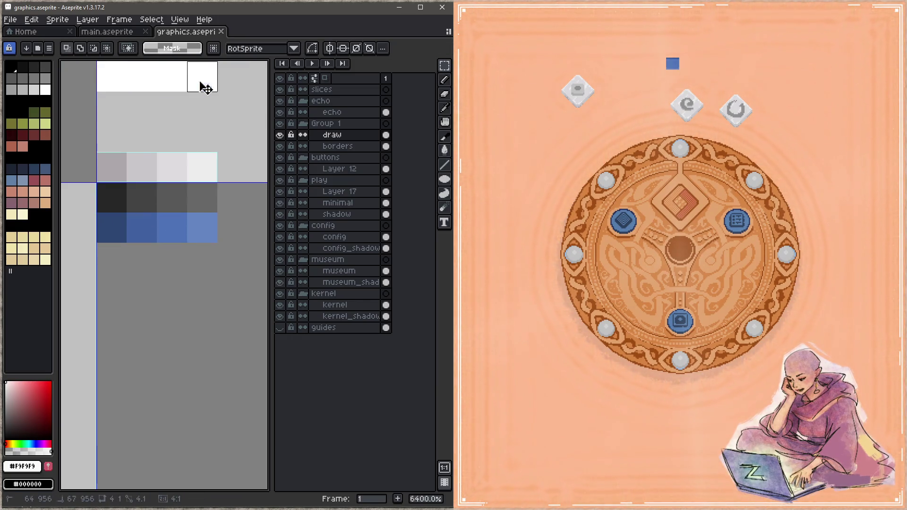
- Paste a copy of the blue gradient row beneath it and save graphics.aseprite
{"action": "key", "text": "ctrl+v"}
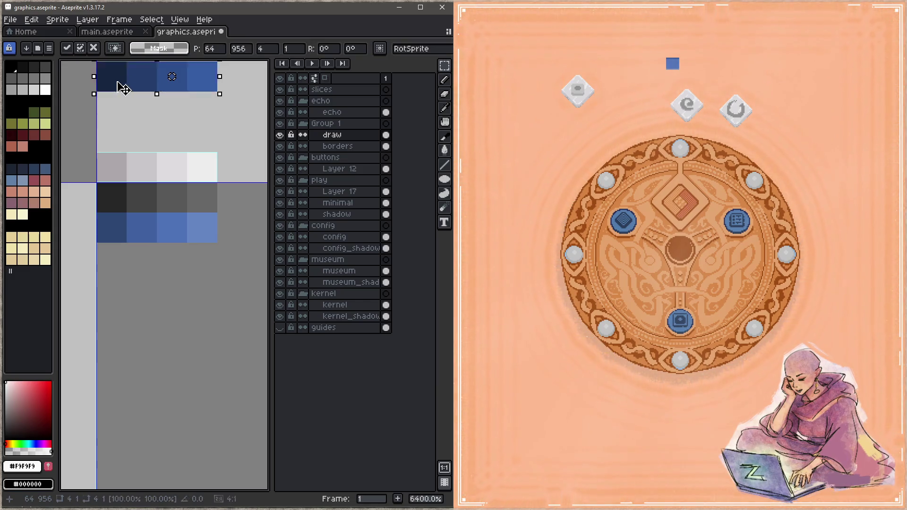
{"action": "left_click_drag", "start_coordinate": [121, 85], "coordinate": [122, 251]}
{"action": "scroll", "coordinate": [122, 251], "scroll_direction": "down", "scroll_amount": 1}
{"action": "key", "text": "ctrl+s"}
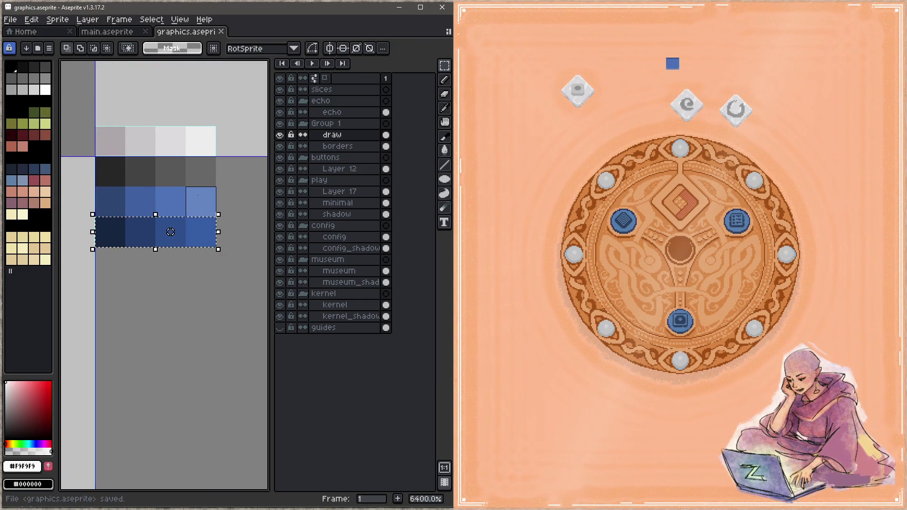
- Drop the blue diamond into the game wheel's centre slot and deselect the pasted row
{"action": "left_click", "coordinate": [509, 139]}
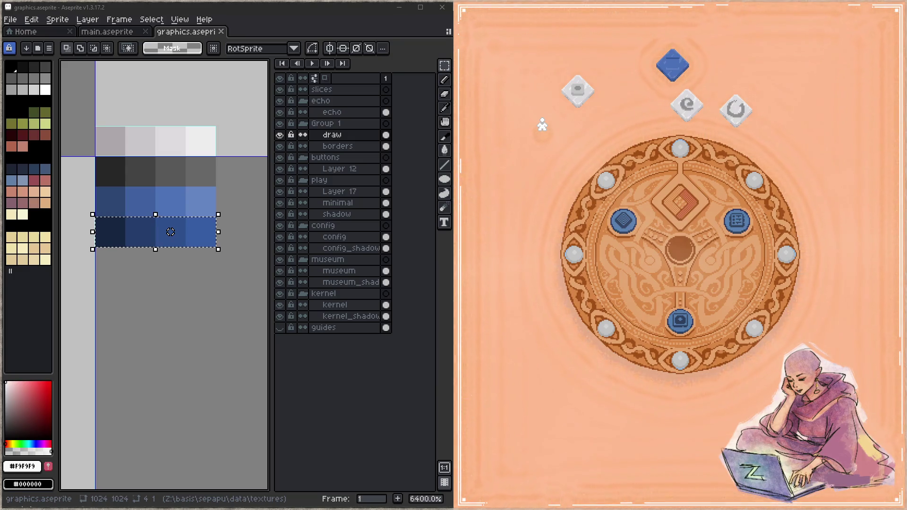
{"action": "mouse_move", "coordinate": [686, 68]}
{"action": "left_mouse_down"}
{"action": "mouse_move", "coordinate": [650, 116]}
{"action": "mouse_move", "coordinate": [680, 208]}
{"action": "mouse_move", "coordinate": [644, 185]}
{"action": "left_mouse_up"}
{"action": "left_click_drag", "start_coordinate": [634, 87], "coordinate": [683, 208]}
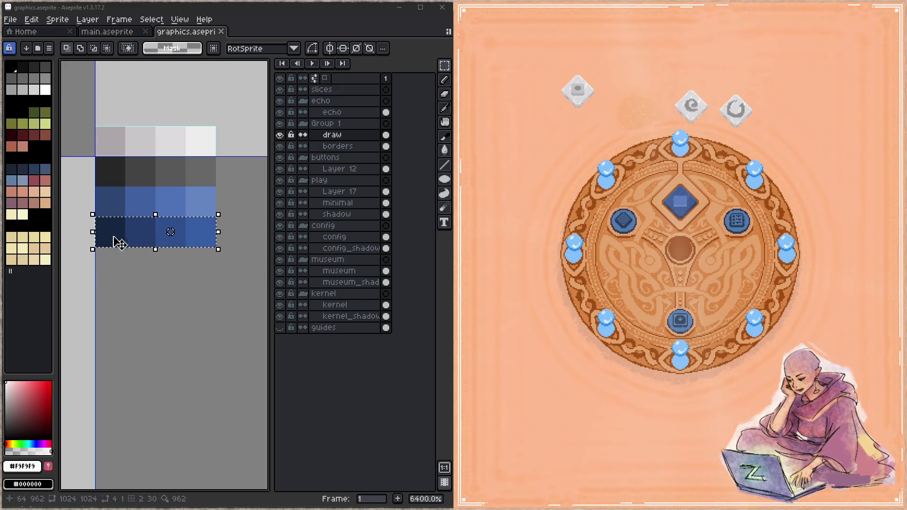
{"action": "key", "text": "ctrl+d"}
{"action": "scroll", "coordinate": [156, 223], "scroll_direction": "down", "scroll_amount": 1}
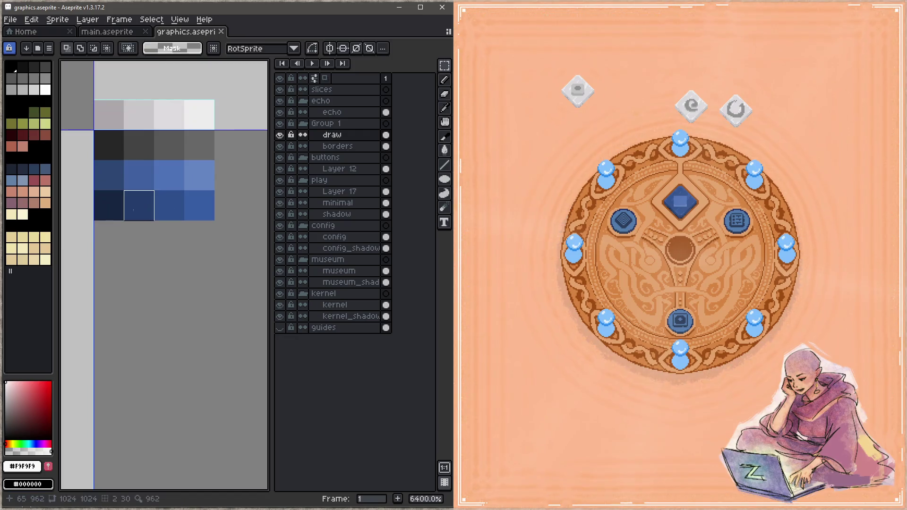
{"action": "key", "text": "b"}
{"action": "left_click", "coordinate": [34, 112]}
{"action": "left_click", "coordinate": [109, 205]}
{"action": "key", "text": "ctrl+s"}
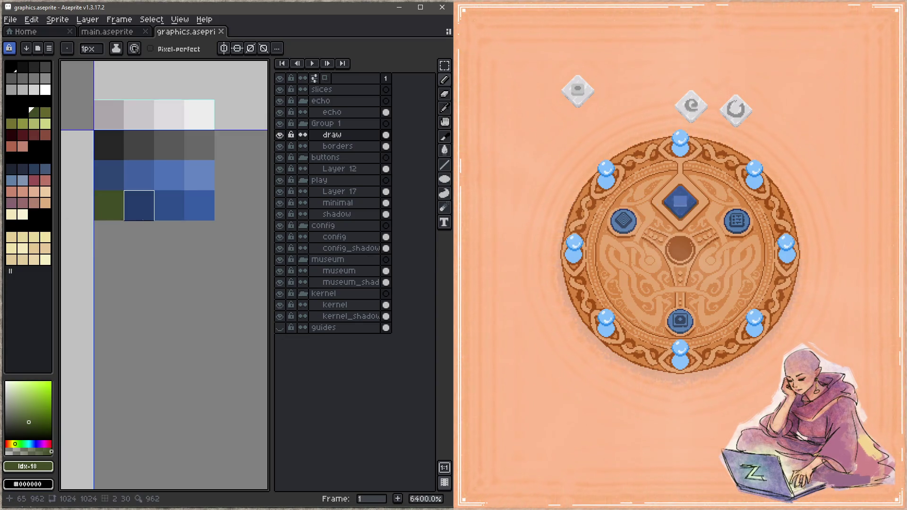
{"action": "left_click_drag", "start_coordinate": [139, 205], "coordinate": [200, 205]}
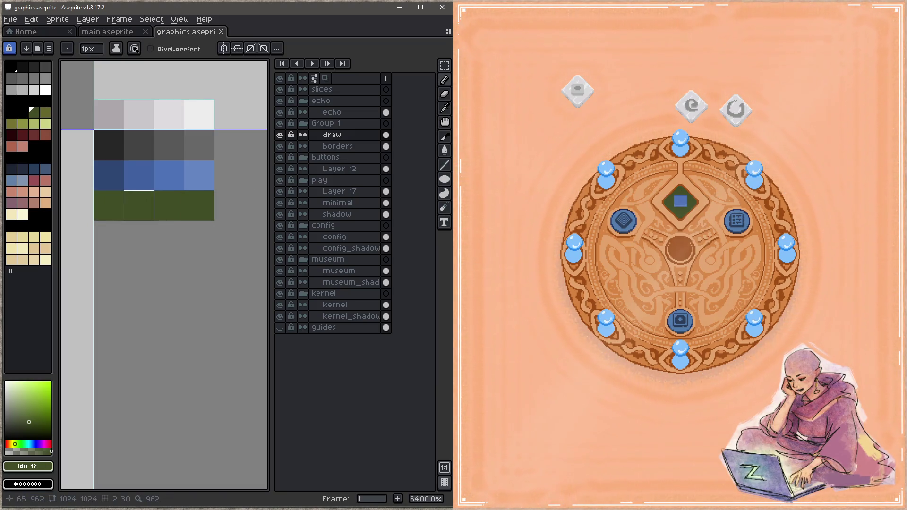
{"action": "key", "text": "ctrl+z"}
{"action": "key", "text": "ctrl+z"}
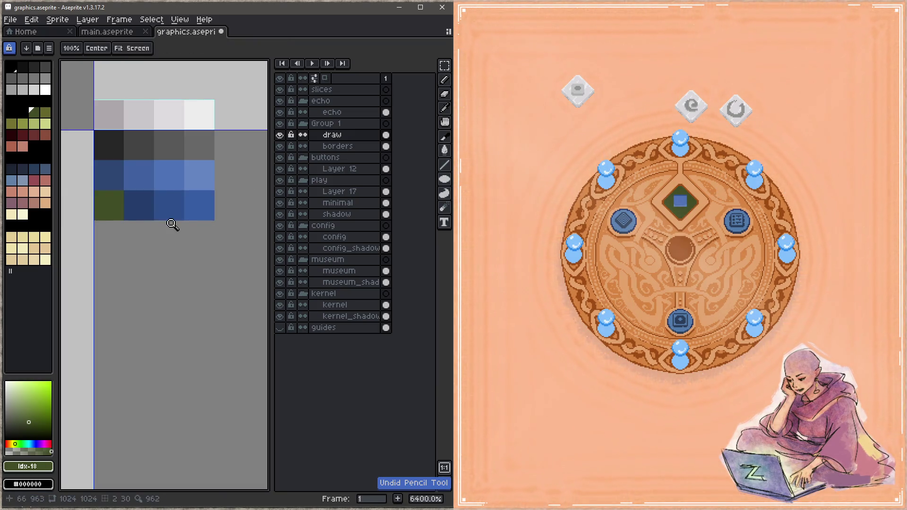
{"action": "left_click_drag", "start_coordinate": [206, 239], "coordinate": [127, 210]}
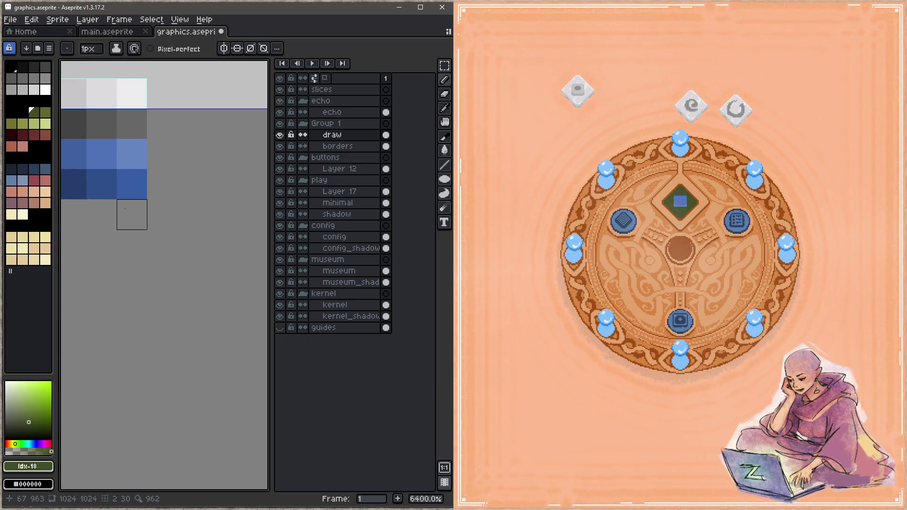
{"action": "scroll", "coordinate": [128, 177], "scroll_direction": "down", "scroll_amount": 5}
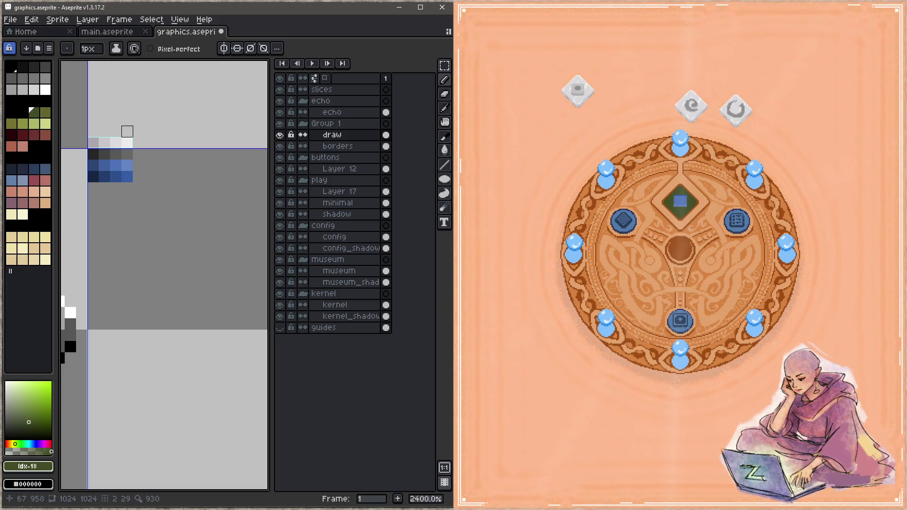
{"action": "scroll", "coordinate": [127, 132], "scroll_direction": "up", "scroll_amount": 3}
{"action": "scroll", "coordinate": [127, 131], "scroll_direction": "down", "scroll_amount": 2}
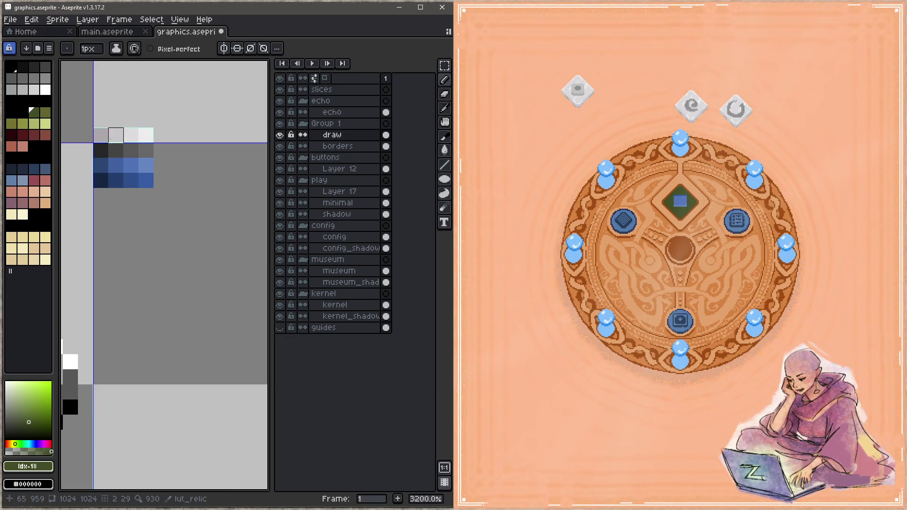
{"action": "left_click_drag", "start_coordinate": [178, 145], "coordinate": [148, 181]}
{"action": "scroll", "coordinate": [118, 178], "scroll_direction": "down", "scroll_amount": 3}
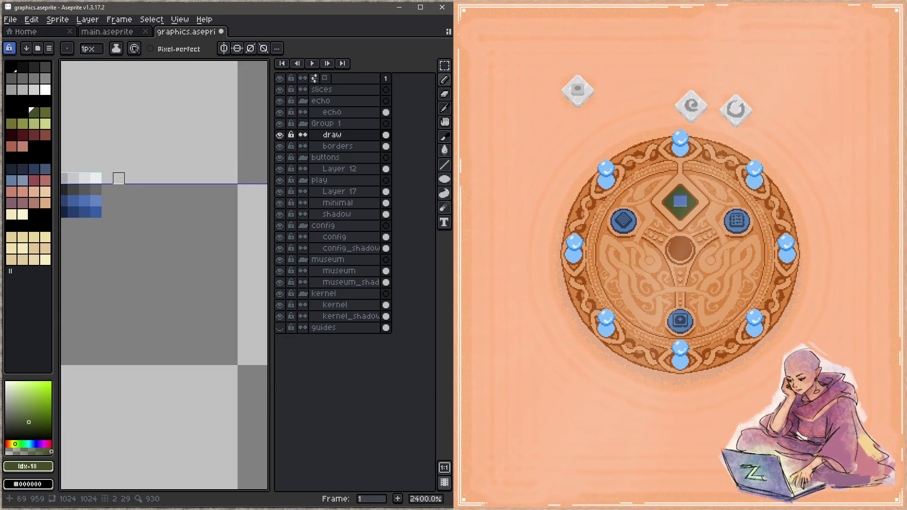
{"action": "left_click", "coordinate": [156, 172], "text": "shift"}
{"action": "key", "text": "ctrl+z"}
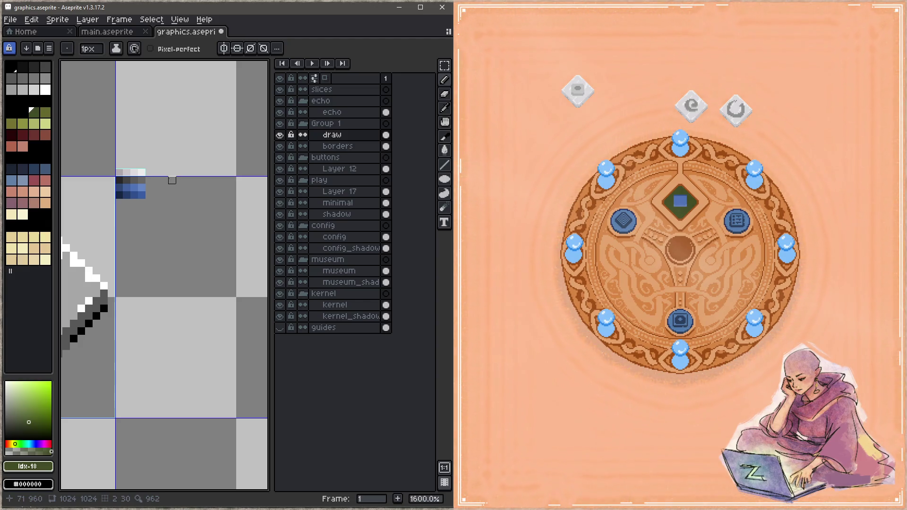
{"action": "key", "text": "ctrl+s"}
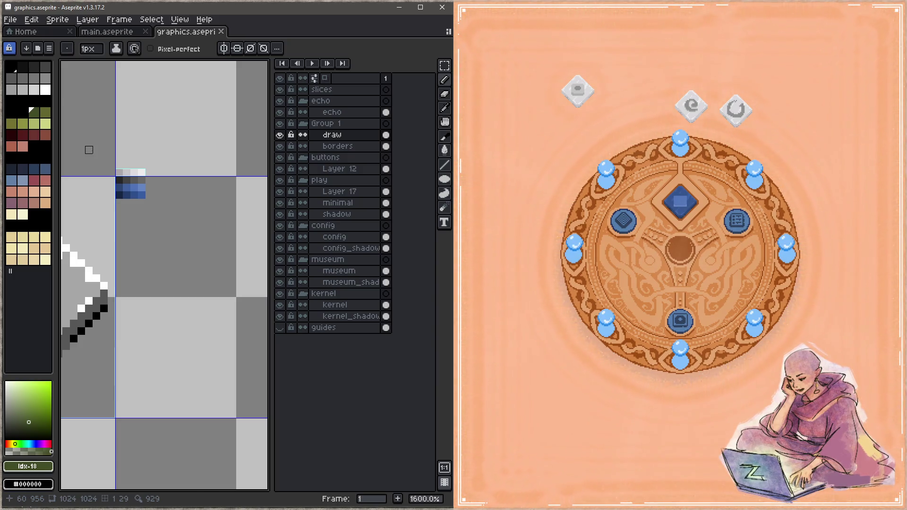
{"action": "key", "text": "alt+Tab"}
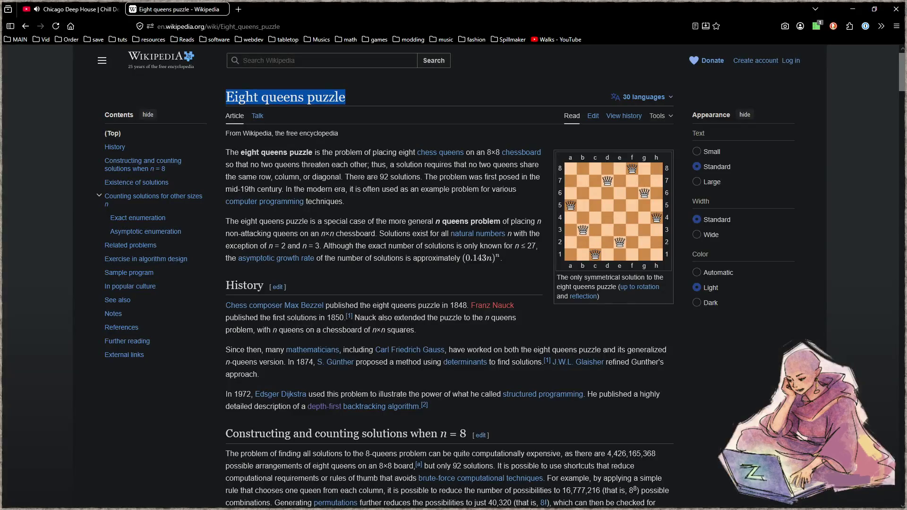
- Open a new blank browser tab, focus its address bar, then minimize the browser
{"action": "left_click", "coordinate": [239, 10]}
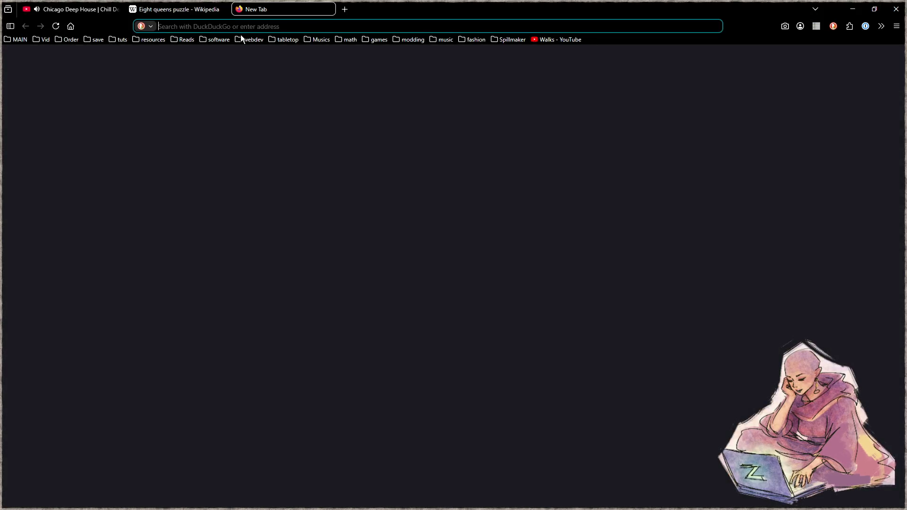
{"action": "left_click", "coordinate": [252, 26]}
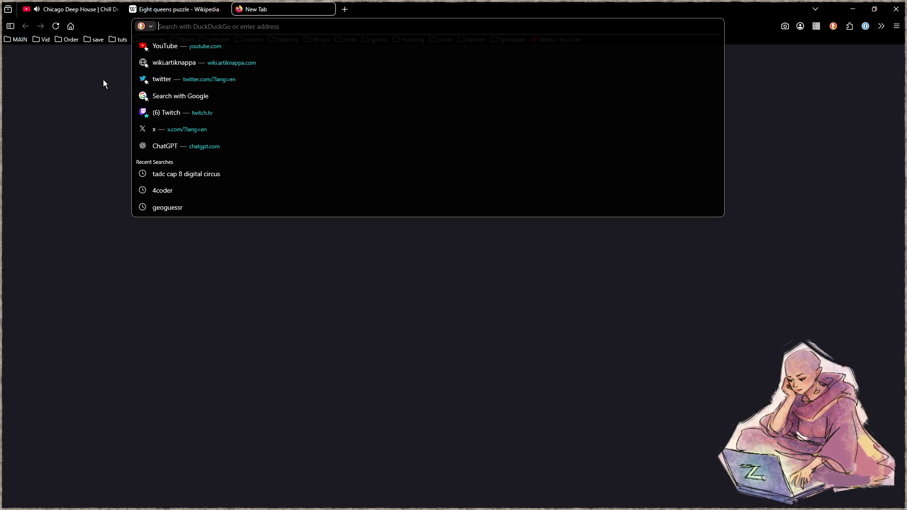
{"action": "left_click", "coordinate": [853, 9]}
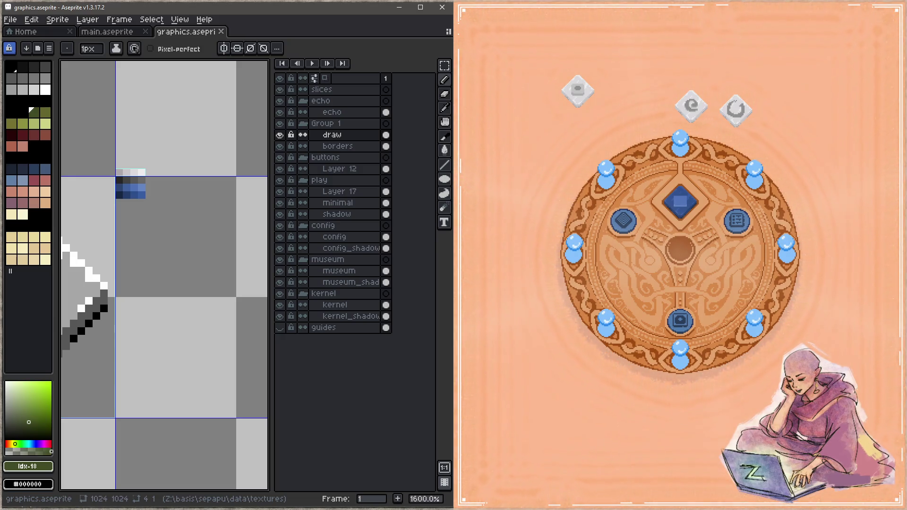
- Swap the wheel's centre piece, removing the blue diamond and seating the grey diamond
{"action": "left_click", "coordinate": [575, 119]}
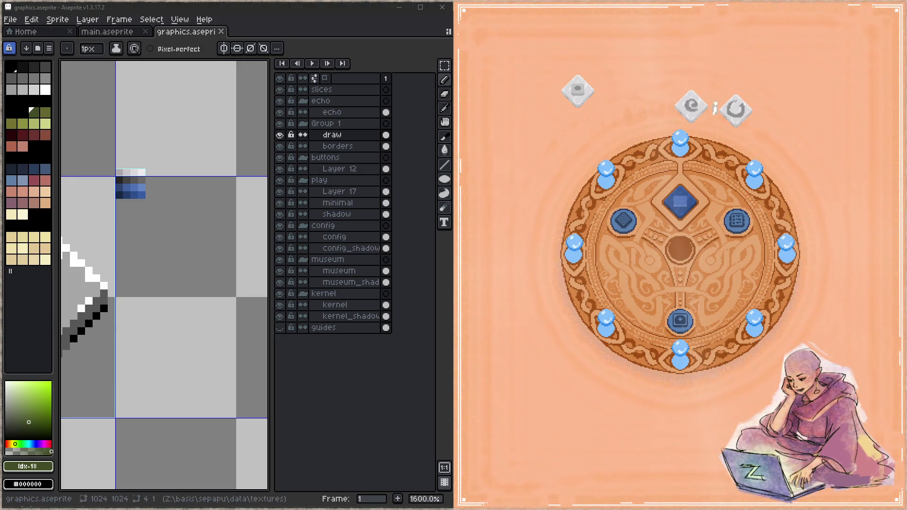
{"action": "left_click", "coordinate": [673, 199]}
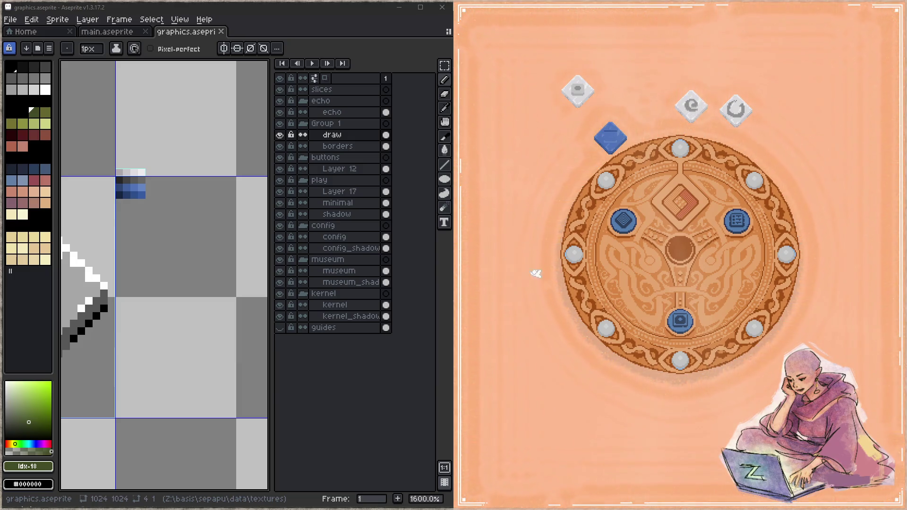
{"action": "mouse_move", "coordinate": [578, 92]}
{"action": "left_mouse_down"}
{"action": "mouse_move", "coordinate": [585, 90]}
{"action": "mouse_move", "coordinate": [692, 212]}
{"action": "left_mouse_up"}
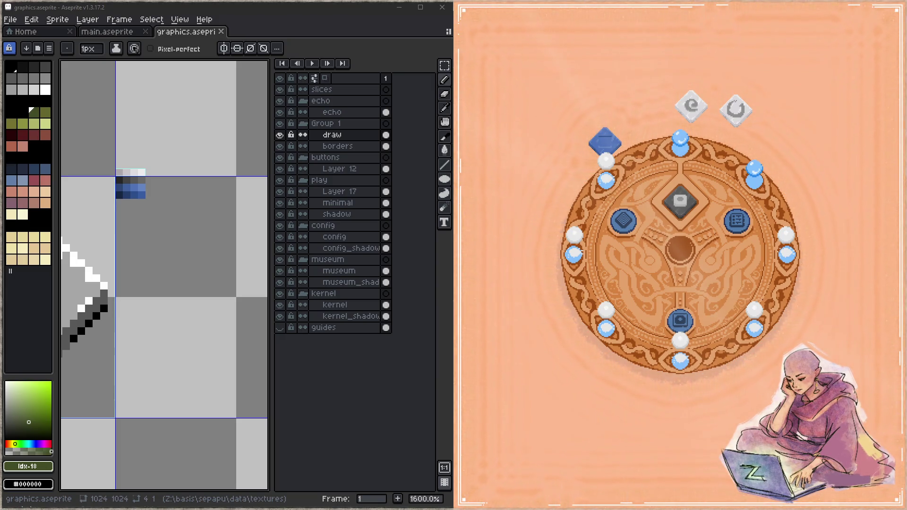
{"action": "scroll", "coordinate": [136, 290], "scroll_direction": "down", "scroll_amount": 4}
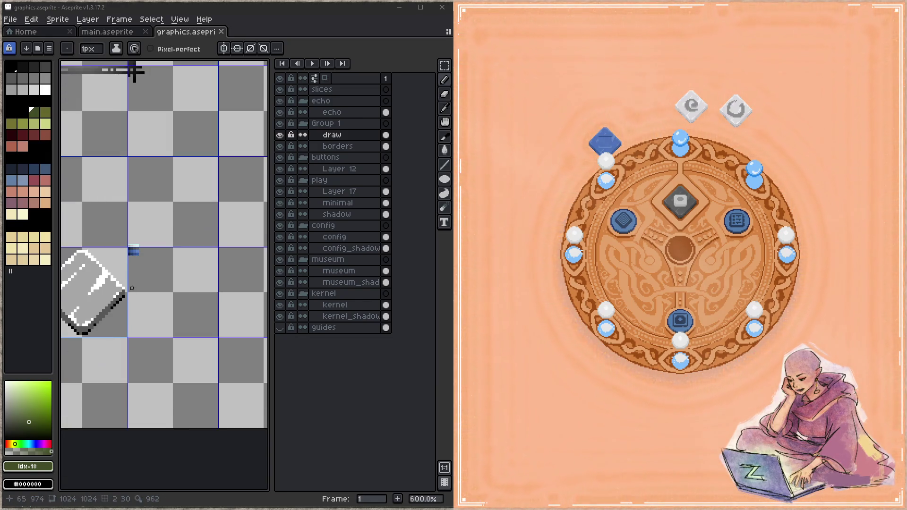
- In main.aseprite, select the strip of small relic icons above the wheel
{"action": "key", "text": "ctrl+Tab"}
{"action": "scroll", "coordinate": [171, 189], "scroll_direction": "down", "scroll_amount": 1}
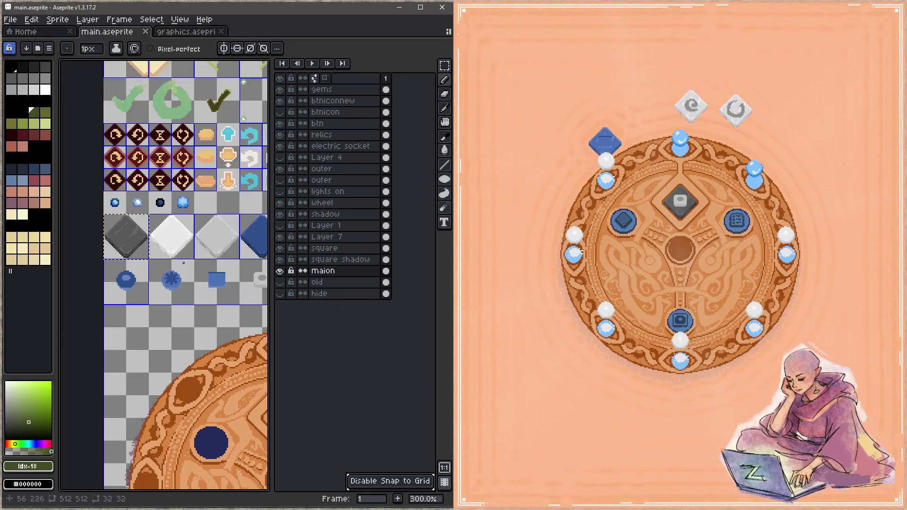
{"action": "scroll", "coordinate": [171, 189], "scroll_direction": "up", "scroll_amount": 1}
{"action": "scroll", "coordinate": [171, 189], "scroll_direction": "down", "scroll_amount": 2}
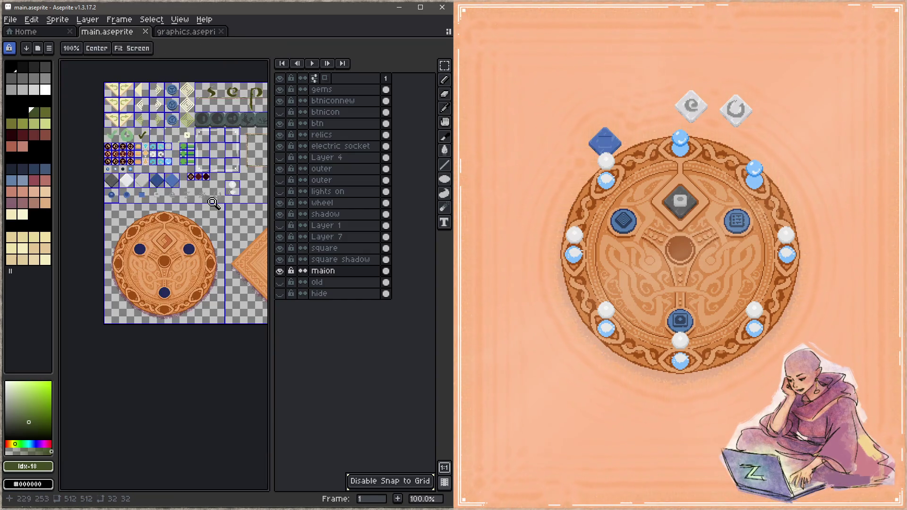
{"action": "key", "text": "m"}
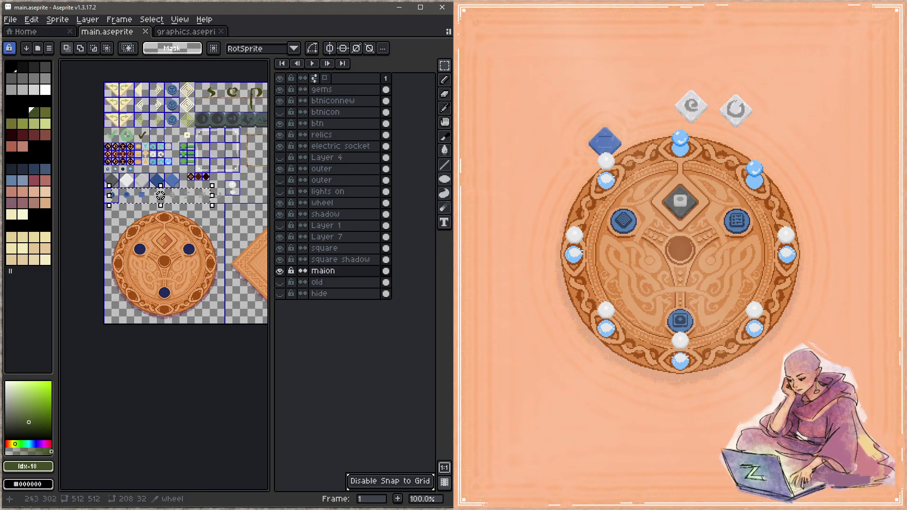
{"action": "left_click_drag", "start_coordinate": [106, 189], "coordinate": [220, 206]}
{"action": "left_click", "coordinate": [280, 272]}
{"action": "left_click", "coordinate": [280, 272]}
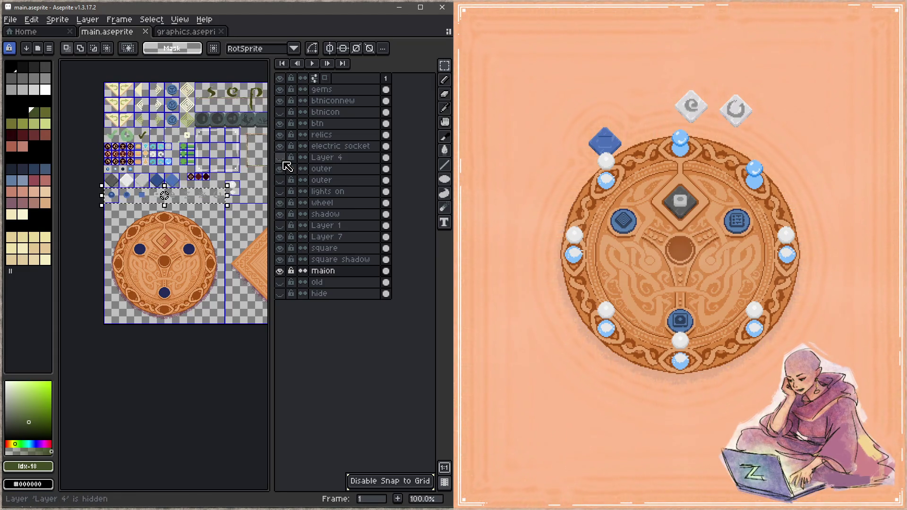
{"action": "scroll", "coordinate": [204, 228], "scroll_direction": "up", "scroll_amount": 2}
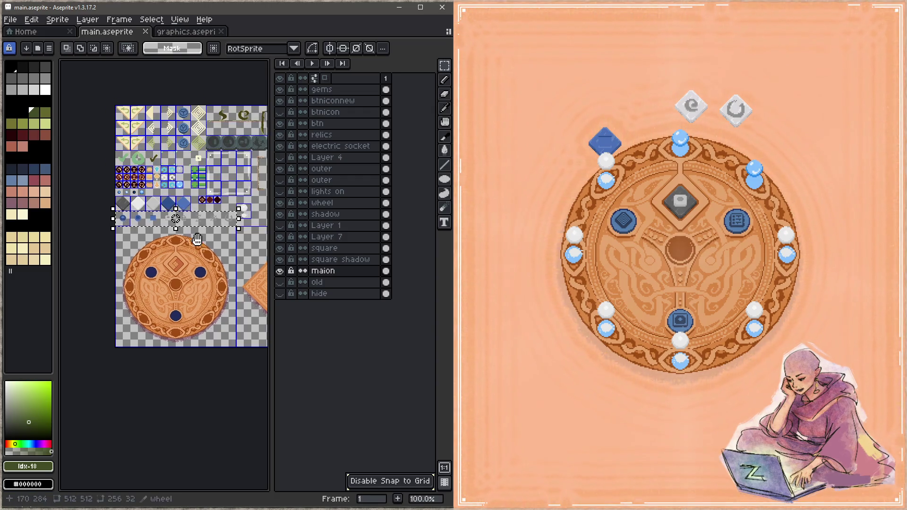
- Paste the 256×32 relic icon strip into graphics.aseprite and drag it to the canvas bottom
{"action": "left_click", "coordinate": [194, 32]}
{"action": "scroll", "coordinate": [132, 255], "scroll_direction": "down", "scroll_amount": 4}
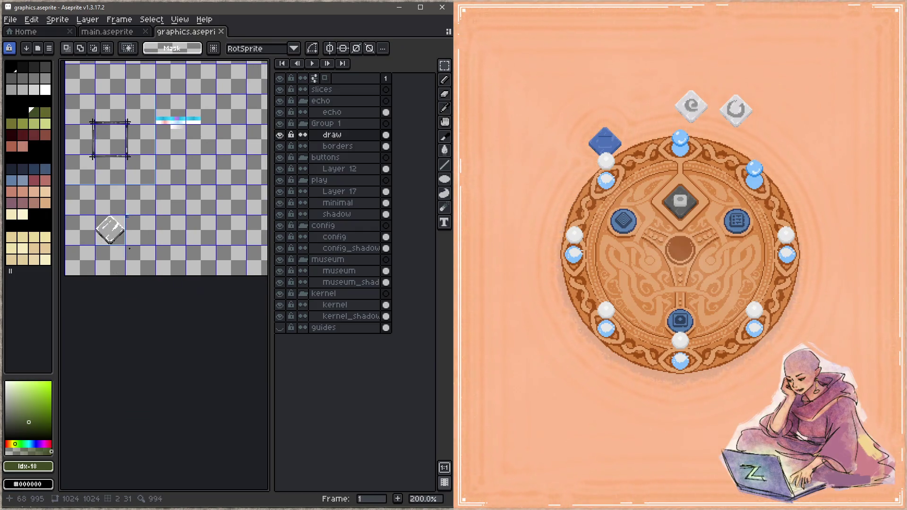
{"action": "key", "text": "ctrl+v"}
{"action": "left_click_drag", "start_coordinate": [173, 289], "coordinate": [179, 264]}
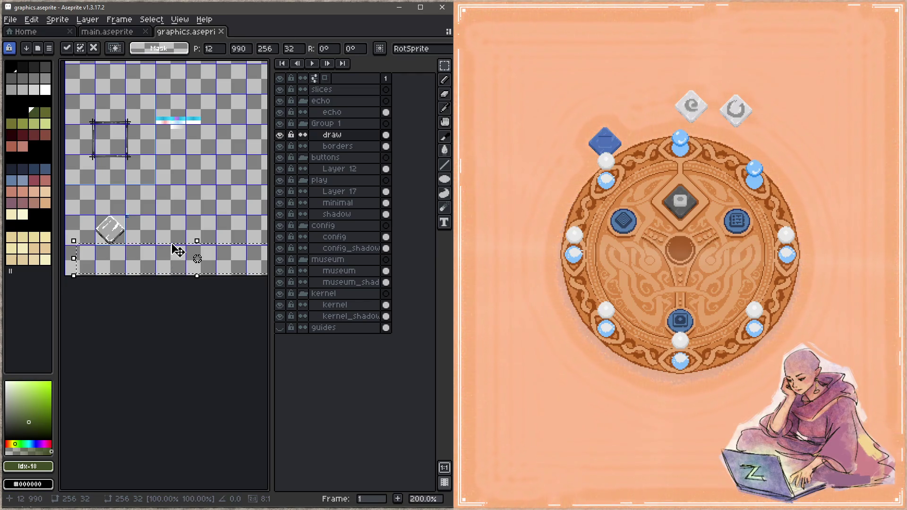
- Select the relics layer in main.aseprite, then return to graphics.aseprite
{"action": "left_click", "coordinate": [107, 32]}
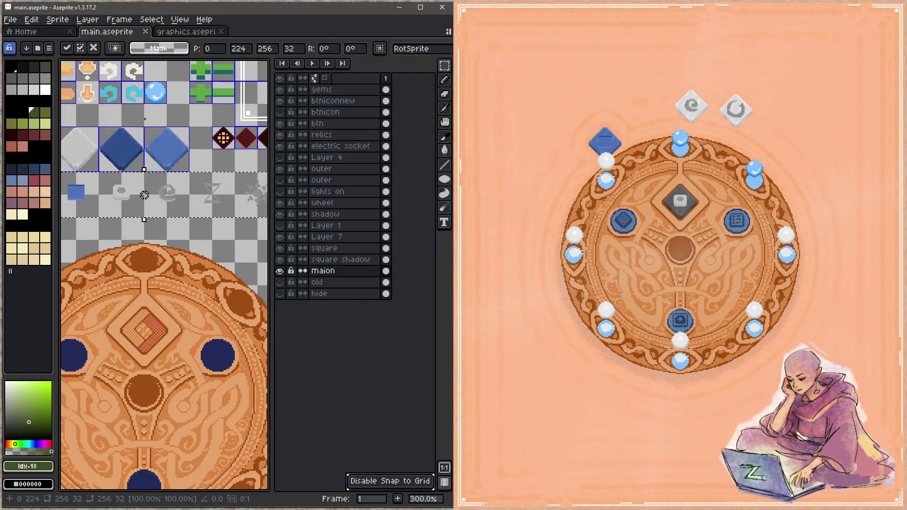
{"action": "left_click", "coordinate": [346, 140]}
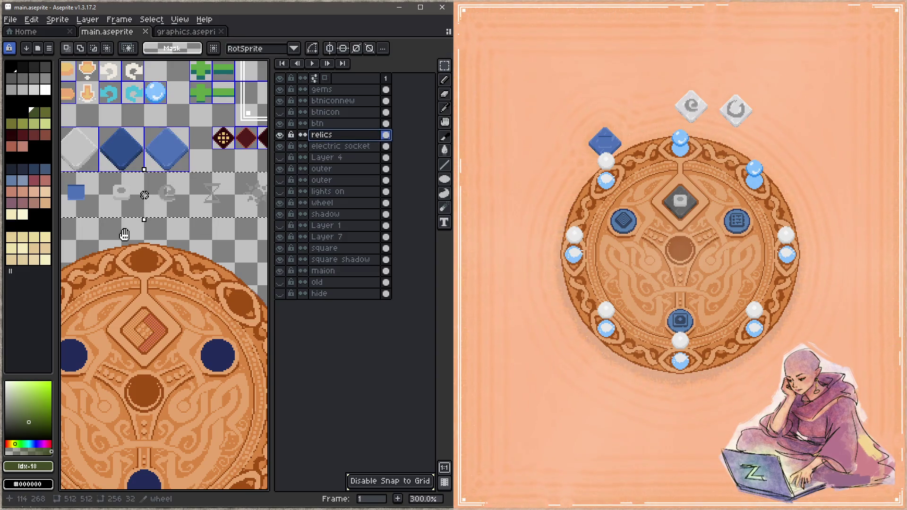
{"action": "left_click_drag", "start_coordinate": [95, 200], "coordinate": [162, 197]}
{"action": "left_click", "coordinate": [189, 32]}
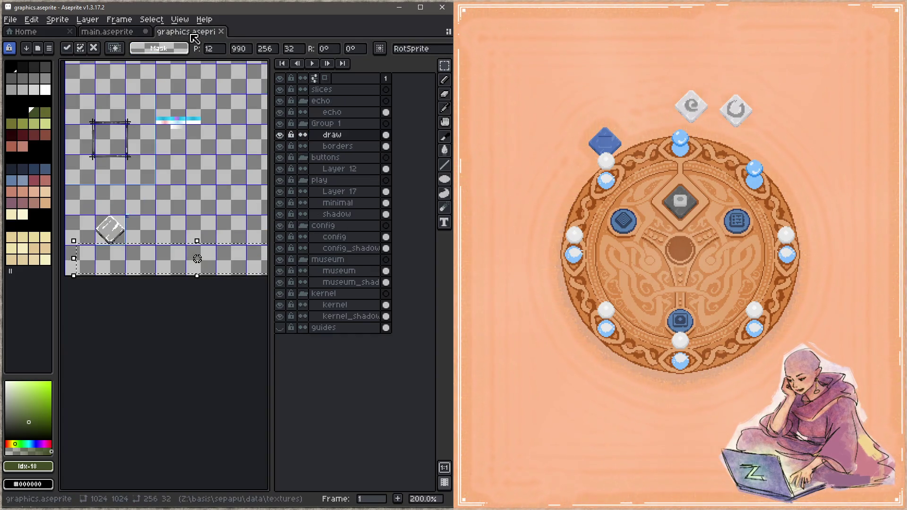
- Align the pasted relic icons with the bottom 32-pixel cells at 32, 992
{"action": "left_click_drag", "start_coordinate": [197, 259], "coordinate": [186, 275]}
{"action": "left_click_drag", "start_coordinate": [123, 275], "coordinate": [179, 267]}
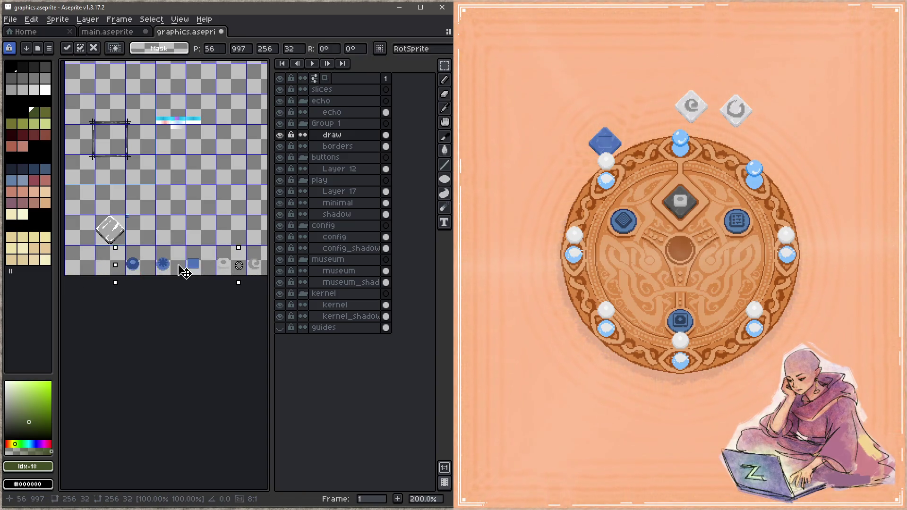
{"action": "scroll", "coordinate": [202, 318], "scroll_direction": "right", "scroll_amount": 3}
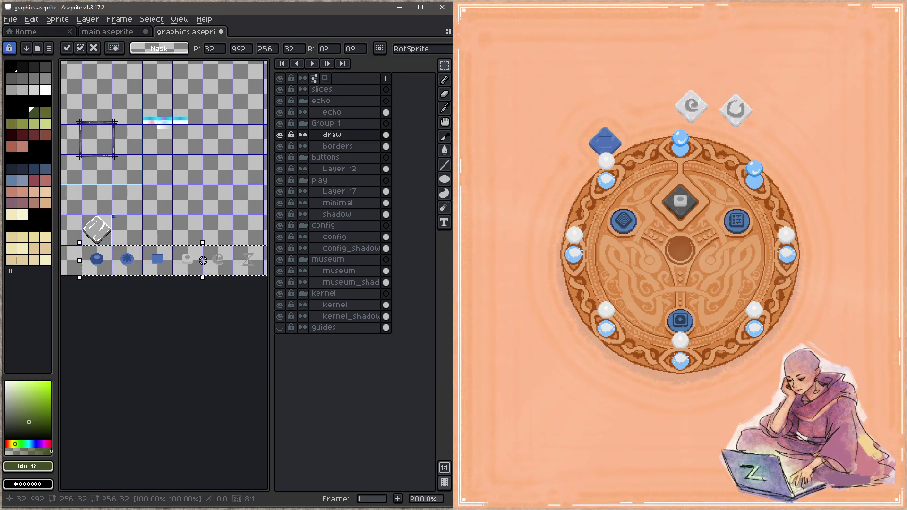
- Maximize the window, zoom in, and pick the light grey from the artwork
{"action": "key", "text": "super+Up"}
{"action": "scroll", "coordinate": [550, 299], "scroll_direction": "up", "scroll_amount": 5}
{"action": "scroll", "coordinate": [174, 122], "scroll_direction": "up", "scroll_amount": 4}
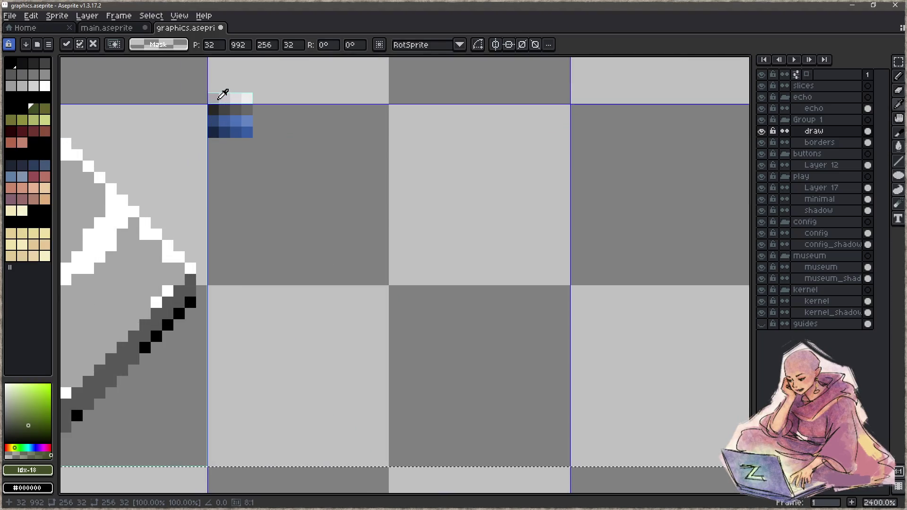
{"action": "left_click", "coordinate": [218, 91], "text": "alt"}
{"action": "scroll", "coordinate": [325, 236], "scroll_direction": "down", "scroll_amount": 3}
{"action": "scroll", "coordinate": [325, 235], "scroll_direction": "down", "scroll_amount": 3}
{"action": "key", "text": "g"}
{"action": "left_click_drag", "start_coordinate": [319, 269], "coordinate": [241, 197]}
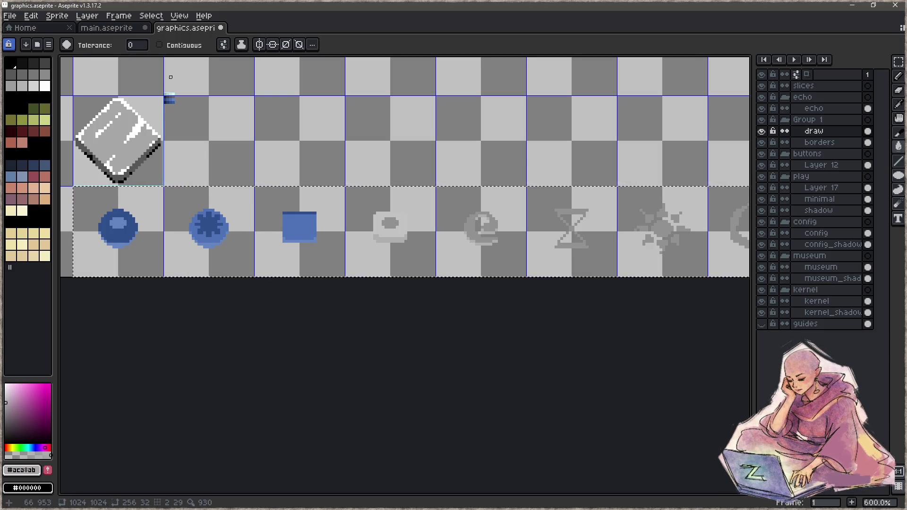
- Sample the black outline, dark grey and light grey from the grey diamond
{"action": "scroll", "coordinate": [170, 93], "scroll_direction": "up", "scroll_amount": 7}
{"action": "key", "text": "i"}
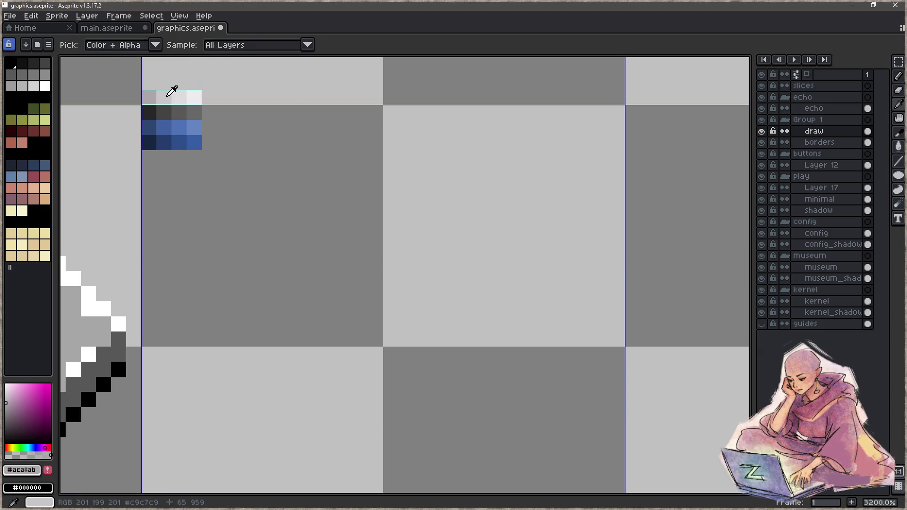
{"action": "left_click_drag", "start_coordinate": [84, 398], "coordinate": [255, 229]}
{"action": "left_click", "coordinate": [258, 229], "text": "alt"}
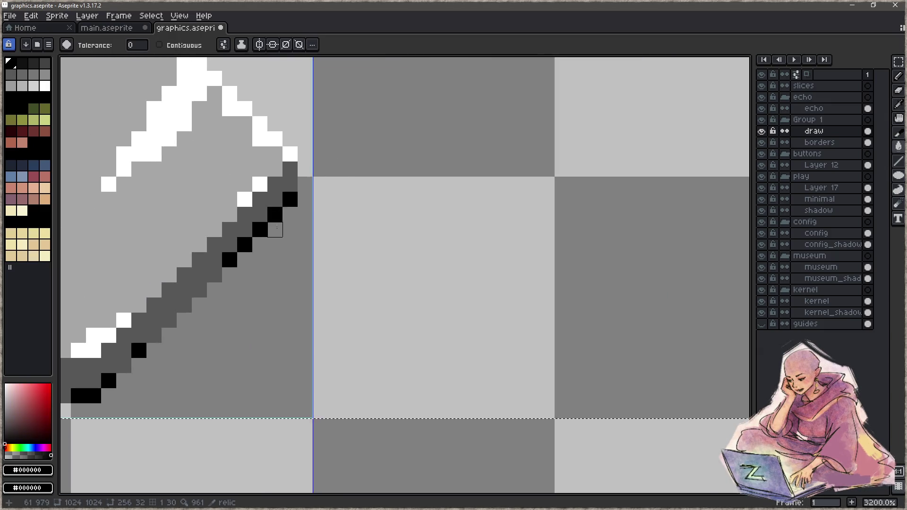
{"action": "scroll", "coordinate": [275, 230], "scroll_direction": "down", "scroll_amount": 7}
{"action": "scroll", "coordinate": [350, 137], "scroll_direction": "up", "scroll_amount": 2}
{"action": "key", "text": "i"}
{"action": "left_click", "coordinate": [346, 143], "text": "alt"}
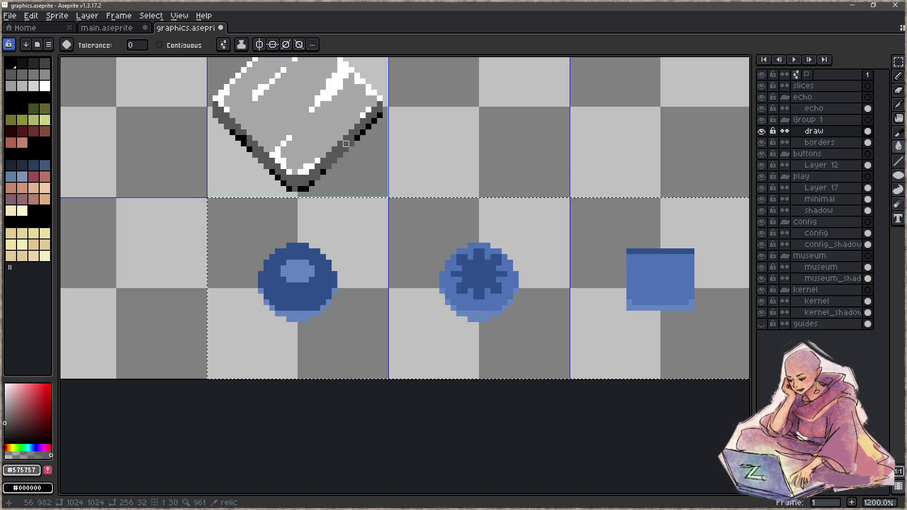
{"action": "left_click", "coordinate": [318, 127], "text": "alt"}
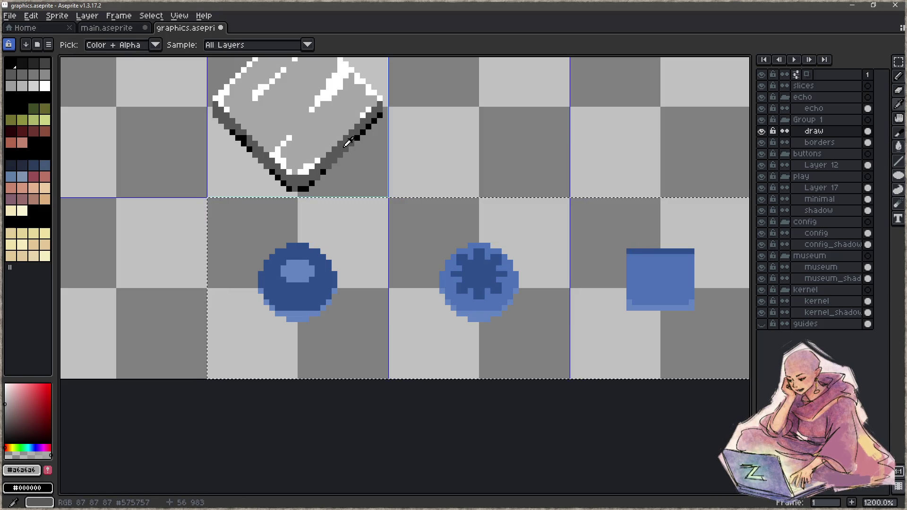
- Fill the icons' dark-blue pixels with dark grey and light-blue pixels with white
{"action": "left_click", "coordinate": [302, 180], "text": "alt"}
{"action": "left_click", "coordinate": [312, 291]}
{"action": "left_click", "coordinate": [343, 66], "text": "alt"}
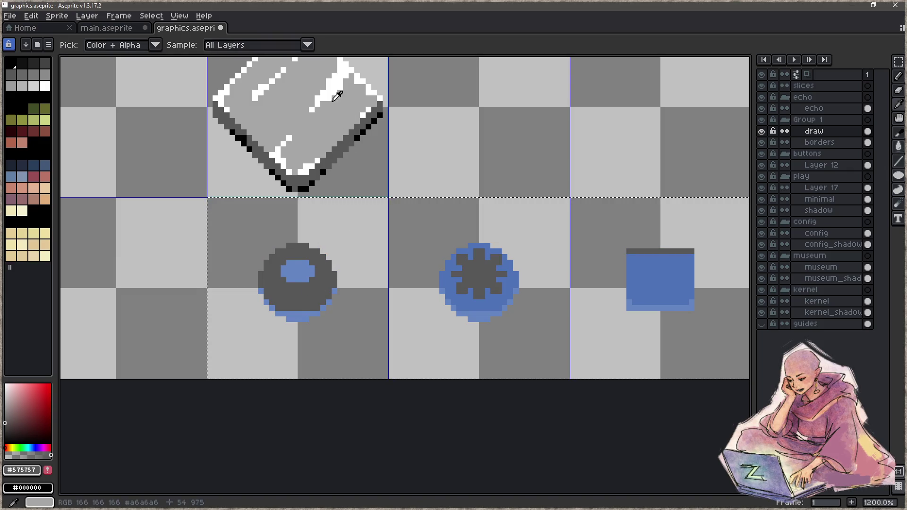
{"action": "left_click", "coordinate": [298, 272]}
{"action": "left_click_drag", "start_coordinate": [329, 275], "coordinate": [163, 295]}
{"action": "left_click_drag", "start_coordinate": [348, 307], "coordinate": [394, 306]}
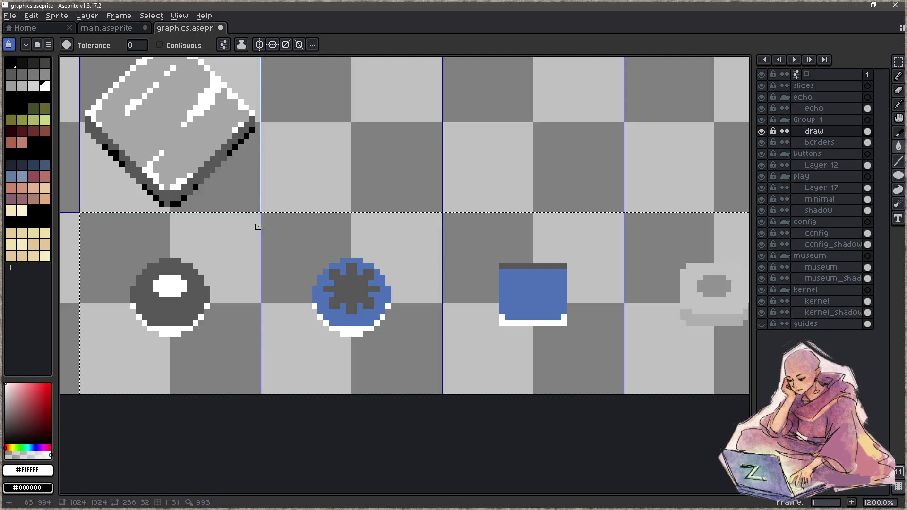
{"action": "key", "text": "i"}
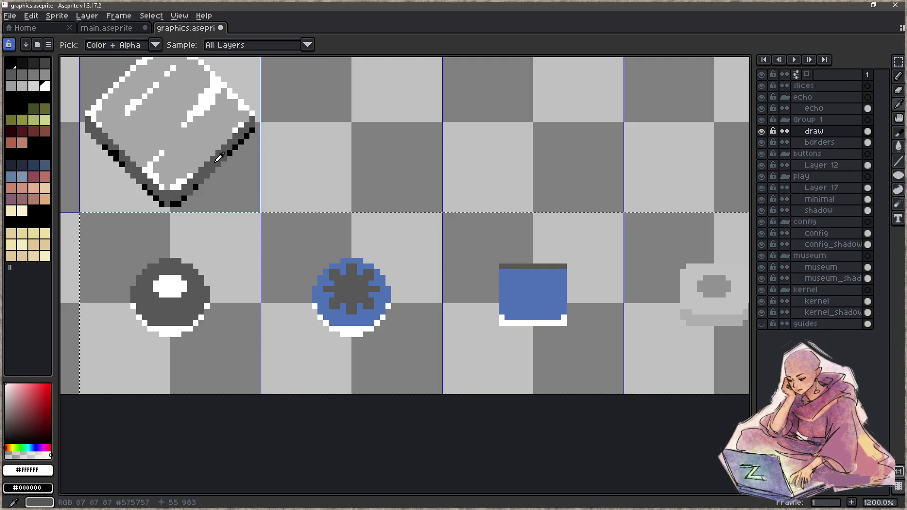
{"action": "key", "text": "g"}
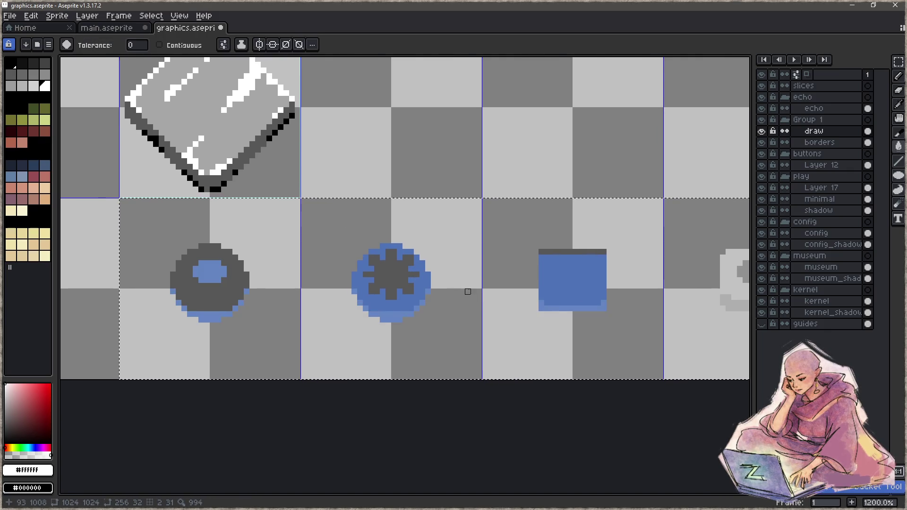
{"action": "left_click", "coordinate": [429, 280]}
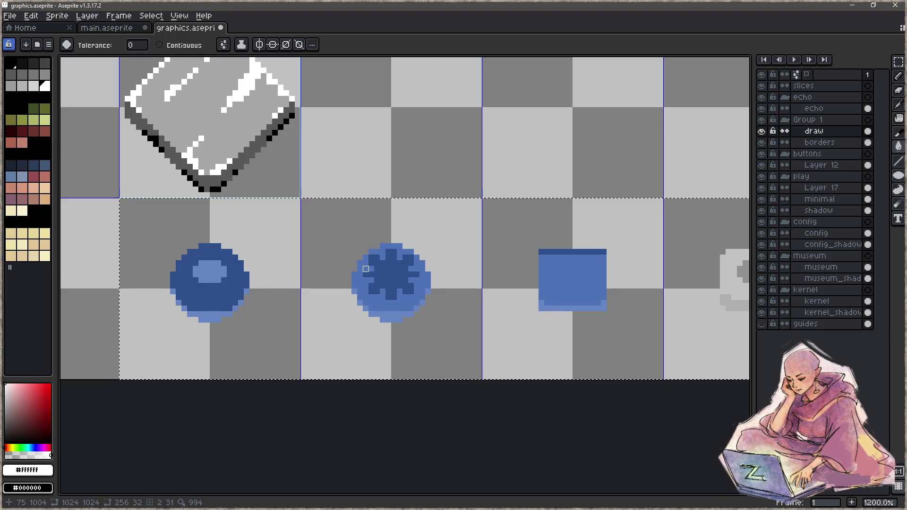
{"action": "key", "text": "ctrl+z"}
{"action": "key", "text": "ctrl+y"}
{"action": "key", "text": "ctrl+z"}
{"action": "key", "text": "ctrl+y"}
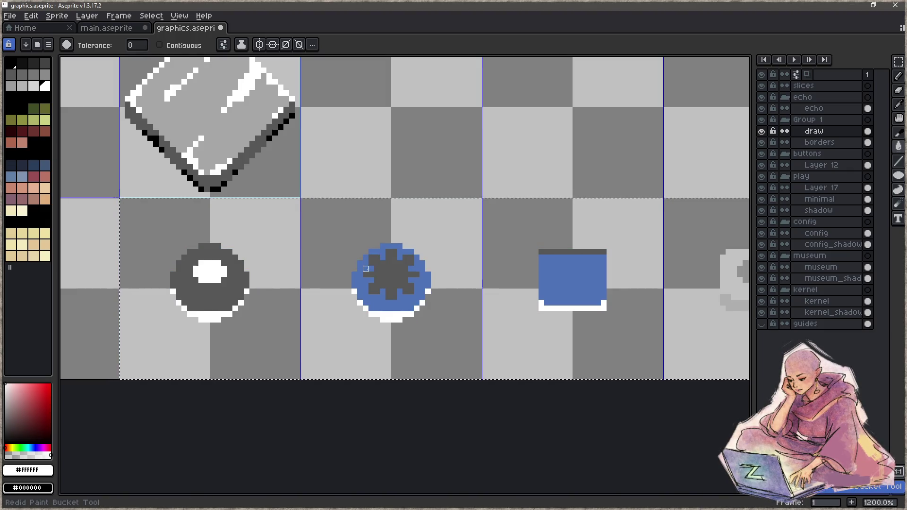
{"action": "key", "text": "z"}
{"action": "key", "text": "ctrl+z"}
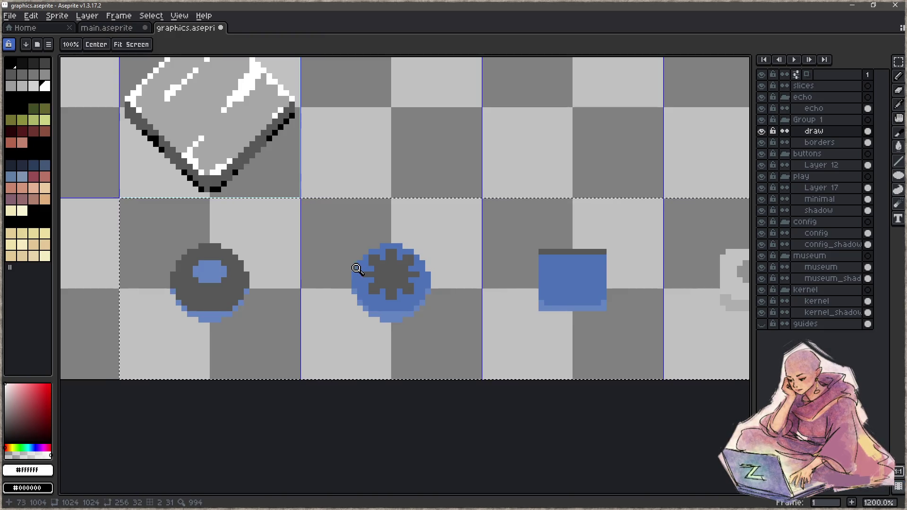
{"action": "key", "text": "ctrl+z"}
{"action": "key", "text": "ctrl+y"}
{"action": "key", "text": "g"}
{"action": "key", "text": "ctrl+y"}
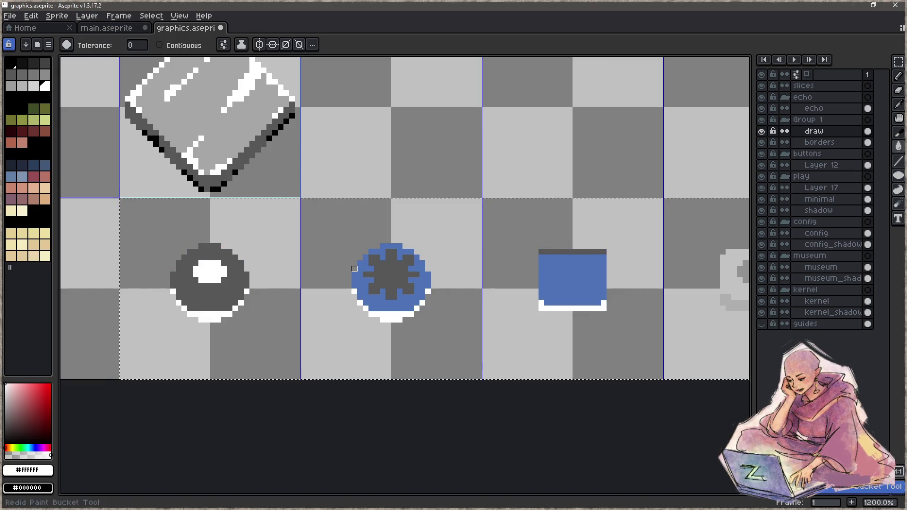
{"action": "key", "text": "i"}
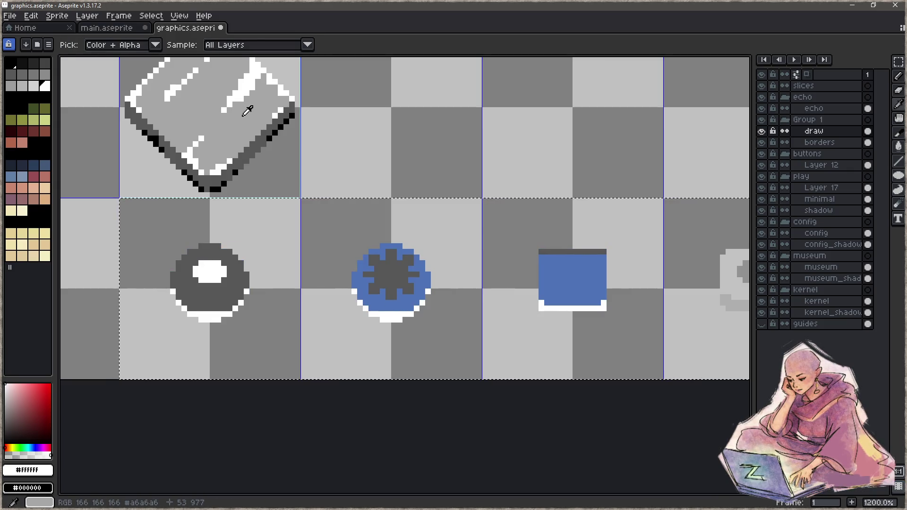
{"action": "left_click", "coordinate": [247, 111]}
{"action": "key", "text": "g"}
{"action": "left_click", "coordinate": [415, 303]}
{"action": "scroll", "coordinate": [368, 324], "scroll_direction": "right", "scroll_amount": 5}
{"action": "left_click_drag", "start_coordinate": [478, 284], "coordinate": [318, 282]}
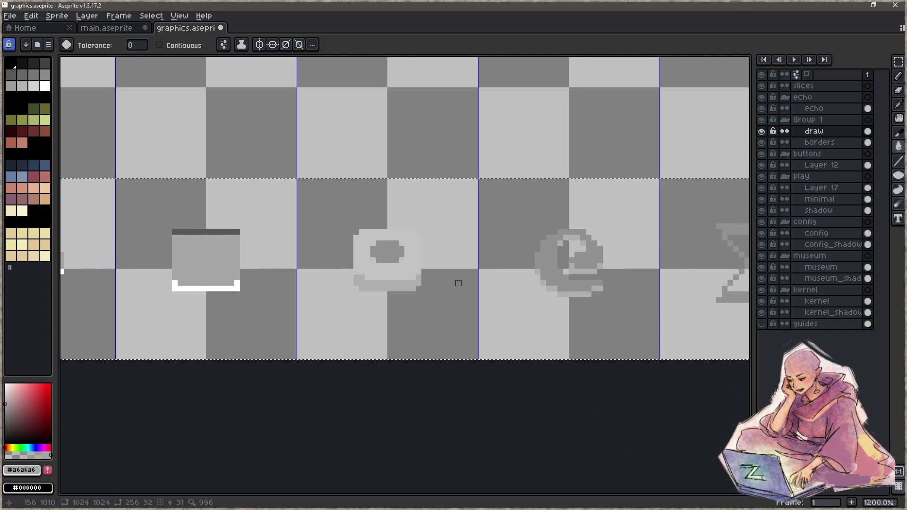
{"action": "key", "text": "ctrl+z"}
{"action": "mouse_move", "coordinate": [516, 255]}
{"action": "left_mouse_down"}
{"action": "mouse_move", "coordinate": [339, 263]}
{"action": "mouse_move", "coordinate": [213, 234]}
{"action": "left_mouse_up"}
{"action": "scroll", "coordinate": [482, 251], "scroll_direction": "down", "scroll_amount": 4}
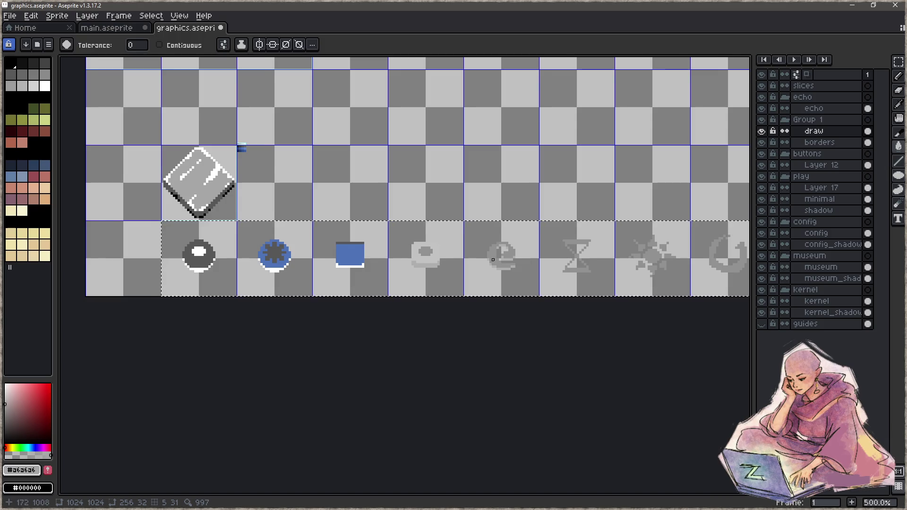
- Fill the dark pixels of the e and hourglass icons with a lighter colour
{"action": "scroll", "coordinate": [493, 260], "scroll_direction": "up", "scroll_amount": 1}
{"action": "key", "text": "i"}
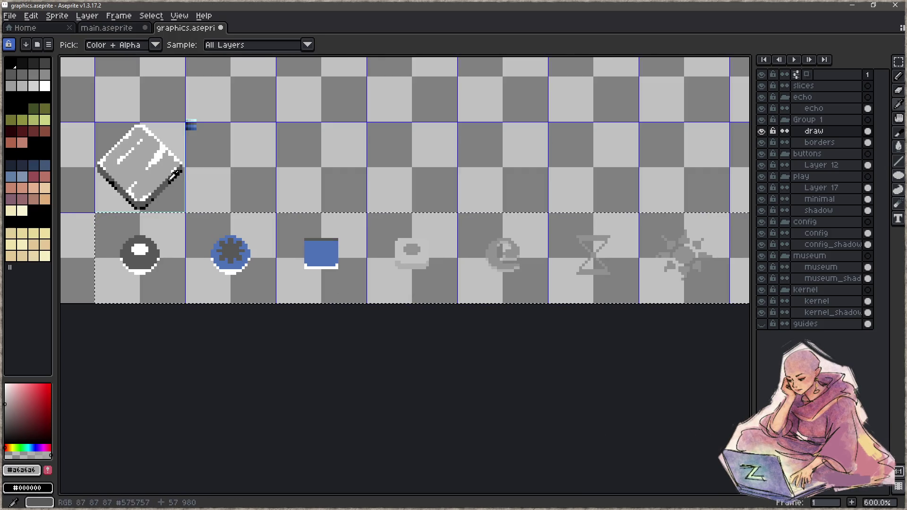
{"action": "key", "text": "g"}
{"action": "left_click", "coordinate": [492, 259]}
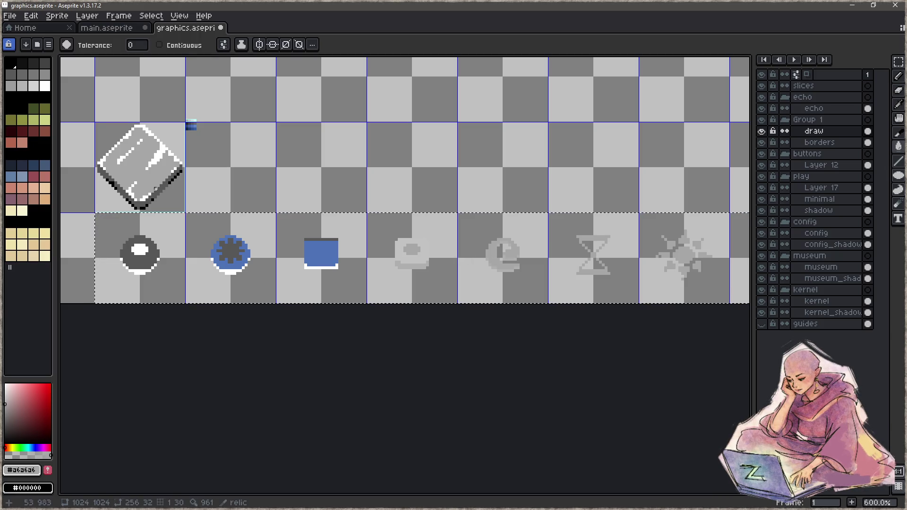
- Select the last four relic icons and pick white from the diamond's highlight
{"action": "key", "text": "i"}
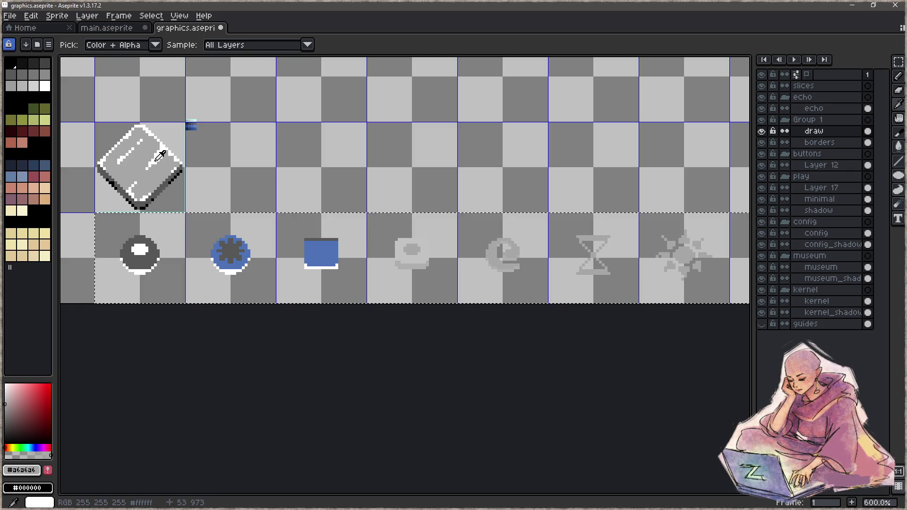
{"action": "key", "text": "z"}
{"action": "left_click_drag", "start_coordinate": [607, 284], "coordinate": [434, 273]}
{"action": "key", "text": "m"}
{"action": "mouse_move", "coordinate": [324, 202]}
{"action": "left_mouse_down"}
{"action": "mouse_move", "coordinate": [375, 158]}
{"action": "mouse_move", "coordinate": [553, 284]}
{"action": "mouse_move", "coordinate": [614, 270]}
{"action": "left_mouse_up"}
{"action": "key", "text": "g"}
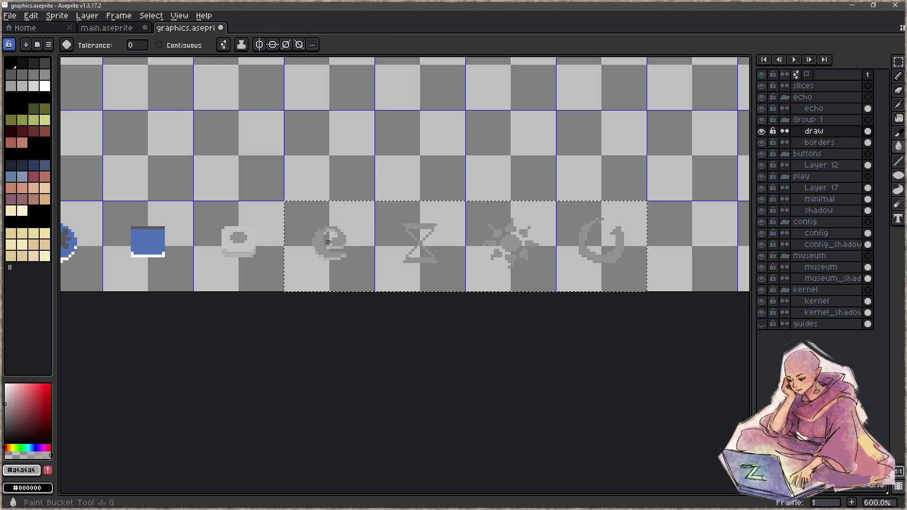
{"action": "scroll", "coordinate": [403, 241], "scroll_direction": "left", "scroll_amount": 5}
{"action": "key", "text": "i"}
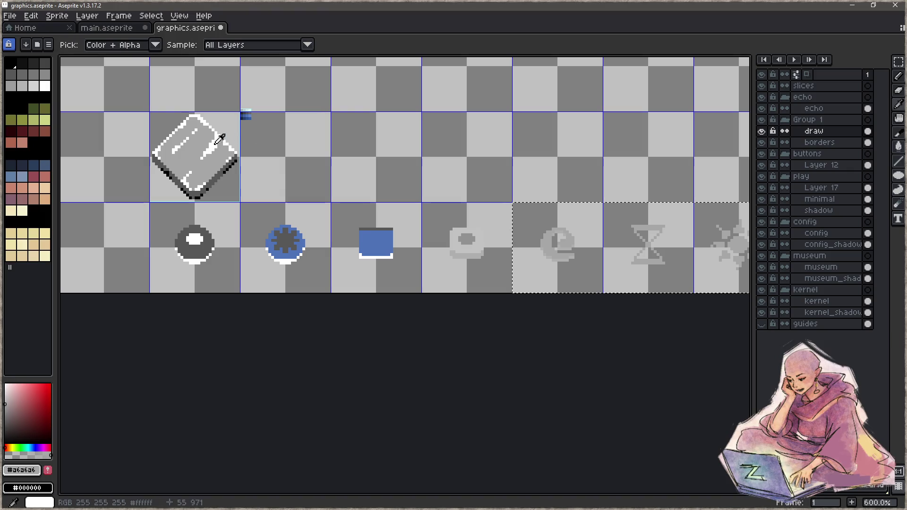
{"action": "left_click", "coordinate": [216, 140]}
{"action": "key", "text": "g"}
{"action": "scroll", "coordinate": [539, 251], "scroll_direction": "up", "scroll_amount": 3}
{"action": "scroll", "coordinate": [519, 246], "scroll_direction": "down", "scroll_amount": 3}
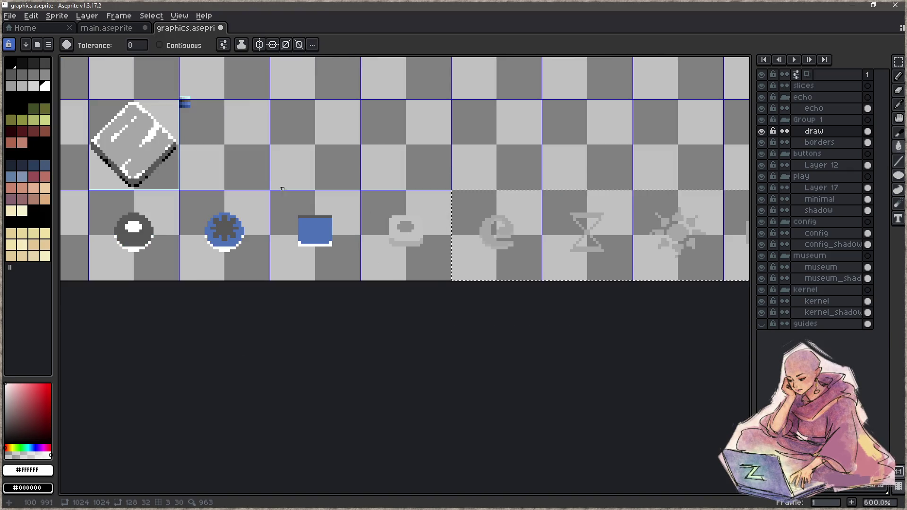
- Eyedrop dark grey #575757 from the sprite and fill the e icon with it
{"action": "key", "text": "i"}
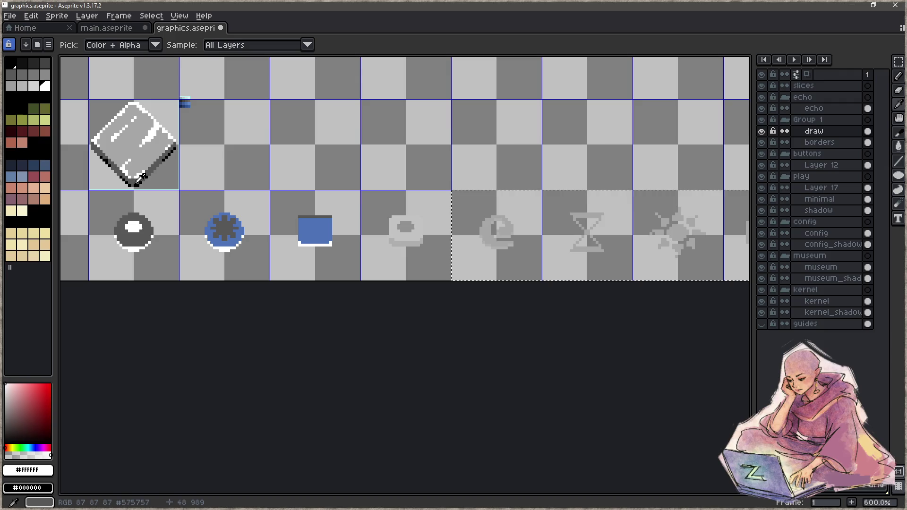
{"action": "left_click", "coordinate": [138, 182]}
{"action": "key", "text": "g"}
{"action": "scroll", "coordinate": [492, 244], "scroll_direction": "up", "scroll_amount": 4}
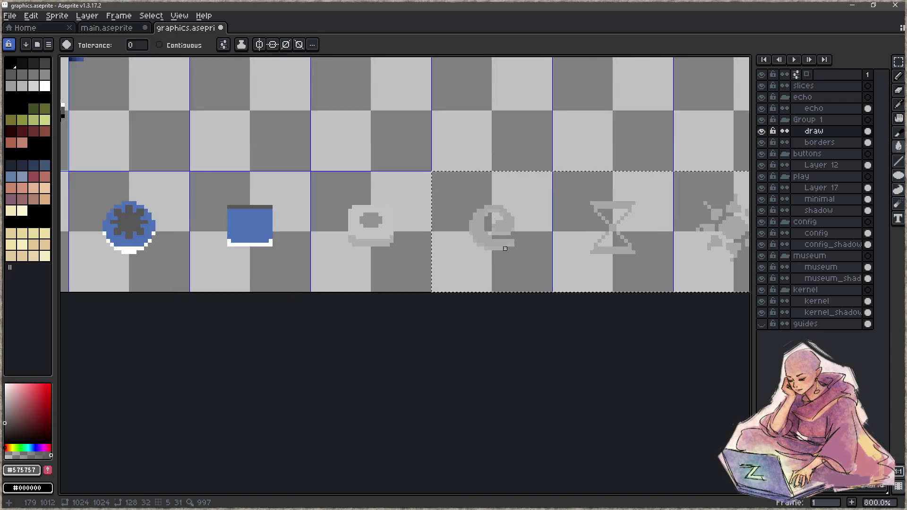
{"action": "left_click", "coordinate": [492, 243]}
{"action": "scroll", "coordinate": [491, 243], "scroll_direction": "down", "scroll_amount": 6}
{"action": "scroll", "coordinate": [265, 199], "scroll_direction": "right", "scroll_amount": 3}
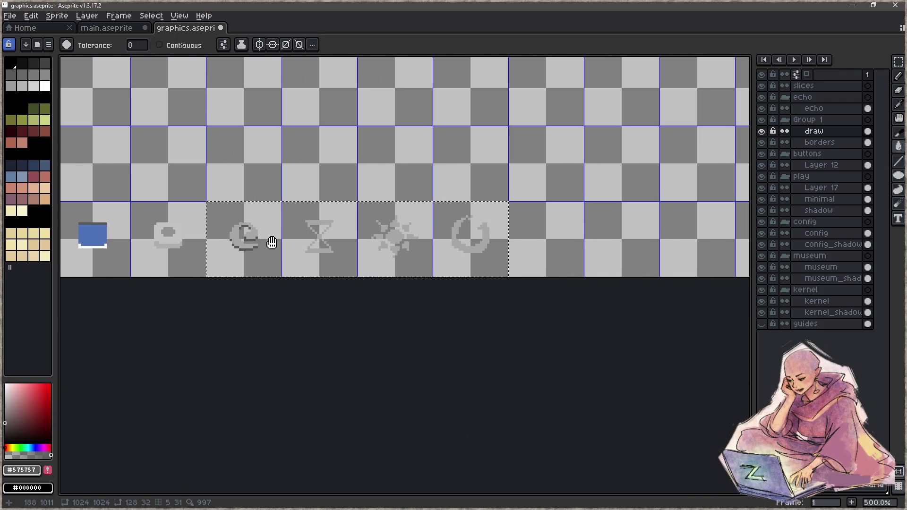
{"action": "scroll", "coordinate": [421, 264], "scroll_direction": "up", "scroll_amount": 2}
{"action": "scroll", "coordinate": [514, 244], "scroll_direction": "up", "scroll_amount": 3}
{"action": "key", "text": "b"}
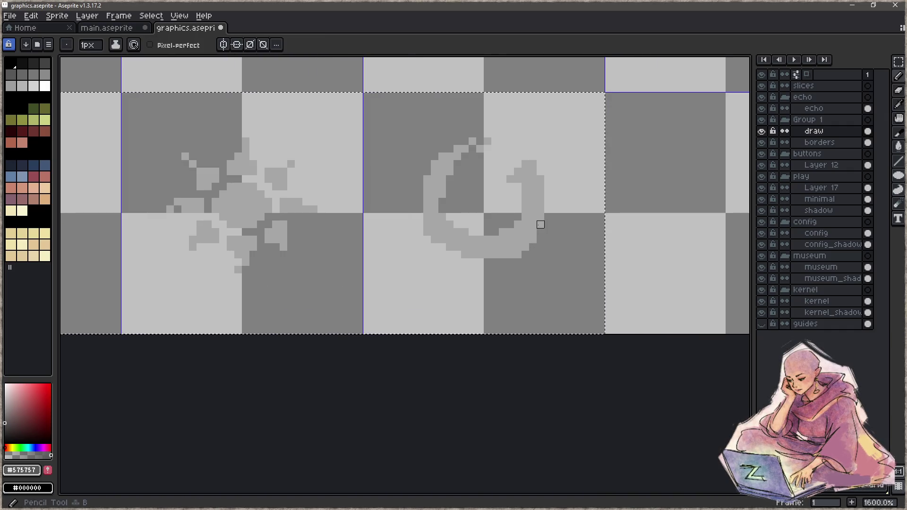
- Draw dark grey bars along the bottoms of the swirl and hourglass icons
{"action": "mouse_move", "coordinate": [541, 225]}
{"action": "left_mouse_down"}
{"action": "mouse_move", "coordinate": [525, 243]}
{"action": "mouse_move", "coordinate": [470, 260]}
{"action": "mouse_move", "coordinate": [434, 229]}
{"action": "left_mouse_up"}
{"action": "left_click_drag", "start_coordinate": [260, 271], "coordinate": [442, 285]}
{"action": "mouse_move", "coordinate": [148, 270]}
{"action": "left_mouse_down"}
{"action": "mouse_move", "coordinate": [234, 277]}
{"action": "mouse_move", "coordinate": [240, 270]}
{"action": "left_mouse_up"}
{"action": "key", "text": "z"}
{"action": "key", "text": "ctrl+z"}
{"action": "key", "text": "b"}
{"action": "mouse_move", "coordinate": [142, 269]}
{"action": "left_mouse_down"}
{"action": "mouse_move", "coordinate": [260, 269]}
{"action": "mouse_move", "coordinate": [228, 269]}
{"action": "left_mouse_up"}
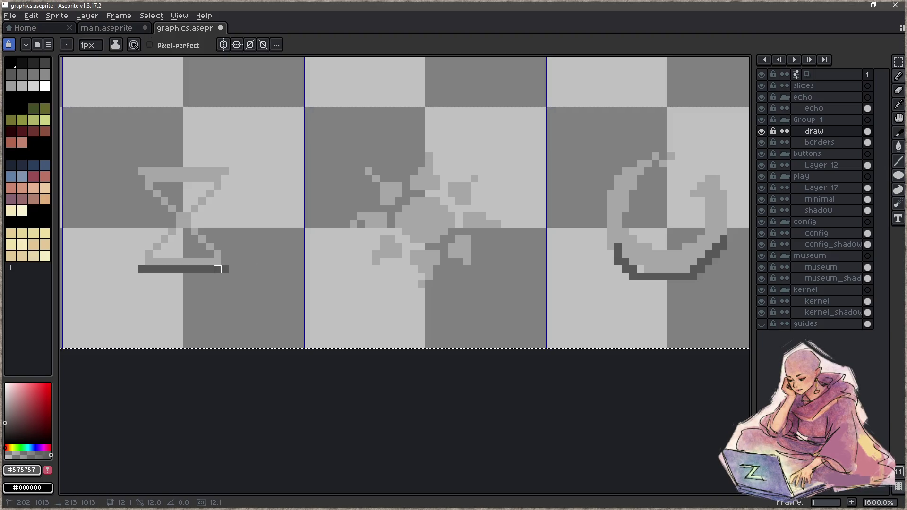
- Pick white and draw a highlight line across the hourglass icon's top
{"action": "left_click_drag", "start_coordinate": [104, 217], "coordinate": [510, 235]}
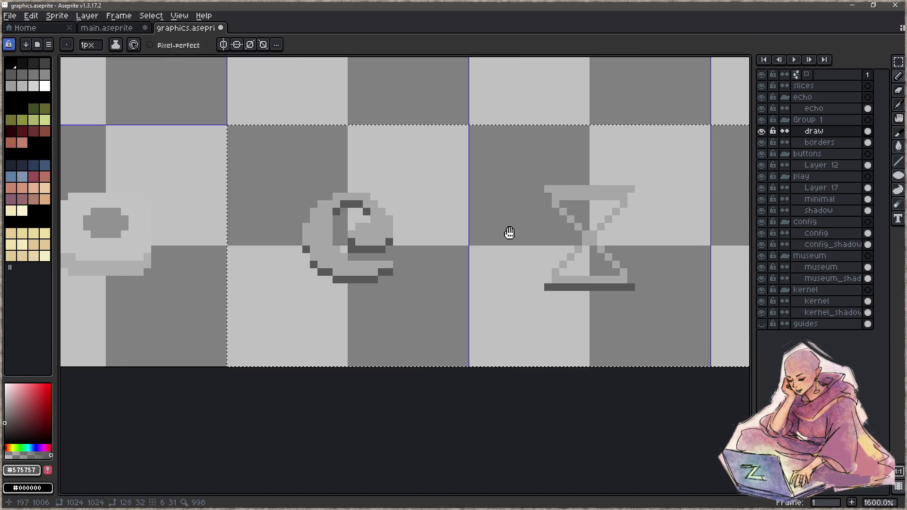
{"action": "scroll", "coordinate": [156, 175], "scroll_direction": "down", "scroll_amount": 4}
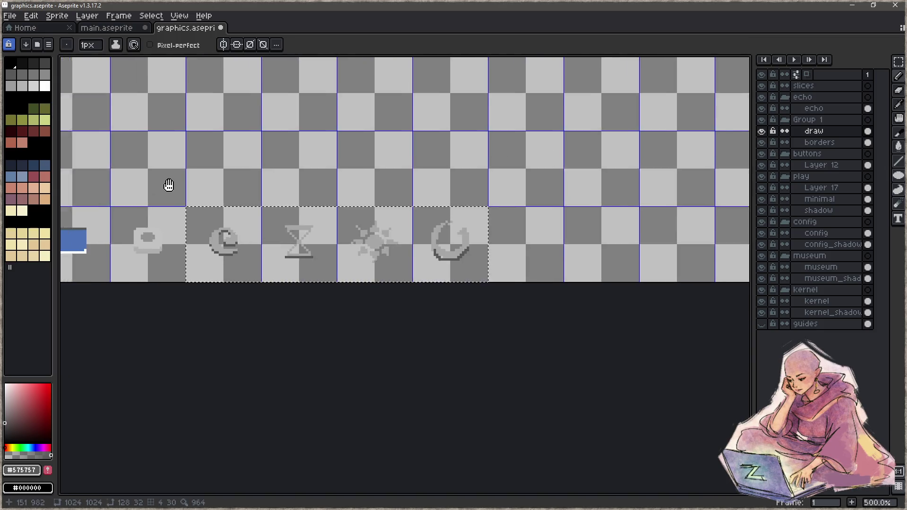
{"action": "left_click_drag", "start_coordinate": [158, 178], "coordinate": [415, 270]}
{"action": "scroll", "coordinate": [249, 280], "scroll_direction": "up", "scroll_amount": 5}
{"action": "left_click", "coordinate": [290, 280], "text": "alt"}
{"action": "scroll", "coordinate": [290, 281], "scroll_direction": "down", "scroll_amount": 5}
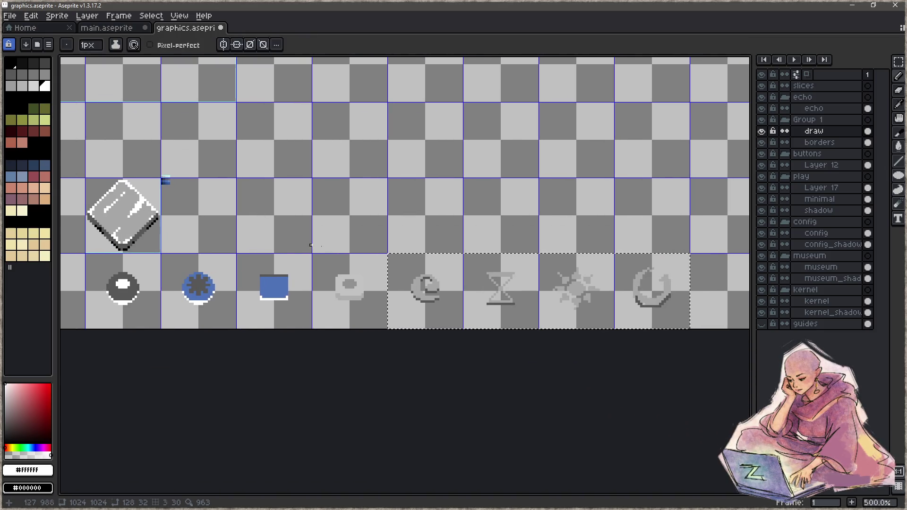
{"action": "scroll", "coordinate": [497, 292], "scroll_direction": "up", "scroll_amount": 2}
{"action": "scroll", "coordinate": [498, 291], "scroll_direction": "up", "scroll_amount": 5}
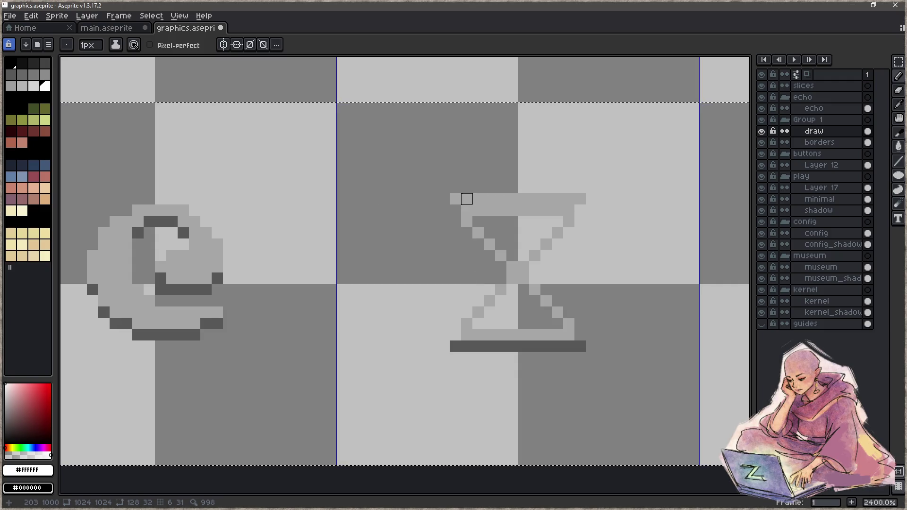
{"action": "mouse_move", "coordinate": [455, 199]}
{"action": "left_mouse_down"}
{"action": "mouse_move", "coordinate": [580, 199]}
{"action": "mouse_move", "coordinate": [569, 199]}
{"action": "left_mouse_up"}
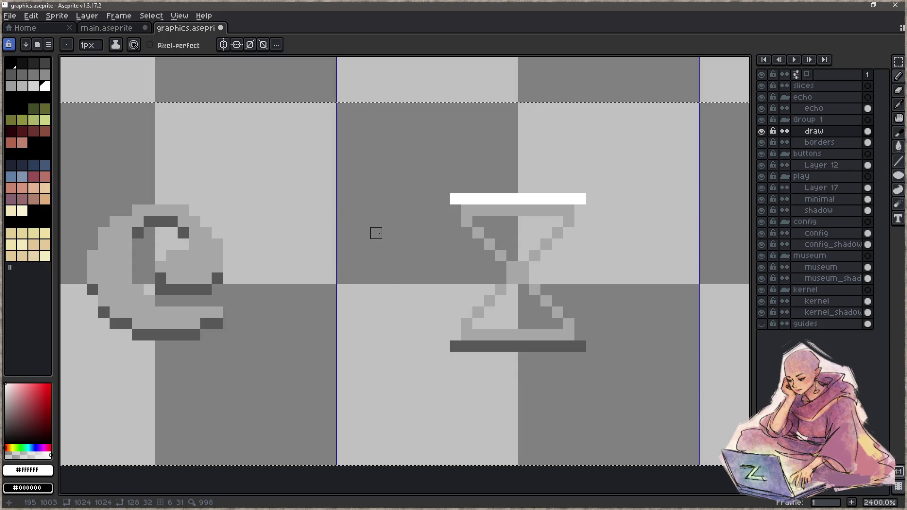
- Add a white highlight along the moon icon's top, plus a pixel at its upper-left
{"action": "left_click_drag", "start_coordinate": [229, 222], "coordinate": [473, 224]}
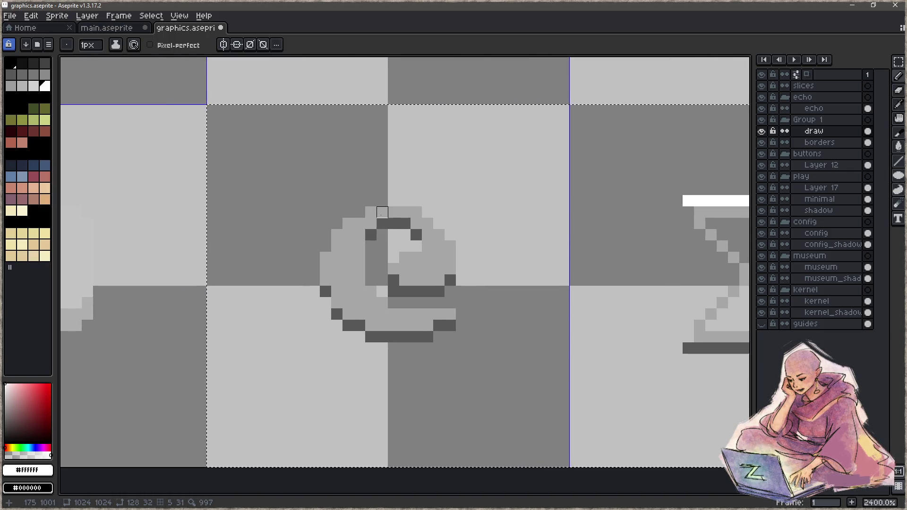
{"action": "mouse_move", "coordinate": [371, 212]}
{"action": "left_mouse_down"}
{"action": "mouse_move", "coordinate": [439, 212]}
{"action": "mouse_move", "coordinate": [450, 246]}
{"action": "mouse_move", "coordinate": [416, 212]}
{"action": "left_mouse_up"}
{"action": "left_click", "coordinate": [348, 224]}
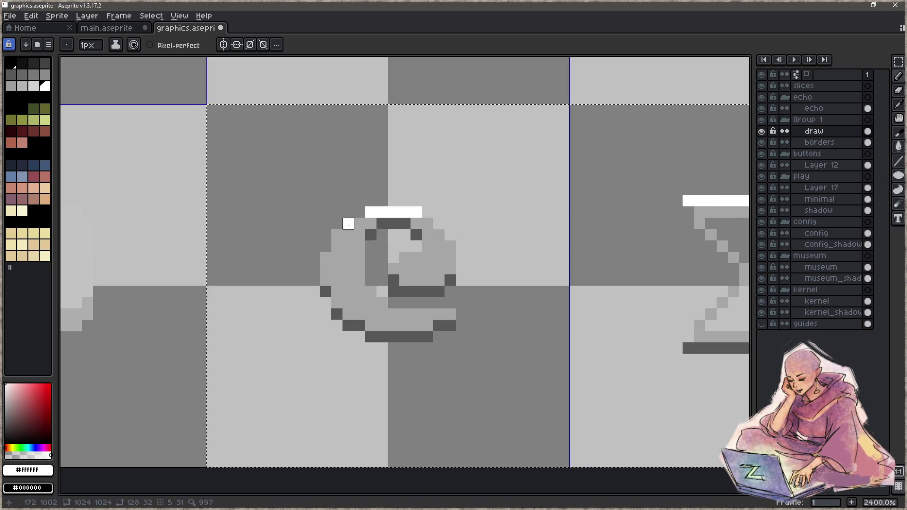
{"action": "left_click_drag", "start_coordinate": [93, 254], "coordinate": [418, 257]}
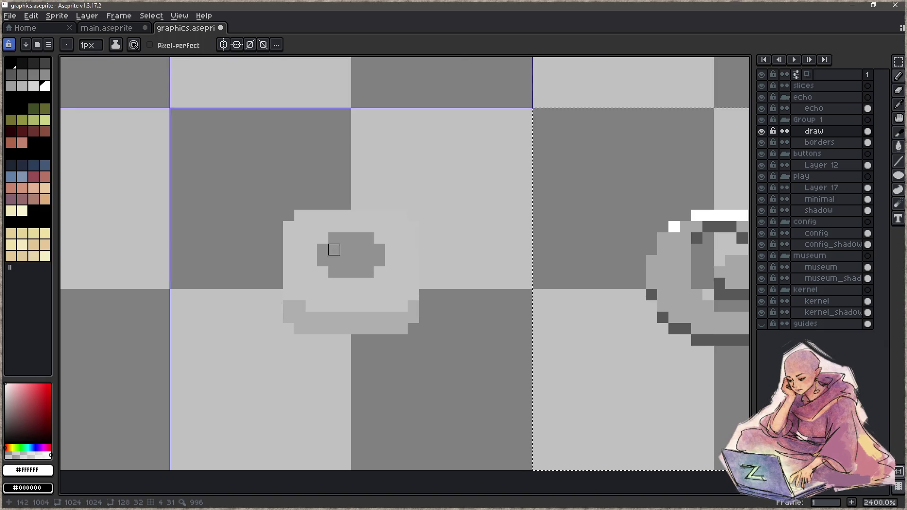
- Clear the selection and pencil a white highlight along the round button icon's top
{"action": "key", "text": "u"}
{"action": "key", "text": "l"}
{"action": "key", "text": "ctrl+d"}
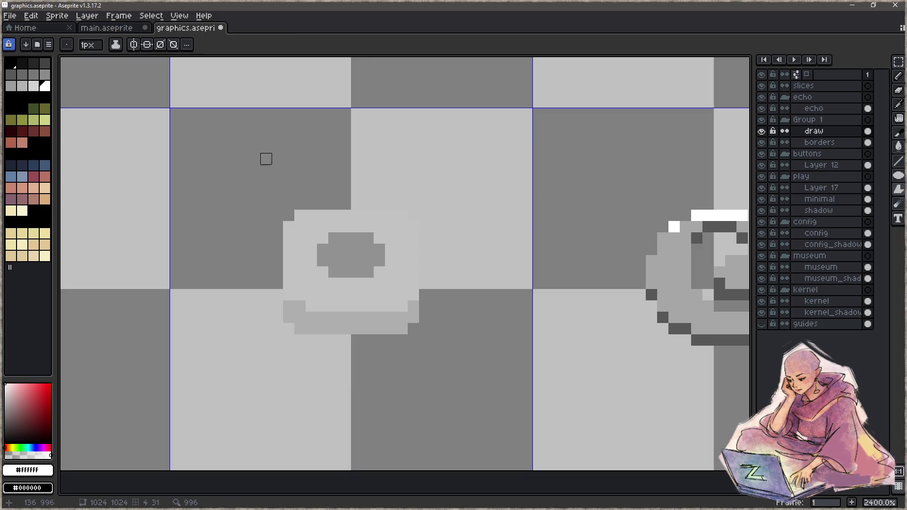
{"action": "key", "text": "b"}
{"action": "left_click_drag", "start_coordinate": [301, 216], "coordinate": [402, 215]}
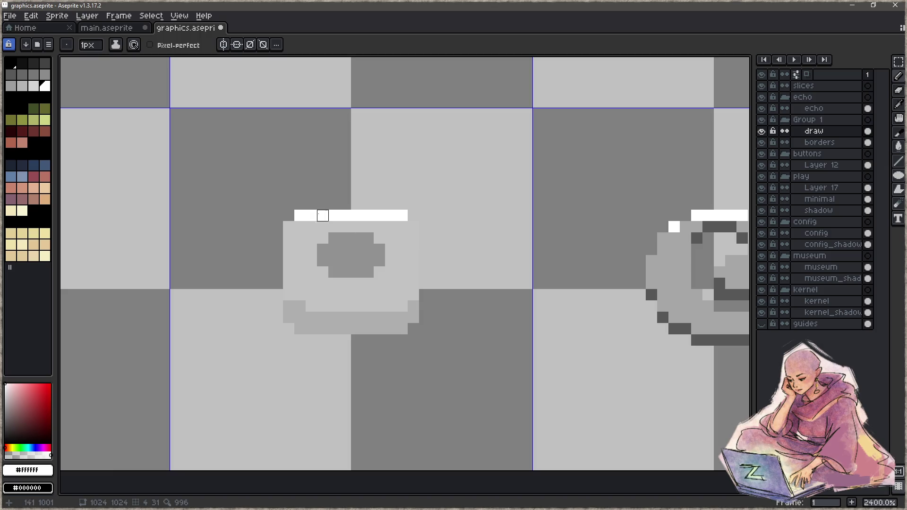
- Fill the button body light grey #a6a6a6, and its inner oval and base dark grey #575757
{"action": "key", "text": "m"}
{"action": "mouse_move", "coordinate": [249, 176]}
{"action": "left_mouse_down"}
{"action": "mouse_move", "coordinate": [482, 379]}
{"action": "mouse_move", "coordinate": [510, 391]}
{"action": "left_mouse_up"}
{"action": "key", "text": "i"}
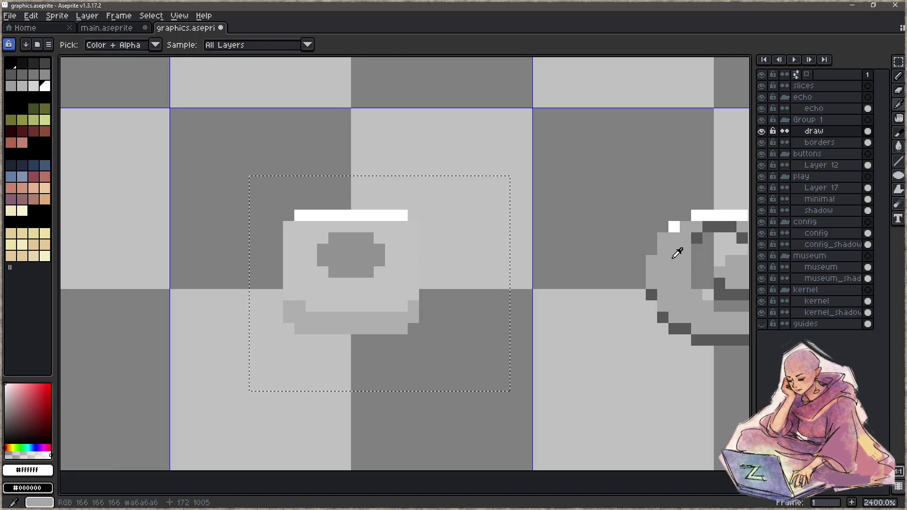
{"action": "left_click", "coordinate": [677, 253]}
{"action": "key", "text": "g"}
{"action": "left_click", "coordinate": [366, 282]}
{"action": "key", "text": "i"}
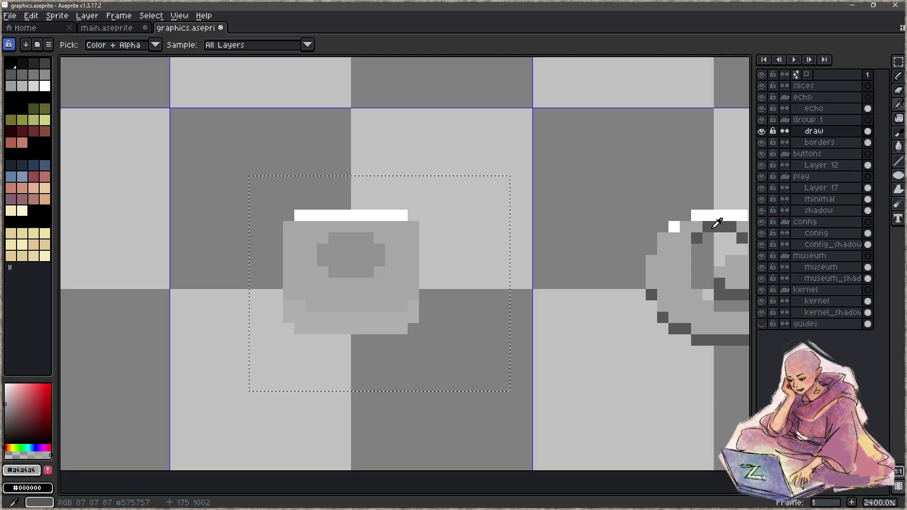
{"action": "left_click", "coordinate": [718, 223]}
{"action": "key", "text": "g"}
{"action": "left_click", "coordinate": [334, 326]}
{"action": "left_click", "coordinate": [359, 249]}
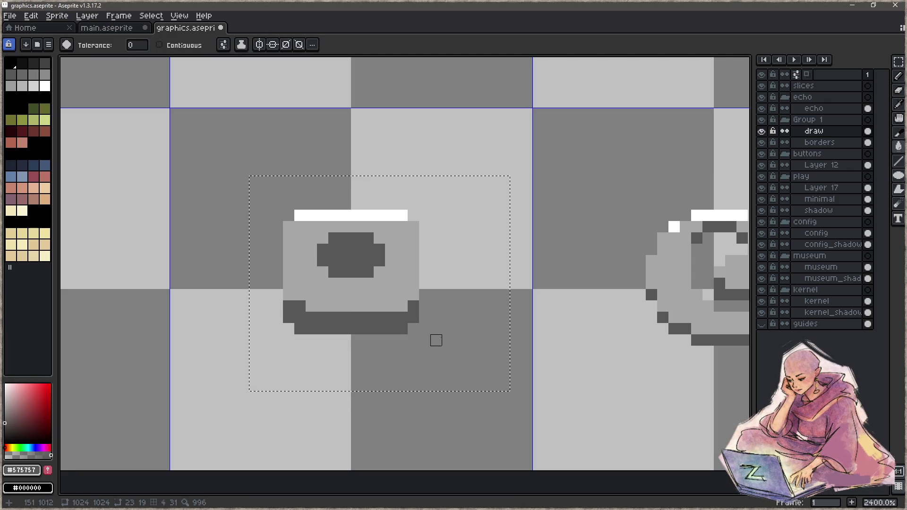
- Select the blue gear and square icons and bucket-fill their blue with grey
{"action": "scroll", "coordinate": [162, 174], "scroll_direction": "down", "scroll_amount": 5}
{"action": "scroll", "coordinate": [421, 294], "scroll_direction": "up", "scroll_amount": 3}
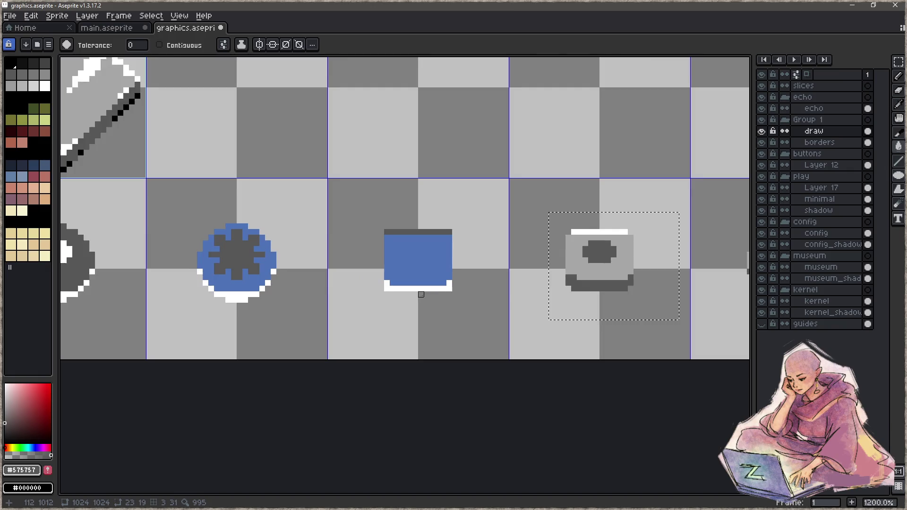
{"action": "scroll", "coordinate": [411, 294], "scroll_direction": "up", "scroll_amount": 3}
{"action": "scroll", "coordinate": [364, 281], "scroll_direction": "down", "scroll_amount": 6}
{"action": "key", "text": "m"}
{"action": "mouse_move", "coordinate": [263, 221]}
{"action": "left_mouse_down"}
{"action": "mouse_move", "coordinate": [456, 308]}
{"action": "mouse_move", "coordinate": [421, 314]}
{"action": "mouse_move", "coordinate": [427, 320]}
{"action": "left_mouse_up"}
{"action": "scroll", "coordinate": [277, 269], "scroll_direction": "up", "scroll_amount": 3}
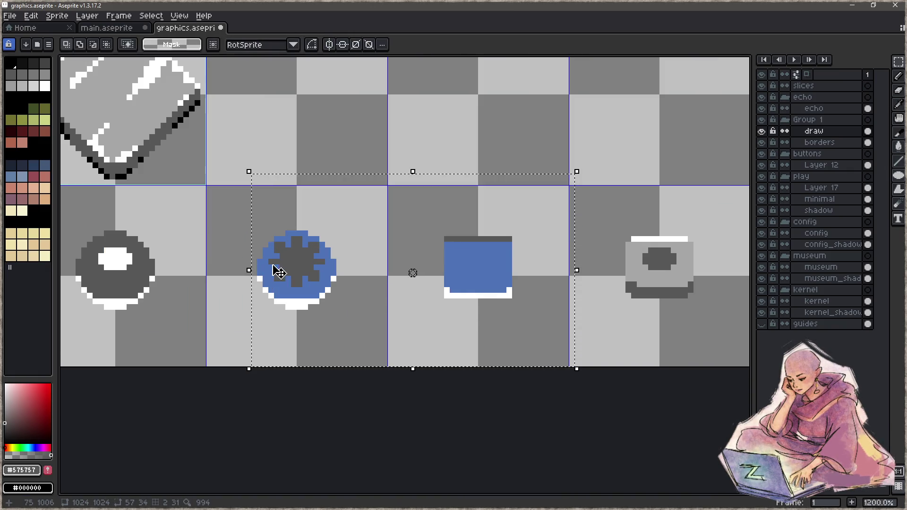
{"action": "key", "text": "g"}
{"action": "left_click", "coordinate": [317, 284]}
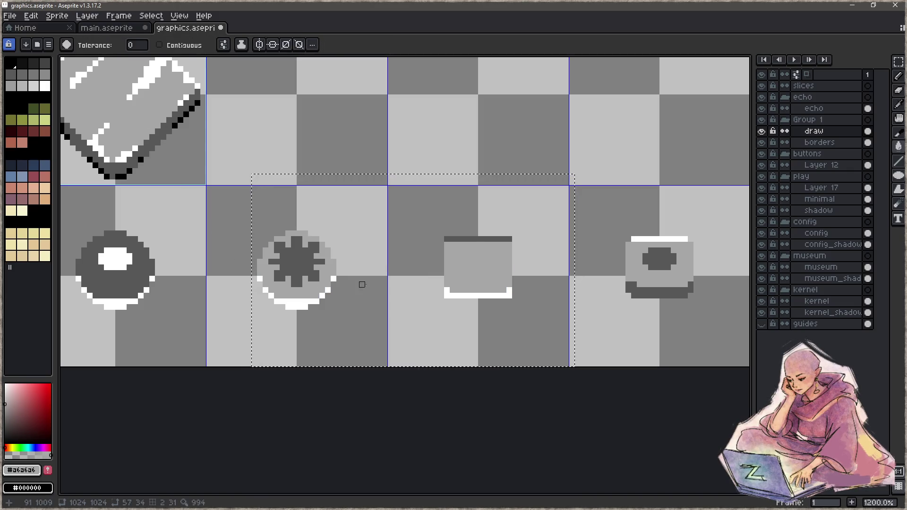
{"action": "scroll", "coordinate": [419, 266], "scroll_direction": "down", "scroll_amount": 4}
{"action": "key", "text": "ctrl+d"}
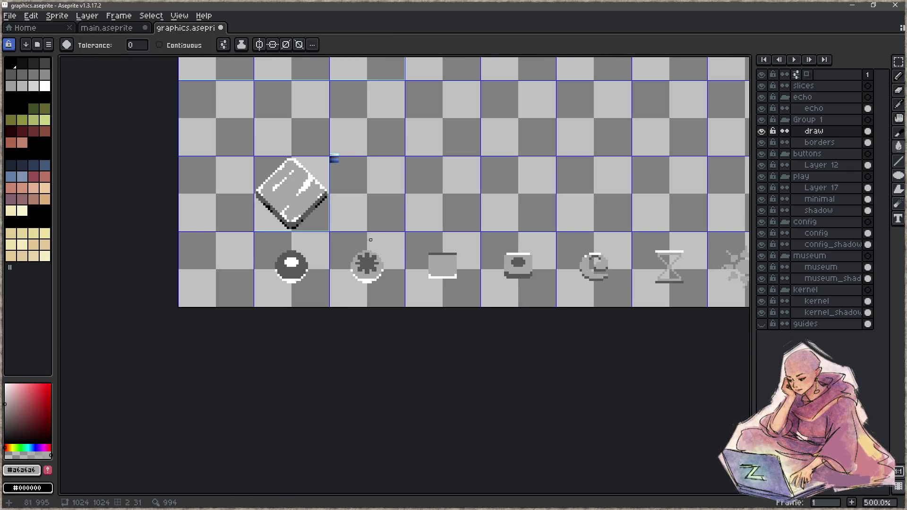
{"action": "key", "text": "m"}
{"action": "scroll", "coordinate": [263, 254], "scroll_direction": "up", "scroll_amount": 4}
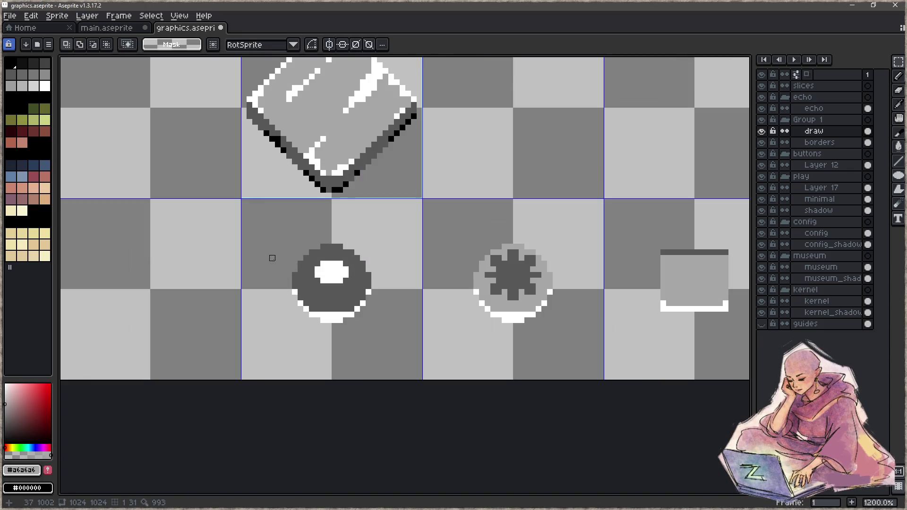
- Create a 32×32 slice named relic_icon over the ring icon's cell at 32,992
{"action": "left_click_drag", "start_coordinate": [243, 199], "coordinate": [375, 314]}
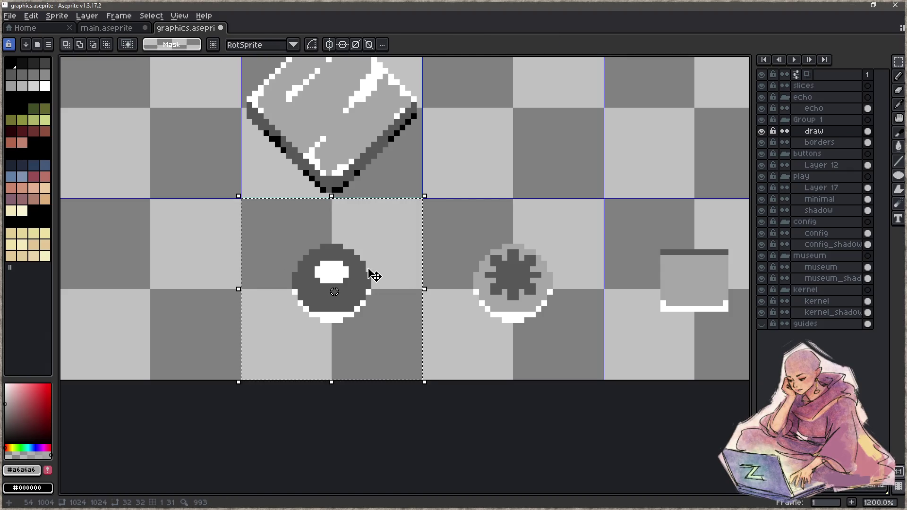
{"action": "left_click", "coordinate": [389, 270]}
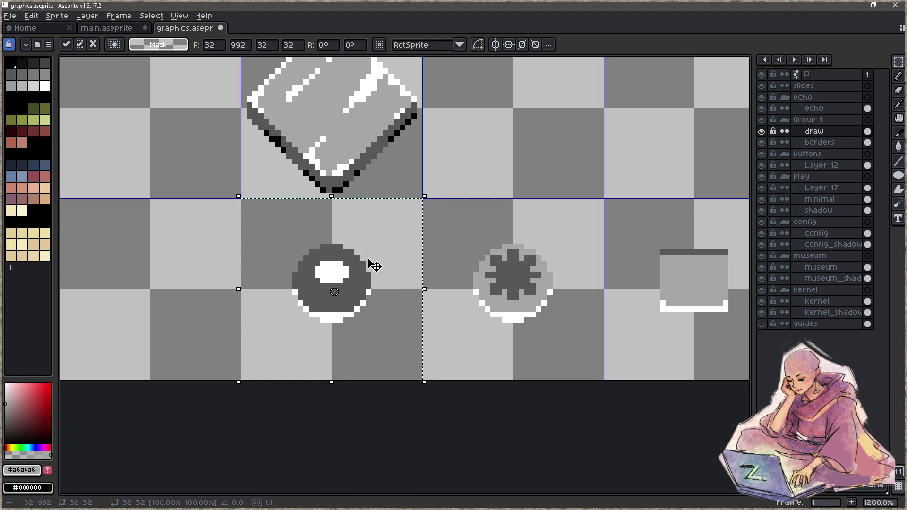
{"action": "key", "text": "c"}
{"action": "double_click", "coordinate": [378, 301]}
{"action": "type", "text": "relic_icon"}
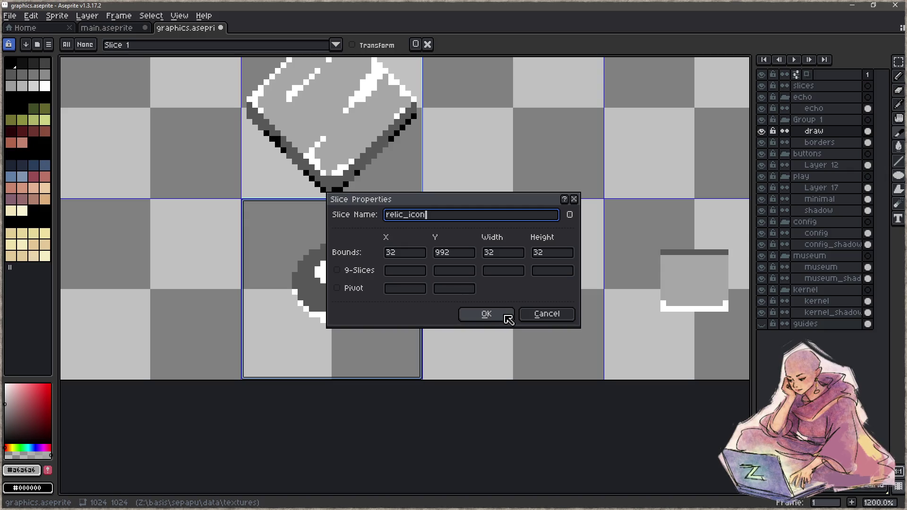
{"action": "left_click", "coordinate": [487, 313]}
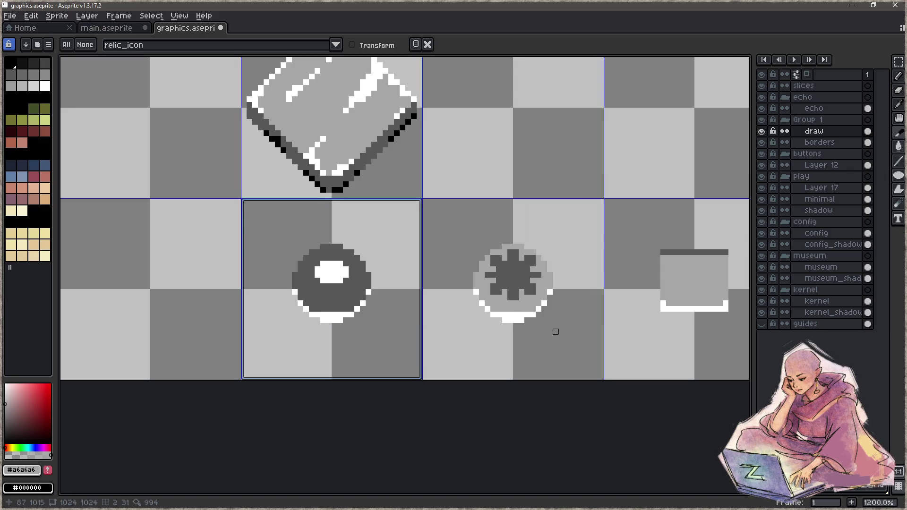
{"action": "key", "text": "z"}
{"action": "key", "text": "c"}
- Return to the main sprite sheet and minimize Aseprite to reveal Focus and the game
{"action": "left_click", "coordinate": [118, 15]}
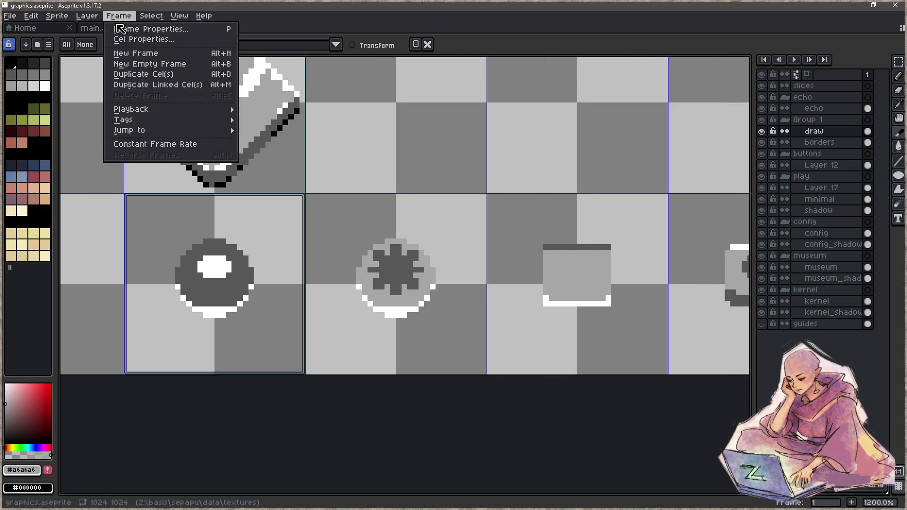
{"action": "left_click", "coordinate": [97, 34]}
{"action": "left_click", "coordinate": [102, 29]}
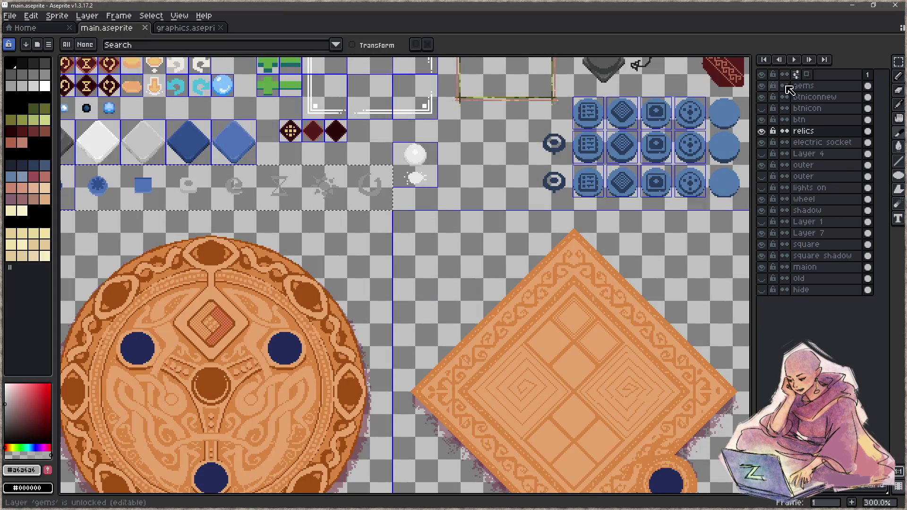
{"action": "left_click", "coordinate": [856, 4]}
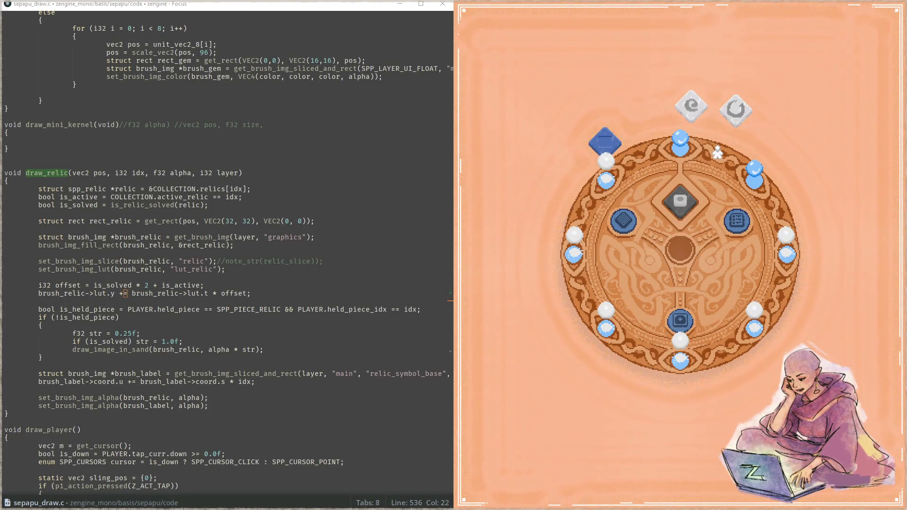
- Delete the trailing //note_str comment in draw_relic
{"action": "left_click", "coordinate": [294, 284]}
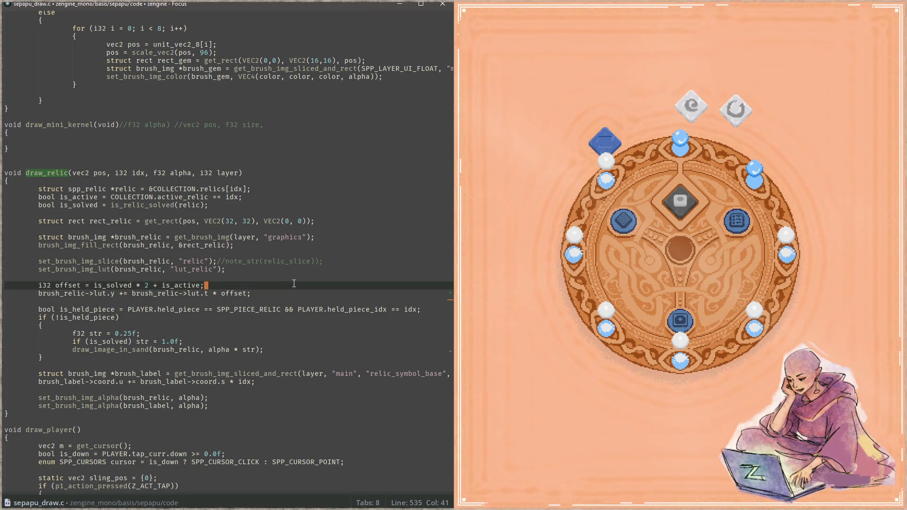
{"action": "left_click", "coordinate": [223, 262]}
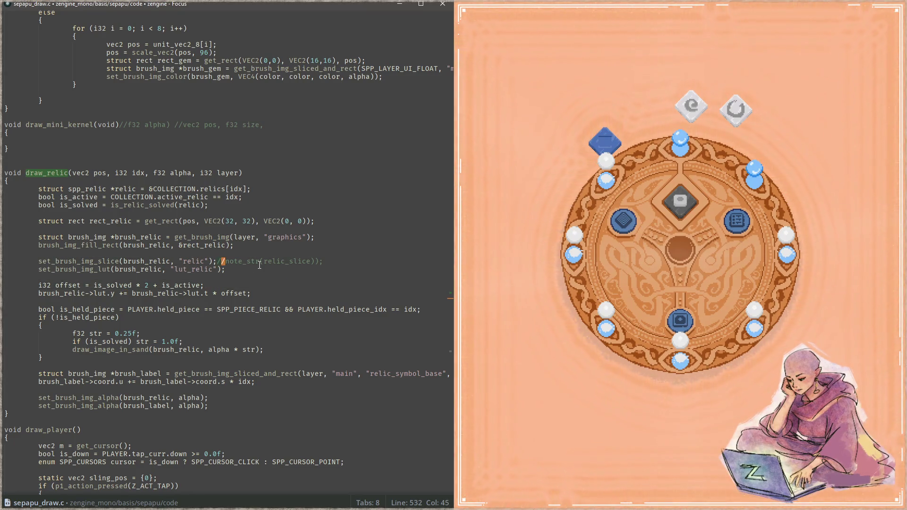
{"action": "key", "text": "BackSpace"}
{"action": "key", "text": "shift+End"}
{"action": "key", "text": "Delete"}
- Change the label's sliced image from "main"/"relic_symbol_base" to "graphics"/"relic_icon"
{"action": "key", "text": "Down"}
{"action": "key", "text": "Down"}
{"action": "key", "text": "Down"}
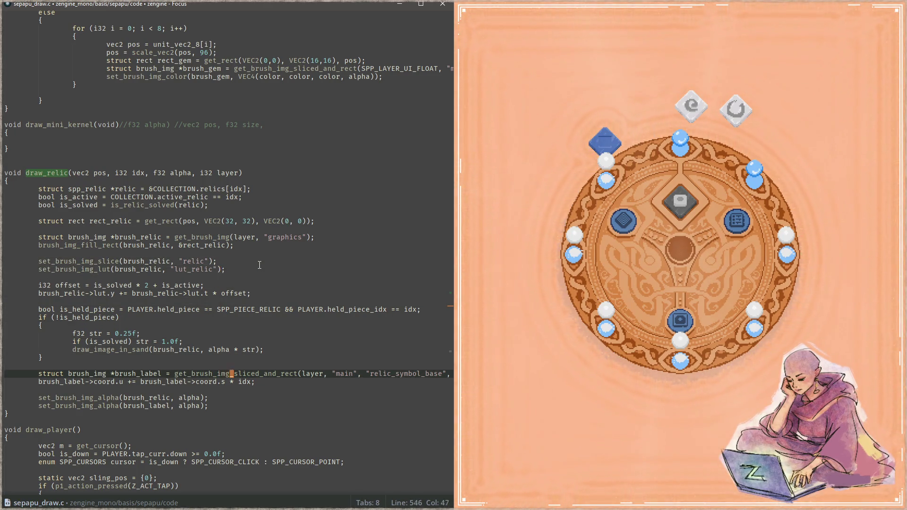
{"action": "key", "text": "ctrl+d"}
{"action": "type", "text": "graphics"}
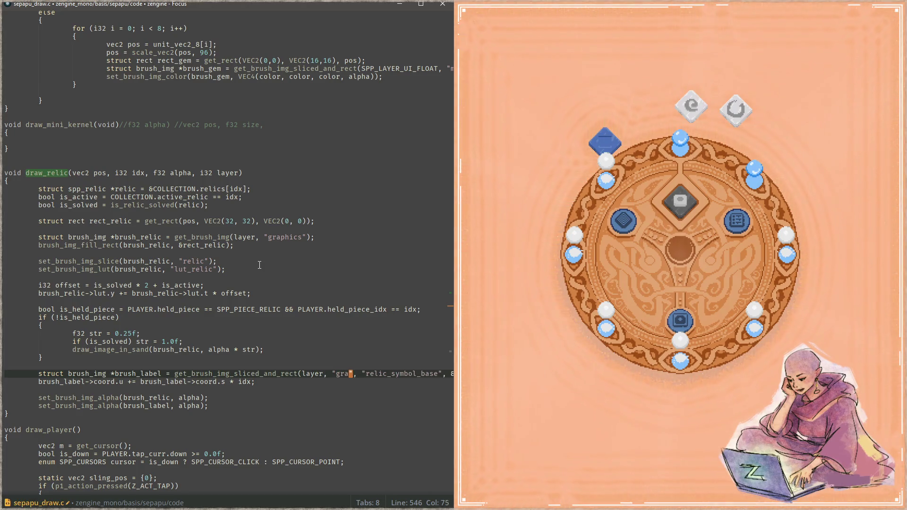
{"action": "key", "text": "ctrl+shift+Right"}
{"action": "type", "text": "lic_icon"}
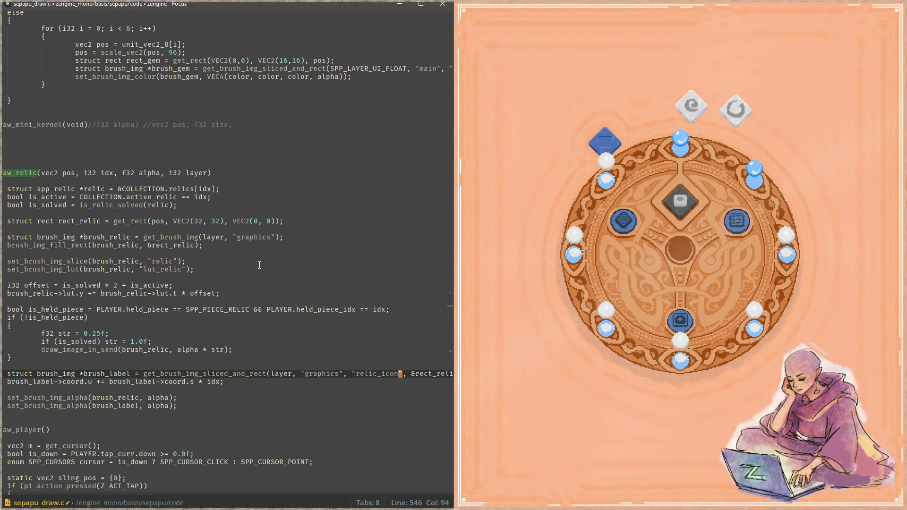
- Verify the relic_icon slice name in Aseprite's slice properties, then minimize Aseprite
{"action": "key", "text": "alt+Tab"}
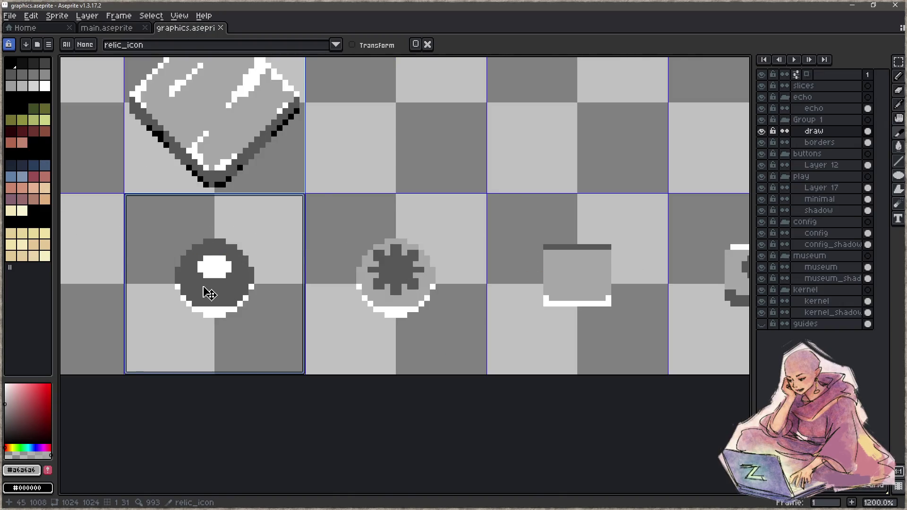
{"action": "double_click", "coordinate": [209, 294]}
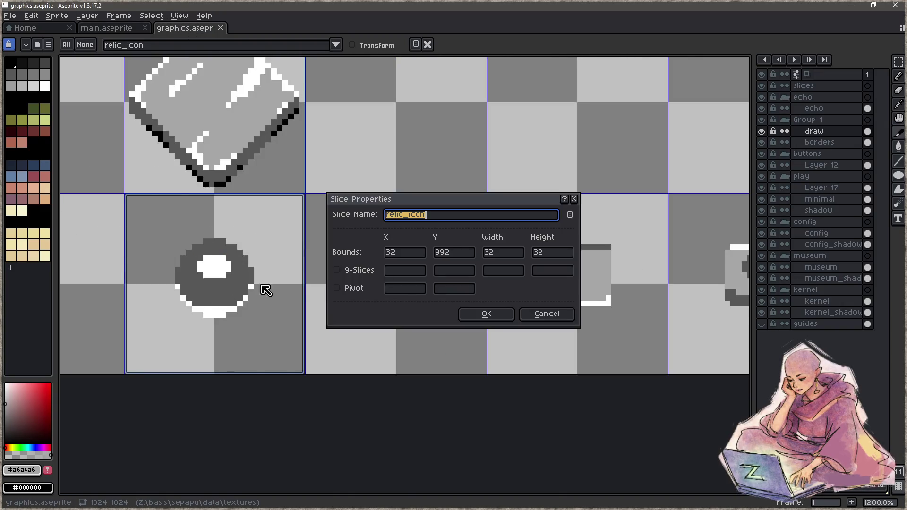
{"action": "left_click", "coordinate": [548, 316]}
{"action": "left_click", "coordinate": [852, 5]}
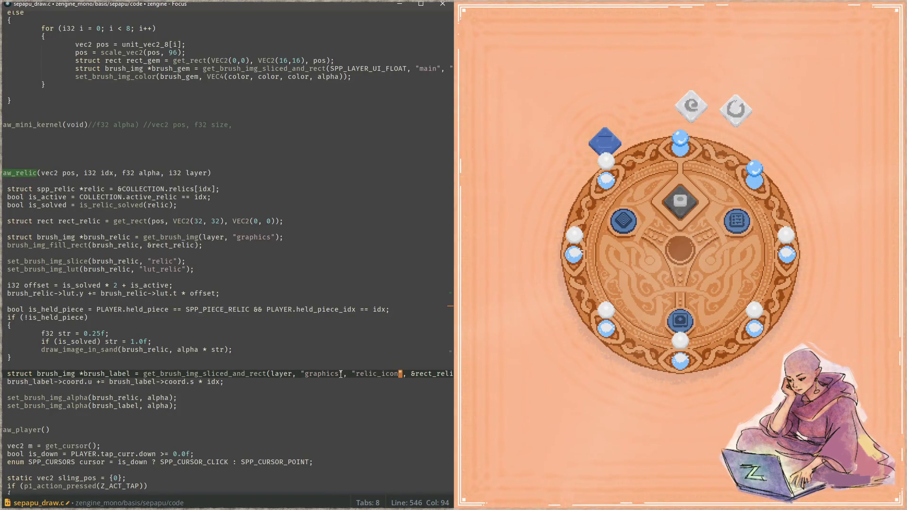
- Close the running game and maximize the Focus editor
{"action": "left_click", "coordinate": [587, 392]}
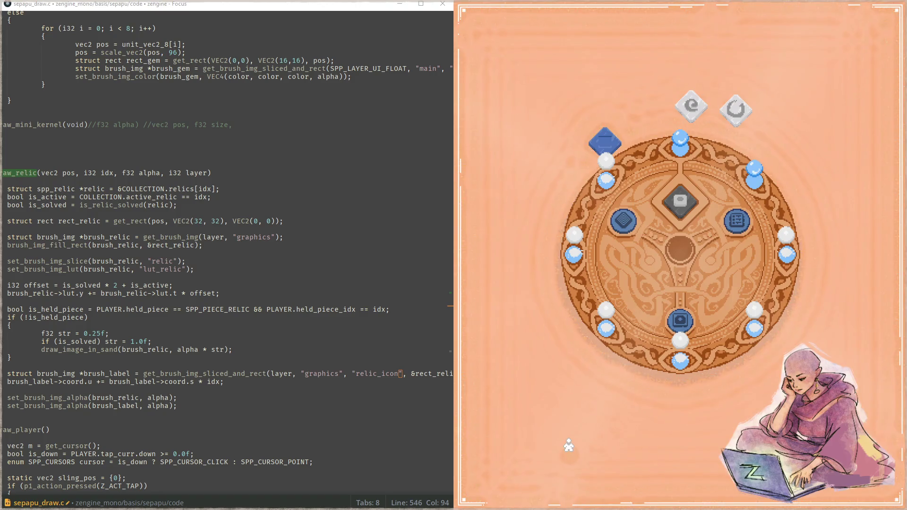
{"action": "key", "text": "Escape"}
{"action": "key", "text": "super+Up"}
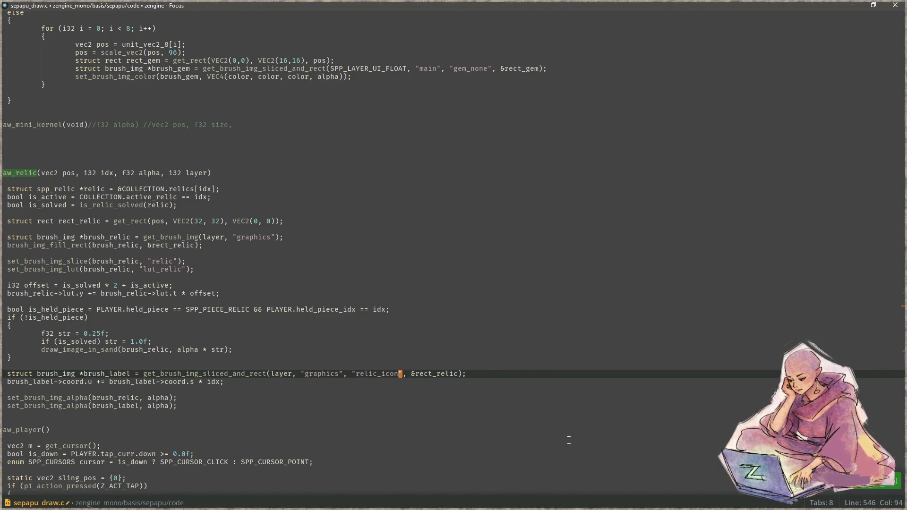
- Select the set_brush_img_lut, offset and lut.y shift lines in draw_relic
{"action": "key", "text": "Up"}
{"action": "key", "text": "Up"}
{"action": "key", "text": "Up"}
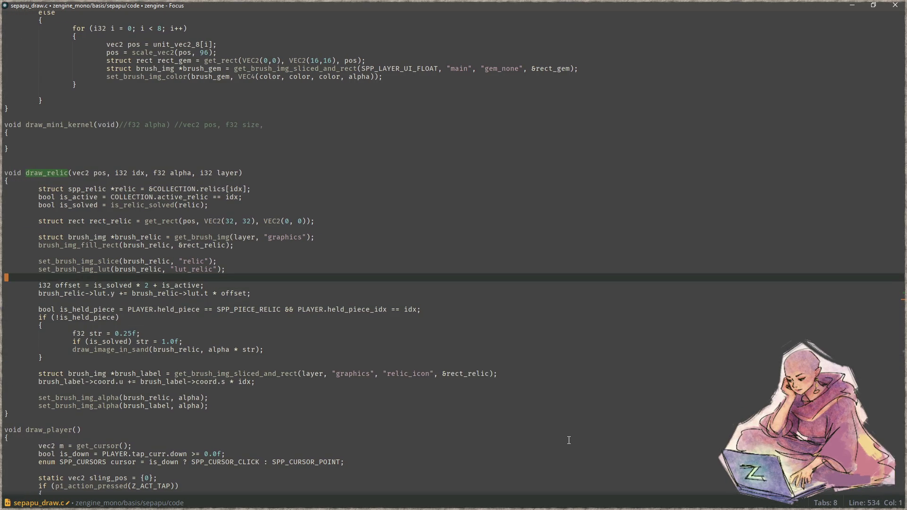
{"action": "key", "text": "shift+Home"}
{"action": "key", "text": "Down"}
{"action": "key", "text": "Down"}
{"action": "key", "text": "Down"}
{"action": "key", "text": "Down"}
{"action": "key", "text": "Up"}
{"action": "key", "text": "Up"}
{"action": "key", "text": "Up"}
{"action": "key", "text": "Up"}
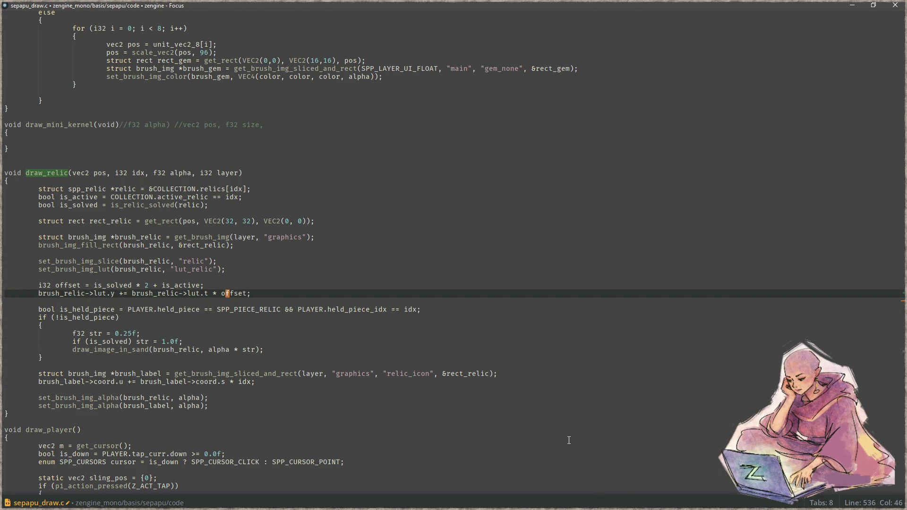
{"action": "key", "text": "Up"}
{"action": "key", "text": "Home"}
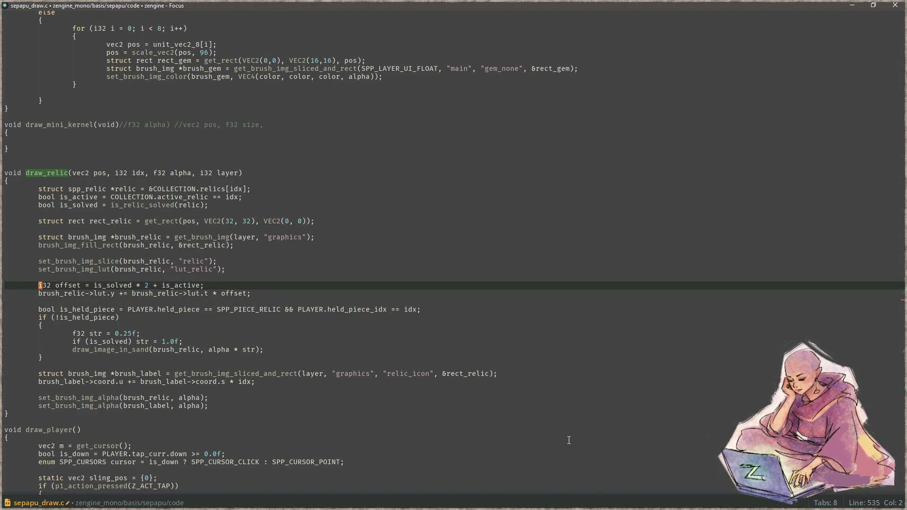
{"action": "key", "text": "Down"}
{"action": "key", "text": "End"}
{"action": "key", "text": "shift+Up"}
{"action": "key", "text": "shift+Home"}
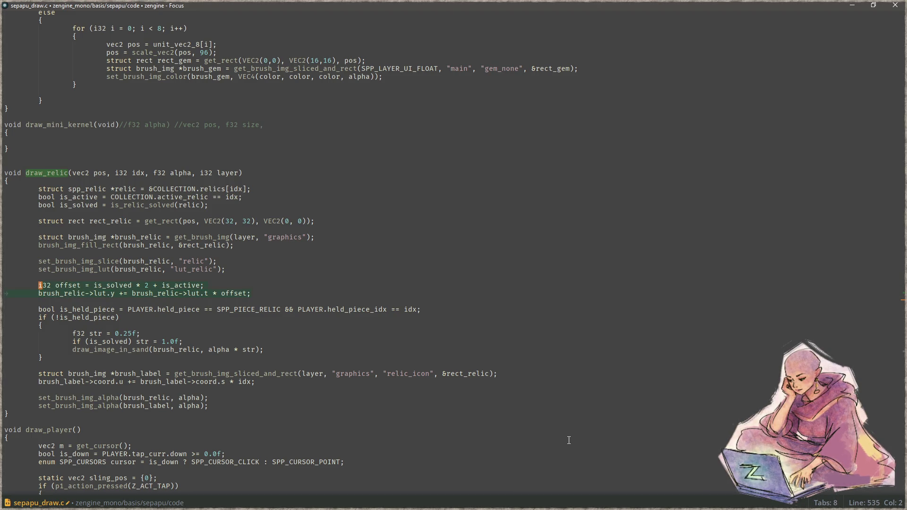
{"action": "key", "text": "shift+Up"}
{"action": "key", "text": "shift+Up"}
- Paste the LUT lines right after brush_label->coord.u and remove the extra blank line
{"action": "key", "text": "Down"}
{"action": "key", "text": "Down"}
{"action": "key", "text": "Down"}
{"action": "key", "text": "End"}
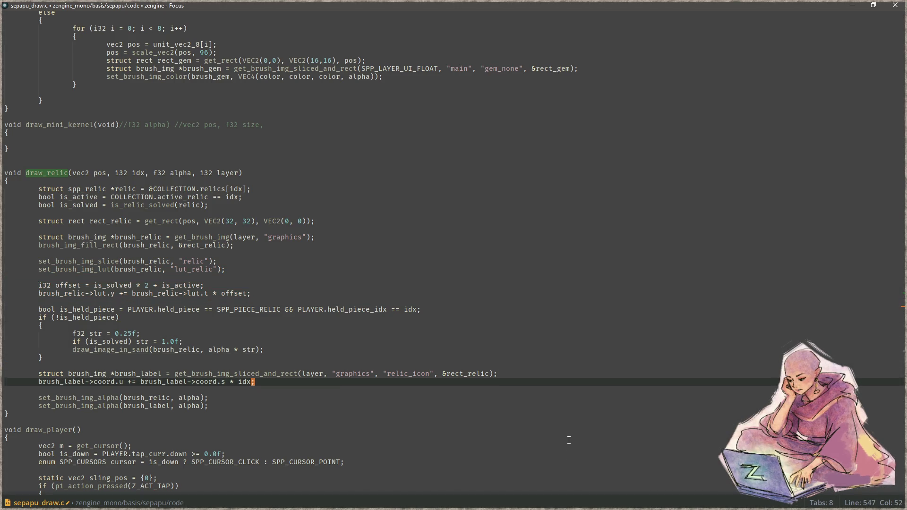
{"action": "key", "text": "Return"}
{"action": "type", "text": "set_brush_img_lut(brush_relic, \"lut_relic\");  \ti32 offset = is_solved * 2 + is_active; \tbrush_relic->lut.y += brush_relic->lut.t * offset;"}
{"action": "key", "text": "Up"}
{"action": "key", "text": "Up"}
{"action": "key", "text": "Delete"}
{"action": "key", "text": "Left"}
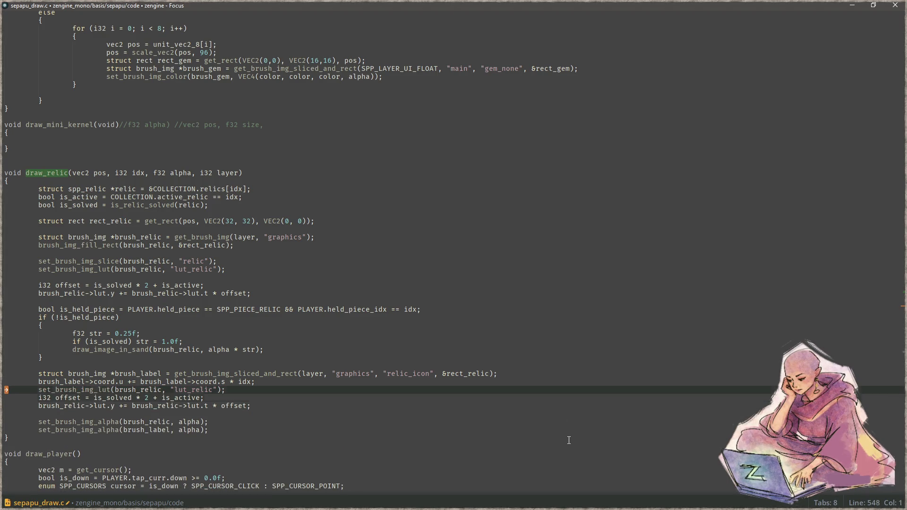
{"action": "key", "text": "Down"}
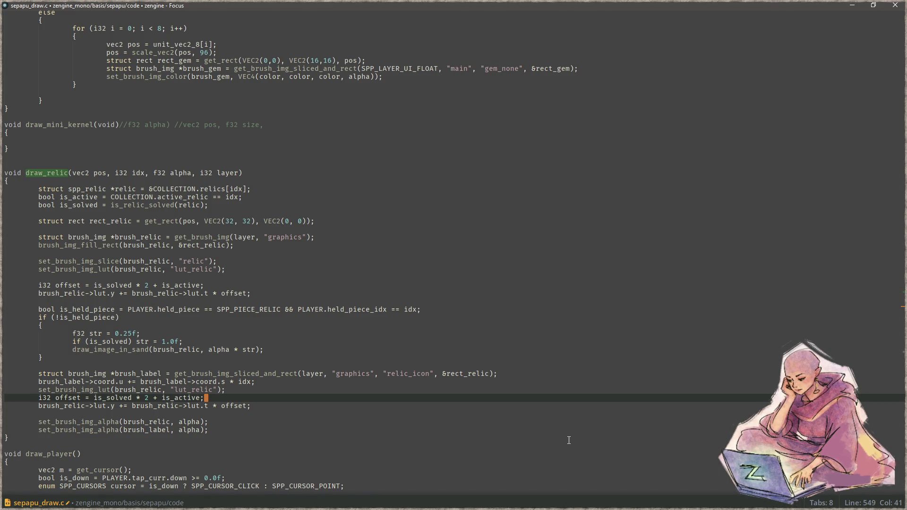
- Rename every offset occurrence to relic_lut_offset and save the file
{"action": "key", "text": "shift+Home"}
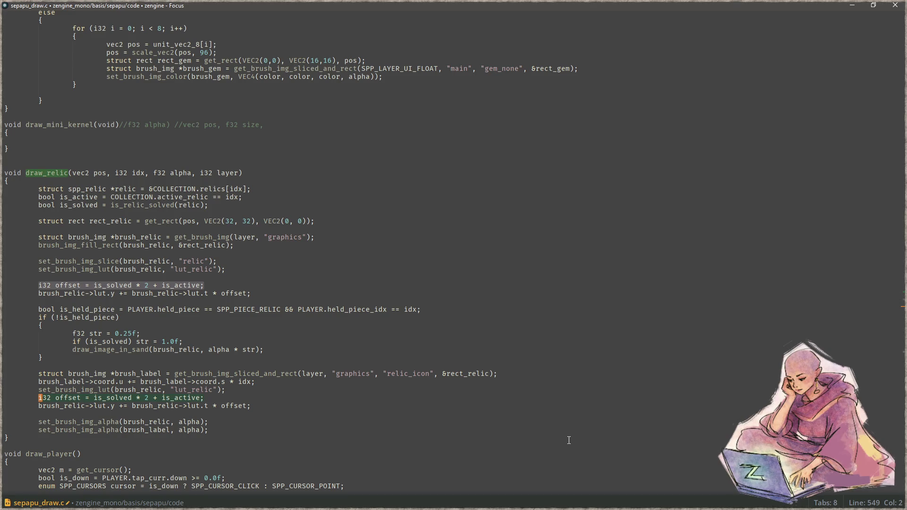
{"action": "key", "text": "Up"}
{"action": "key", "text": "Up"}
{"action": "key", "text": "Up"}
{"action": "key", "text": "ctrl+Right"}
{"action": "key", "text": "ctrl+Right"}
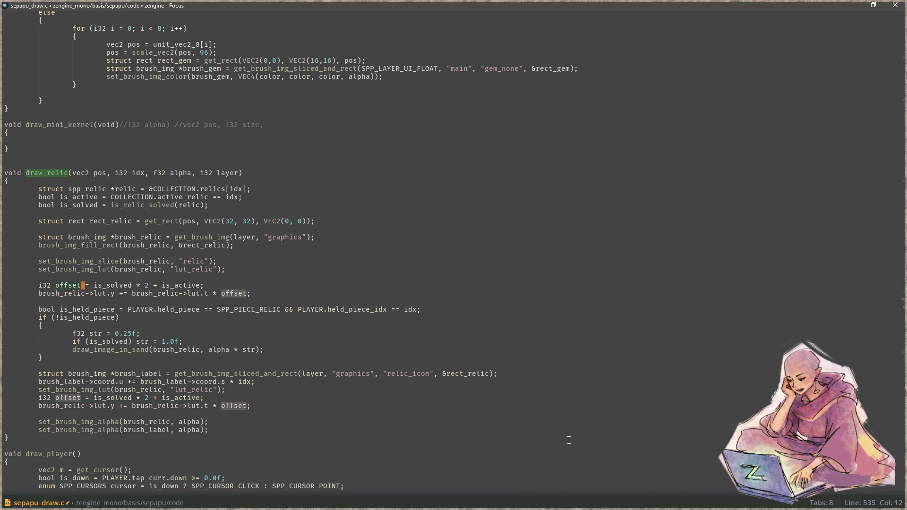
{"action": "key", "text": "ctrl+d"}
{"action": "key", "text": "ctrl+d"}
{"action": "key", "text": "ctrl+d"}
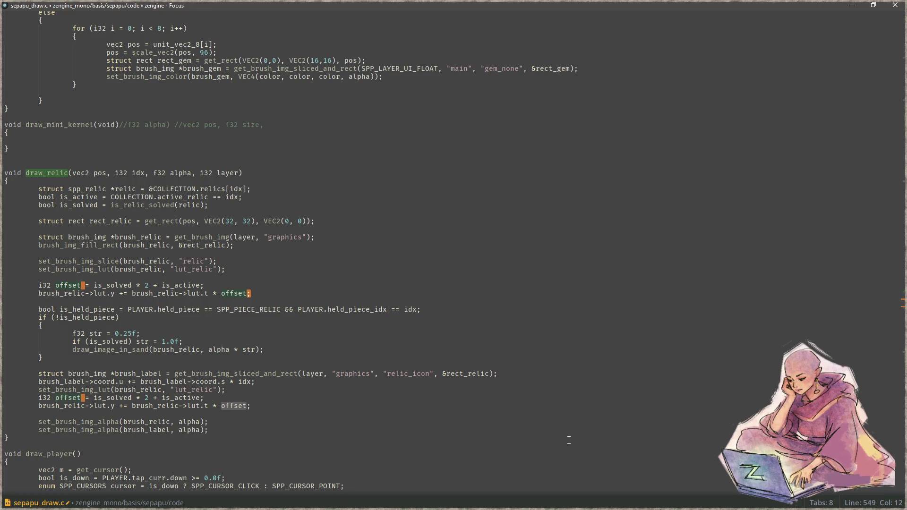
{"action": "type", "text": "relic_lut_"}
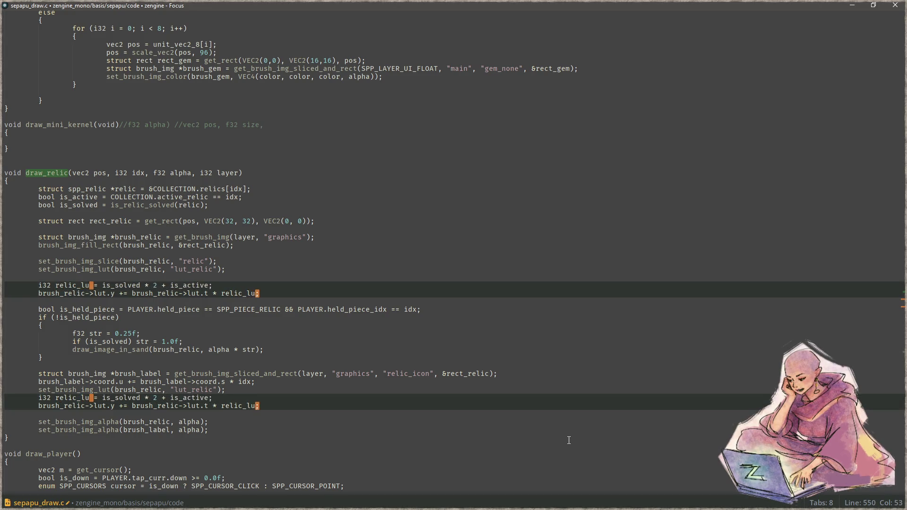
{"action": "type", "text": "offset"}
{"action": "key", "text": "Escape"}
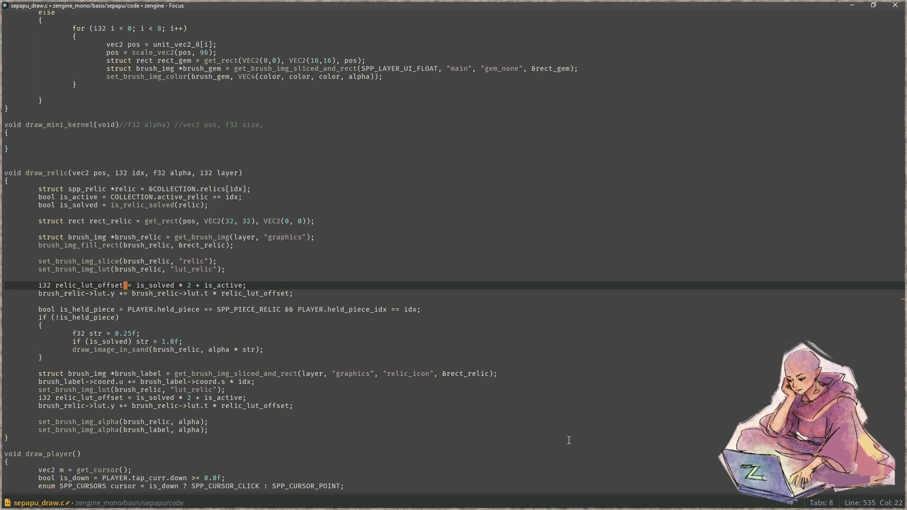
{"action": "key", "text": "ctrl+s"}
- Delete the duplicate relic_lut_offset declaration and start a build-and-run
{"action": "key", "text": "Down"}
{"action": "key", "text": "Down"}
{"action": "key", "text": "Down"}
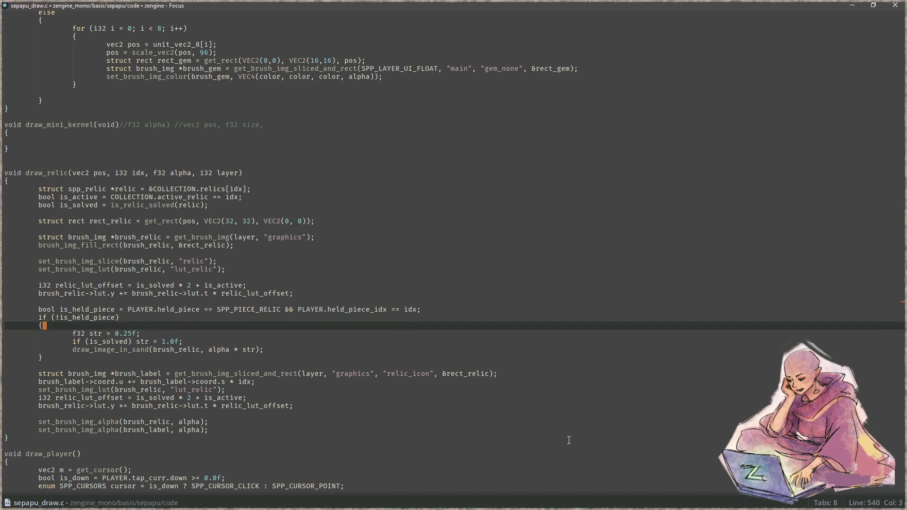
{"action": "key", "text": "ctrl+shift+k"}
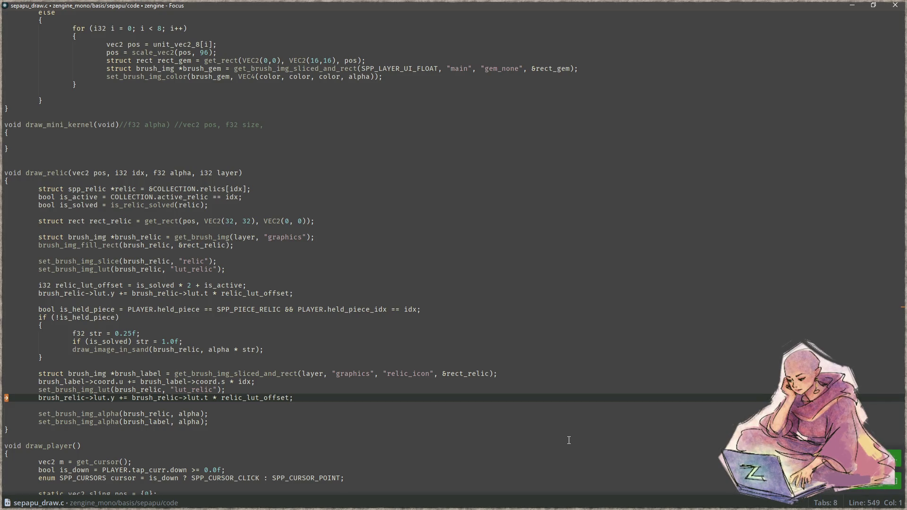
{"action": "key", "text": "F5"}
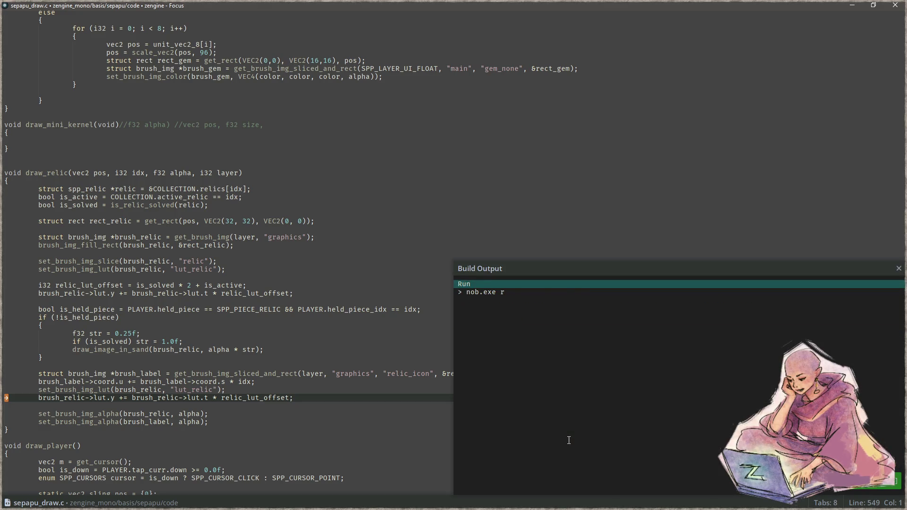
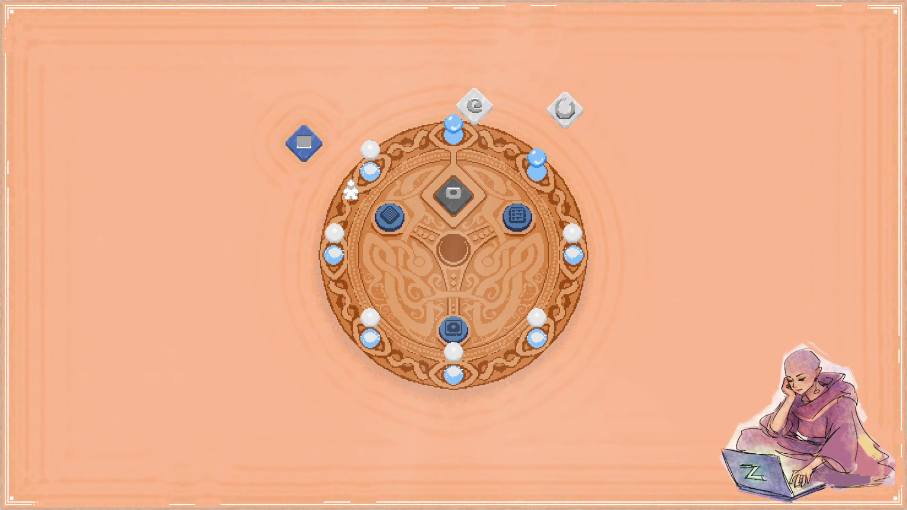
- Snap the game window to the right half and put Aseprite's graphics.aseprite on the left half
{"action": "key", "text": "super+Right"}
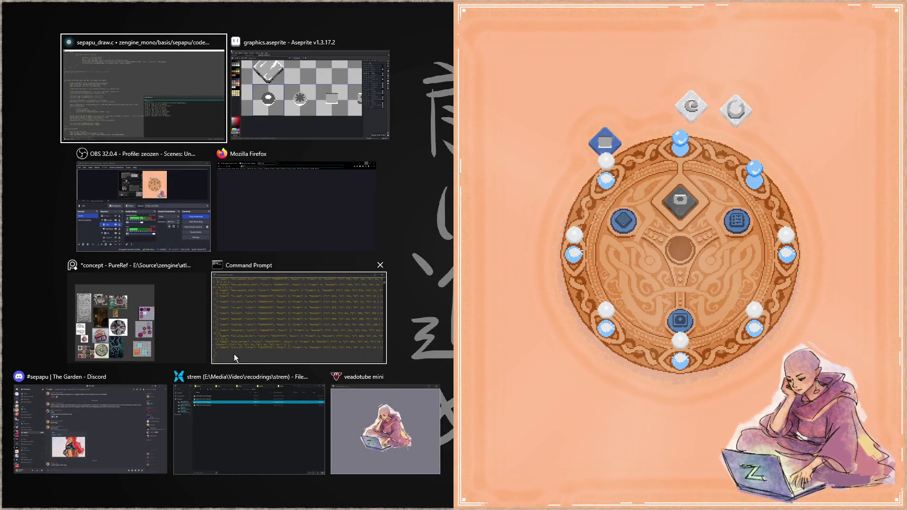
{"action": "left_click", "coordinate": [297, 129]}
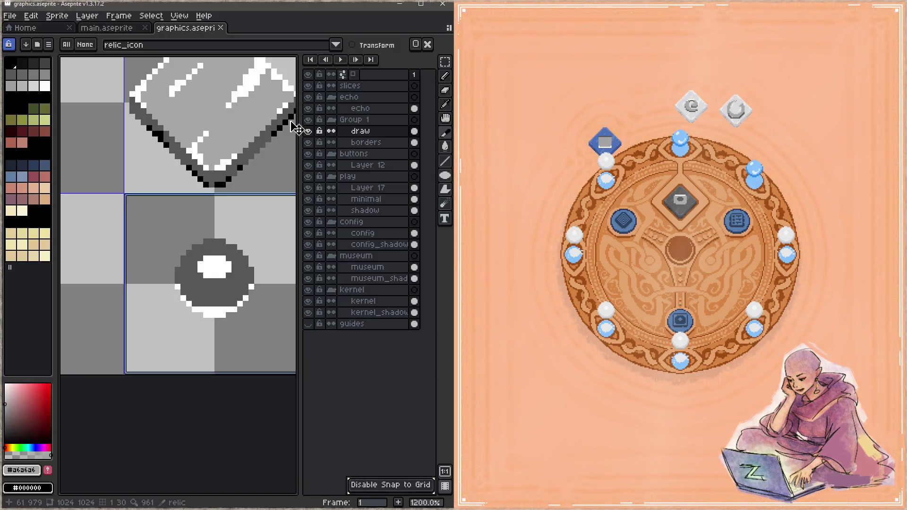
- Zoom out and pan across the row of relic icons to inspect them
{"action": "left_click_drag", "start_coordinate": [243, 283], "coordinate": [143, 261]}
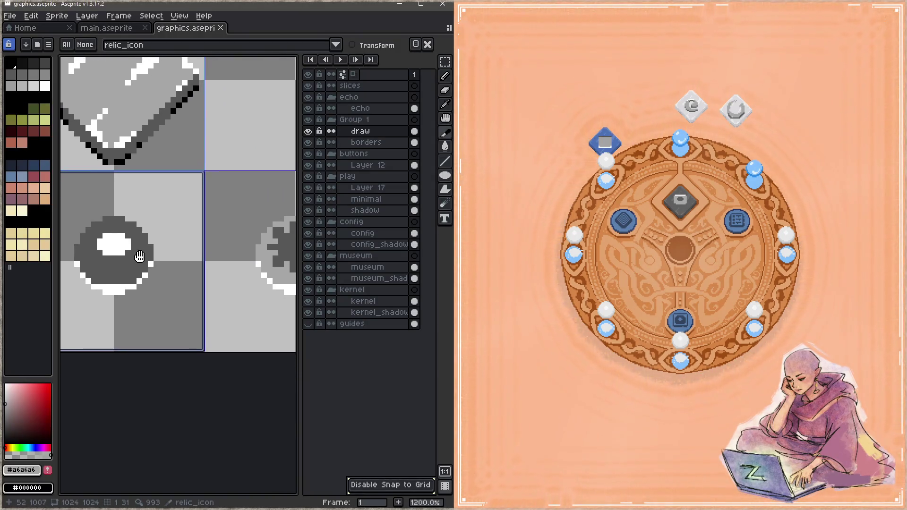
{"action": "key", "text": "Tab"}
{"action": "scroll", "coordinate": [161, 247], "scroll_direction": "down", "scroll_amount": 4}
{"action": "mouse_move", "coordinate": [364, 269]}
{"action": "left_mouse_down"}
{"action": "mouse_move", "coordinate": [162, 259]}
{"action": "mouse_move", "coordinate": [346, 260]}
{"action": "left_mouse_up"}
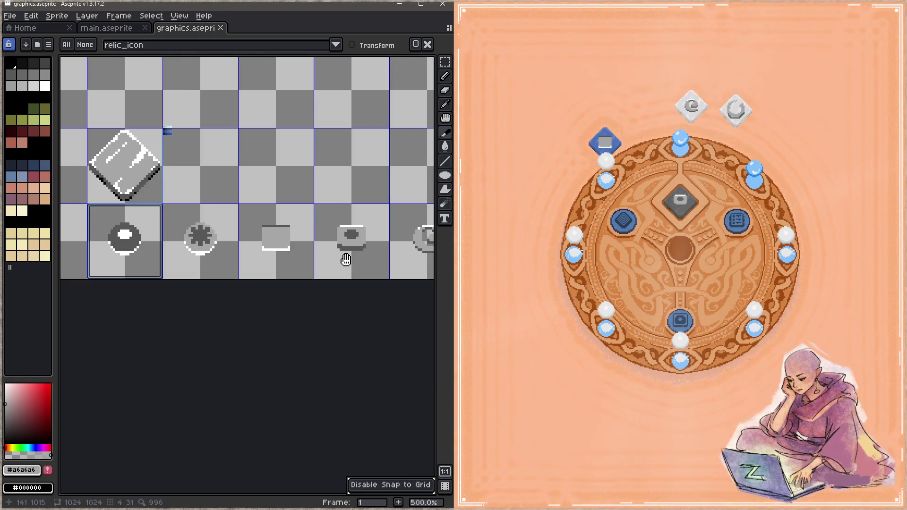
{"action": "left_click_drag", "start_coordinate": [346, 260], "coordinate": [341, 259]}
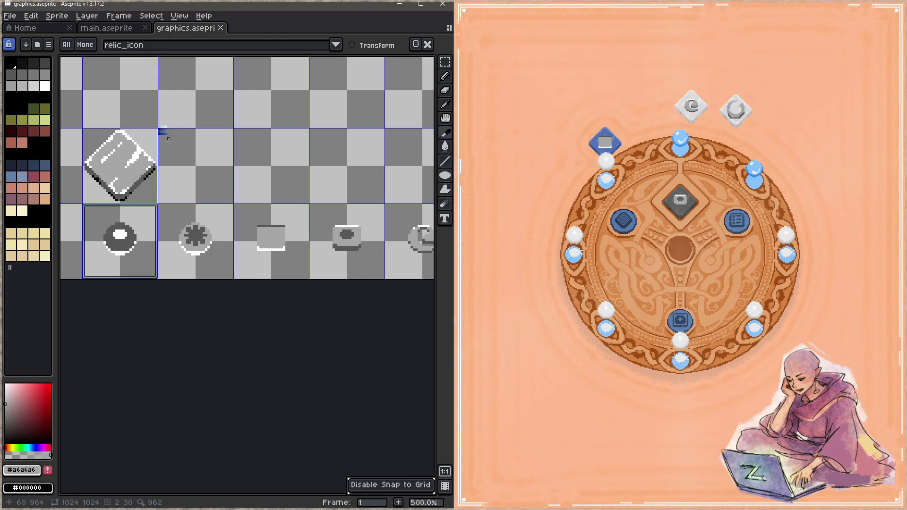
{"action": "scroll", "coordinate": [169, 130], "scroll_direction": "up", "scroll_amount": 5}
- Copy the dark and blue rows to the top of the colour strip, save graphics.aseprite, and minimise Aseprite
{"action": "left_click_drag", "start_coordinate": [206, 173], "coordinate": [344, 245]}
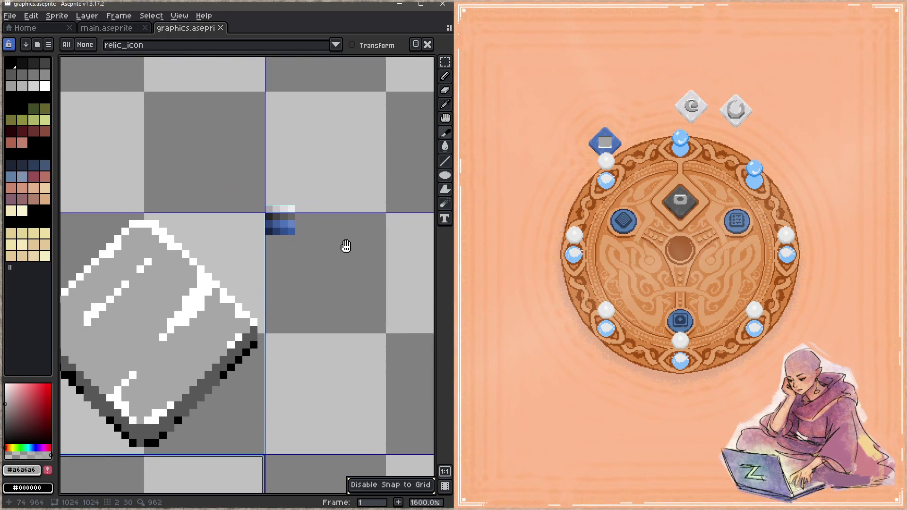
{"action": "scroll", "coordinate": [284, 228], "scroll_direction": "up", "scroll_amount": 5}
{"action": "left_click_drag", "start_coordinate": [284, 228], "coordinate": [247, 272]}
{"action": "key", "text": "m"}
{"action": "mouse_move", "coordinate": [225, 227]}
{"action": "left_mouse_down"}
{"action": "mouse_move", "coordinate": [294, 226]}
{"action": "mouse_move", "coordinate": [267, 178]}
{"action": "left_mouse_up"}
{"action": "mouse_move", "coordinate": [246, 249]}
{"action": "left_mouse_down"}
{"action": "mouse_move", "coordinate": [286, 249]}
{"action": "mouse_move", "coordinate": [260, 166]}
{"action": "left_mouse_up"}
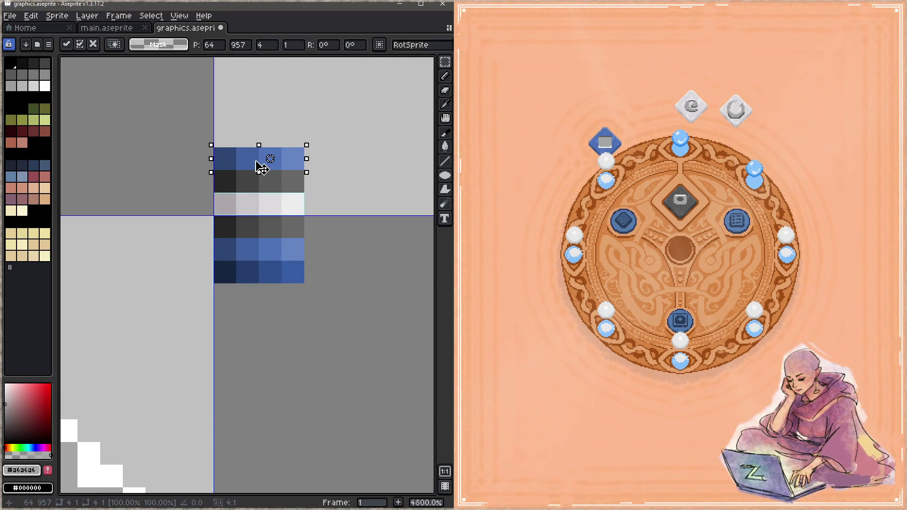
{"action": "left_click", "coordinate": [300, 281]}
{"action": "left_click_drag", "start_coordinate": [300, 281], "coordinate": [260, 145]}
{"action": "key", "text": "ctrl+s"}
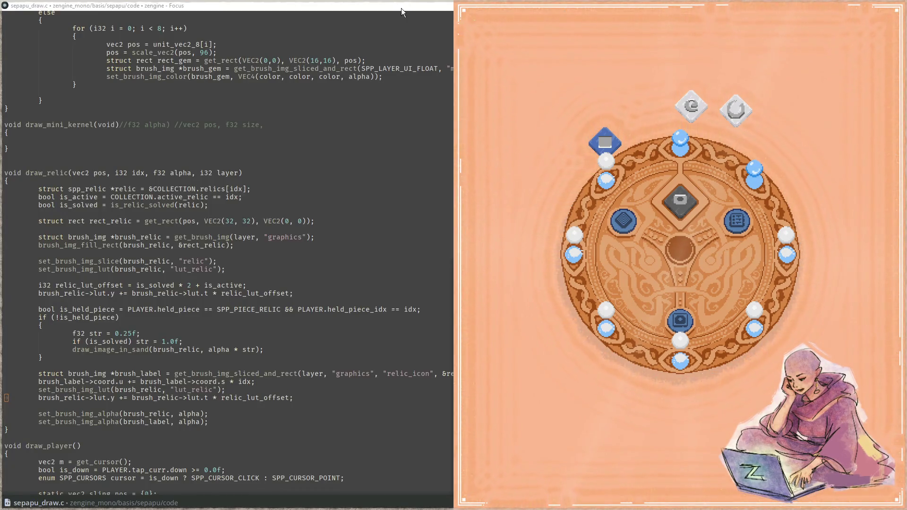
{"action": "left_click", "coordinate": [400, 4]}
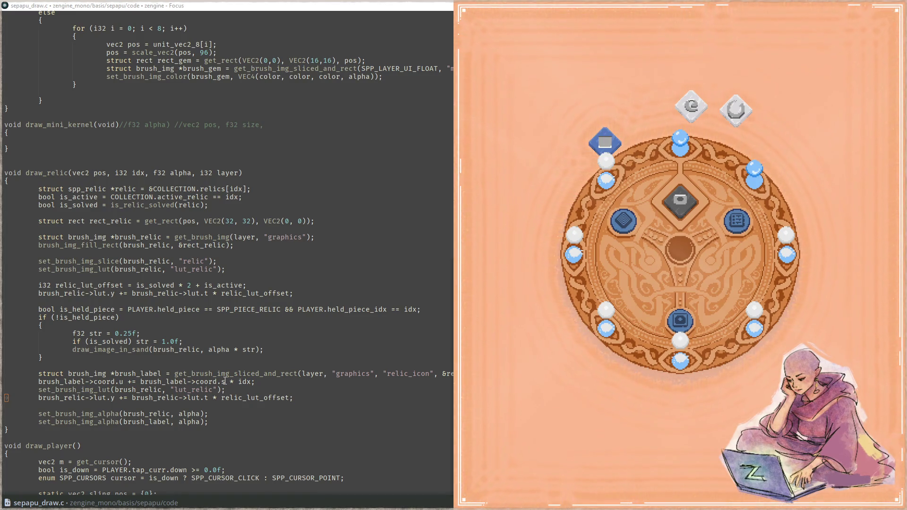
- Close the game and Build Output panel, and put the cursor at the rect_relic line in draw_relic
{"action": "left_click", "coordinate": [151, 373]}
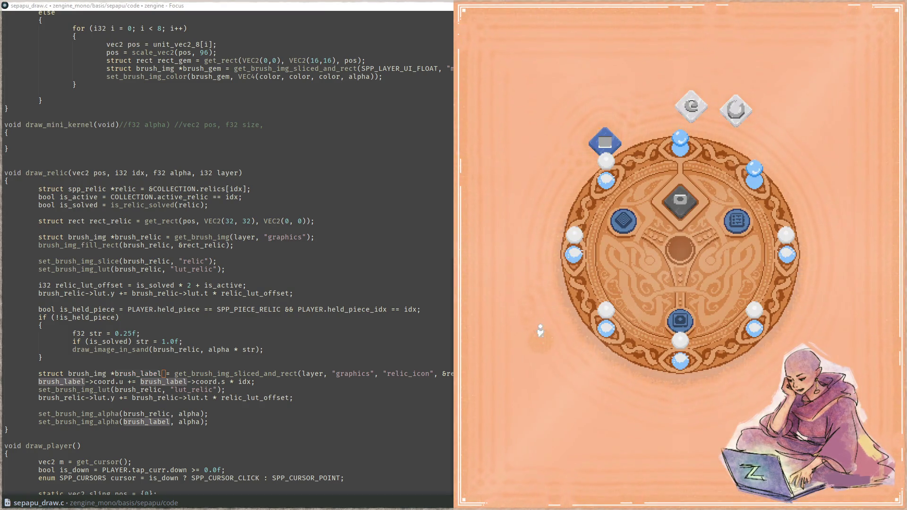
{"action": "key", "text": "Escape"}
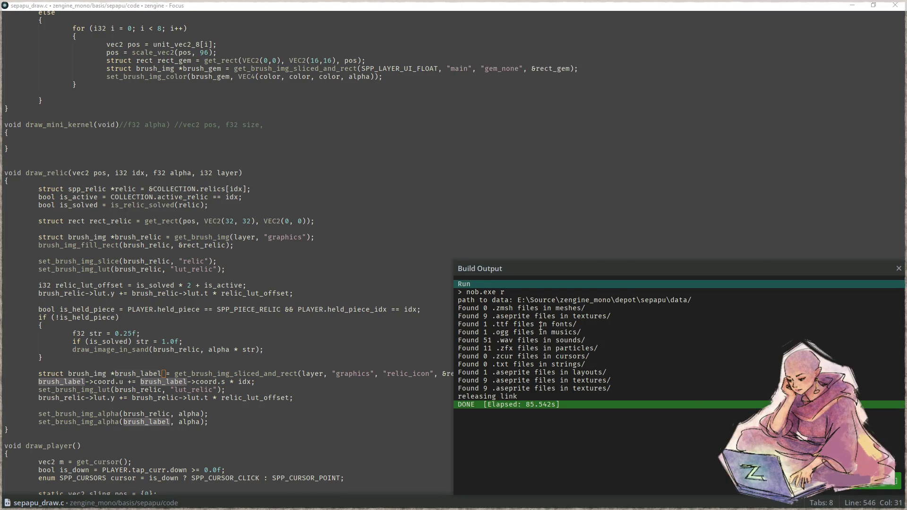
{"action": "left_click", "coordinate": [291, 405]}
{"action": "key", "text": "Escape"}
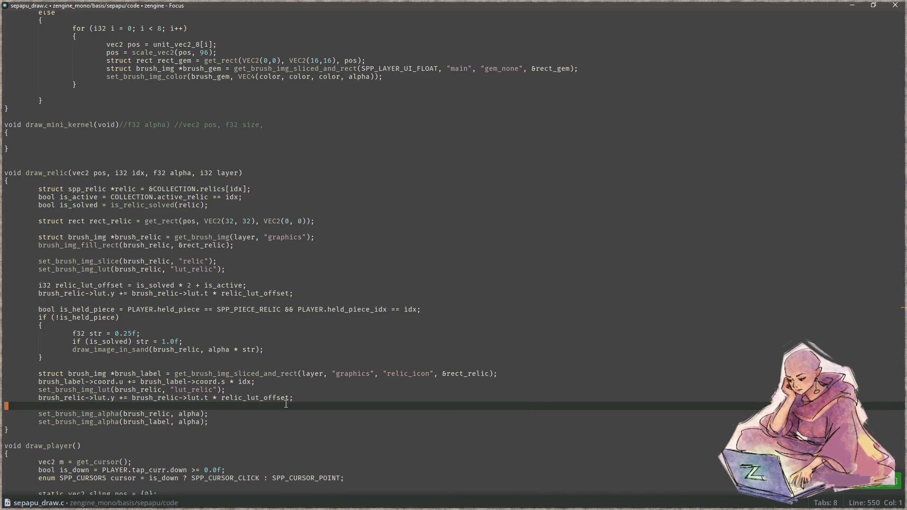
{"action": "left_click", "coordinate": [353, 231]}
{"action": "key", "text": "Left"}
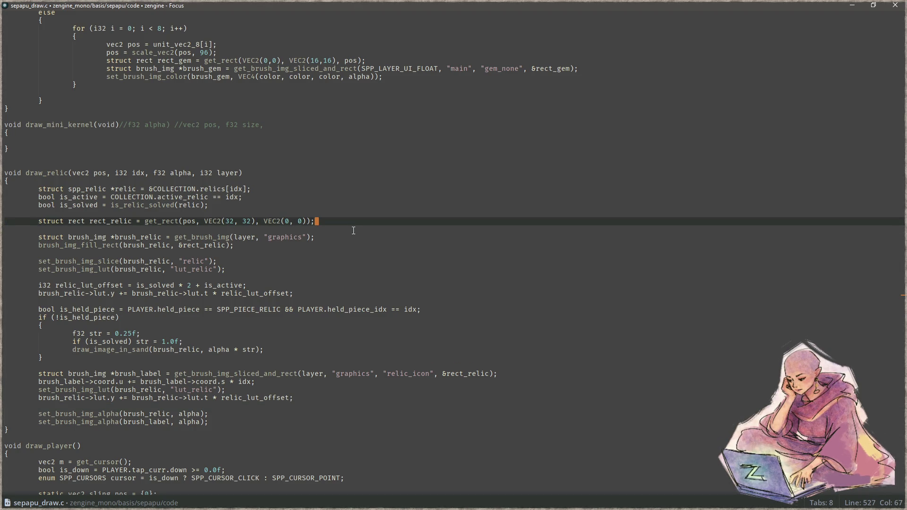
- Add a NULL struct brush_img pointer declaration below rect_relic and save sepapu_draw.c
{"action": "key", "text": "Return"}
{"action": "type", "text": "struct brush_img *be"}
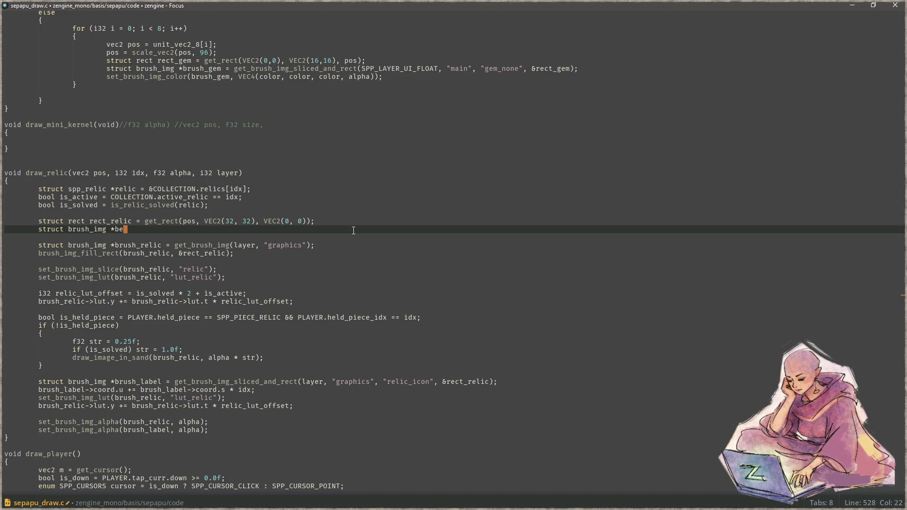
{"action": "type", "text": "ush = NULL;"}
{"action": "key", "text": "ctrl+s"}
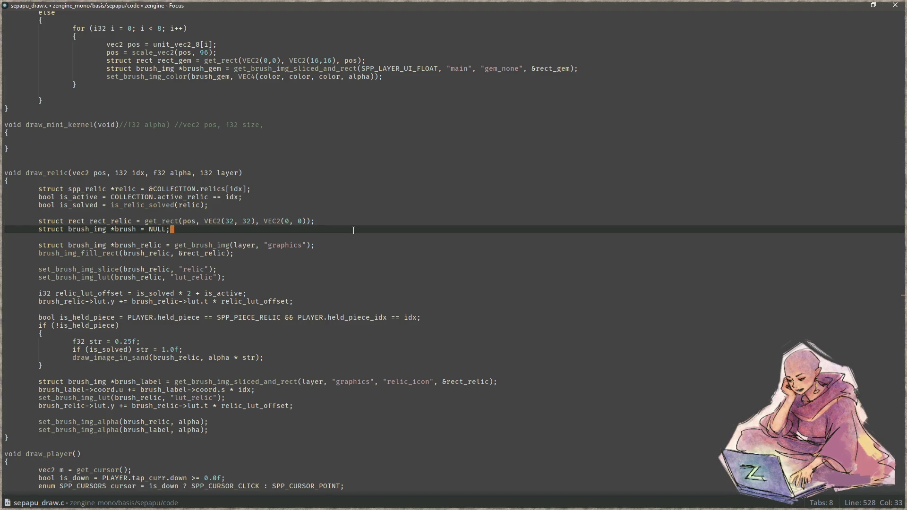
- Turn the brush_relic and brush_label declarations into assignments to brush
{"action": "key", "text": "Down"}
{"action": "key", "text": "Down"}
{"action": "key", "text": "ctrl+Right"}
{"action": "key", "text": "ctrl+Right"}
{"action": "key", "text": "ctrl+Right"}
{"action": "key", "text": "ctrl+shift+Right"}
{"action": "key", "text": "Delete"}
{"action": "key", "text": "Down"}
{"action": "key", "text": "Down"}
{"action": "key", "text": "Down"}
{"action": "key", "text": "ctrl+Right"}
{"action": "key", "text": "ctrl+Right"}
{"action": "key", "text": "ctrl+Right"}
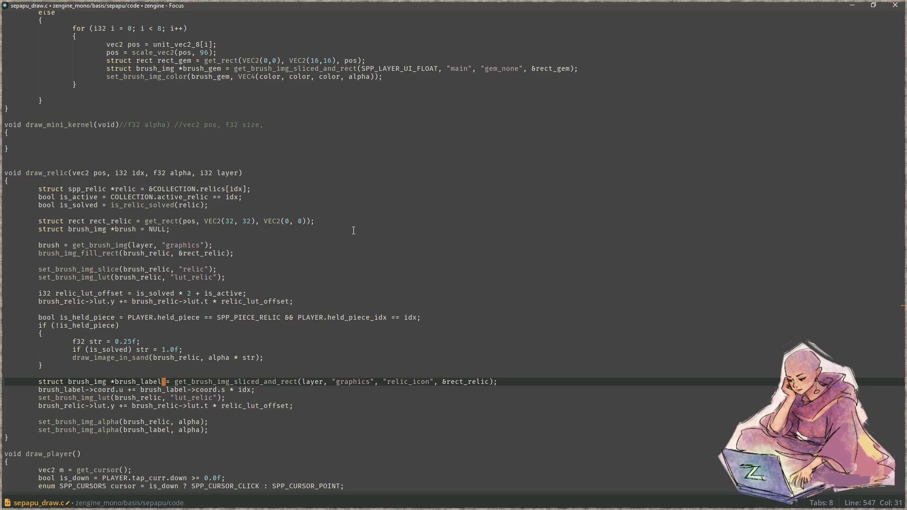
{"action": "key", "text": "shift+Home"}
{"action": "type", "text": "brush"}
{"action": "key", "text": "Down"}
- Rename the remaining brush_label uses to brush with multiple cursors
{"action": "key", "text": "ctrl+Right"}
{"action": "key", "text": "ctrl+d"}
{"action": "key", "text": "ctrl+d"}
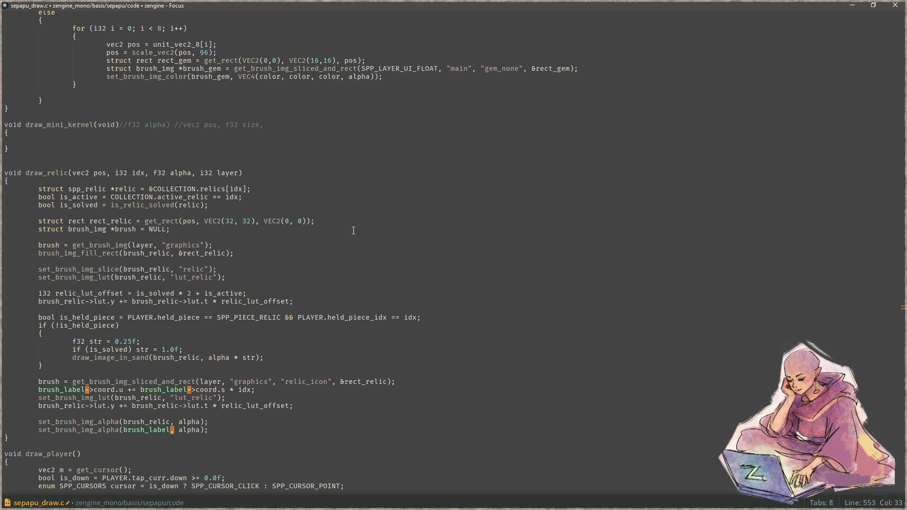
{"action": "key", "text": "BackSpace"}
{"action": "key", "text": "BackSpace"}
{"action": "key", "text": "BackSpace"}
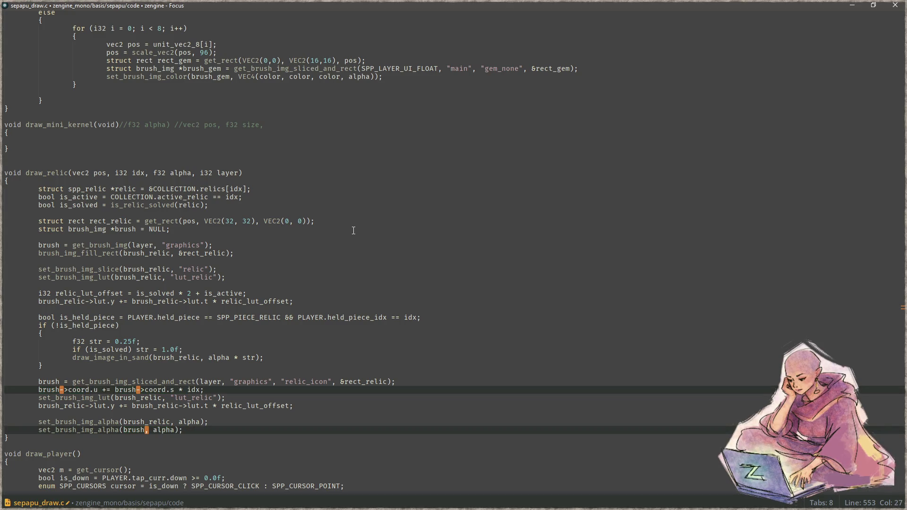
{"action": "key", "text": "Escape"}
- Rename every brush_relic occurrence to brush with multiple cursors
{"action": "key", "text": "Down"}
{"action": "key", "text": "Down"}
{"action": "key", "text": "Down"}
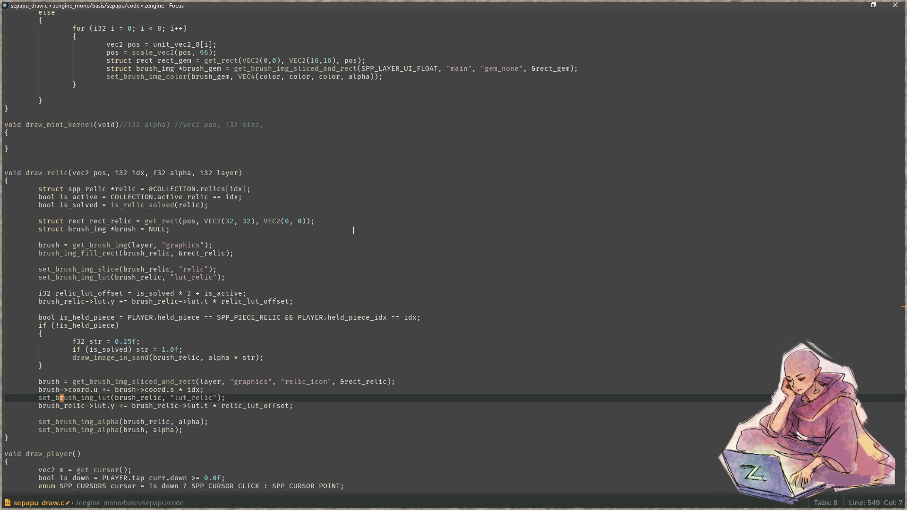
{"action": "key", "text": "Right"}
{"action": "key", "text": "Right"}
{"action": "key", "text": "Right"}
{"action": "key", "text": "ctrl+Right"}
{"action": "key", "text": "ctrl+Right"}
{"action": "key", "text": "Up"}
{"action": "key", "text": "ctrl+d"}
{"action": "key", "text": "ctrl+d"}
{"action": "key", "text": "ctrl+d"}
{"action": "key", "text": "ctrl+d"}
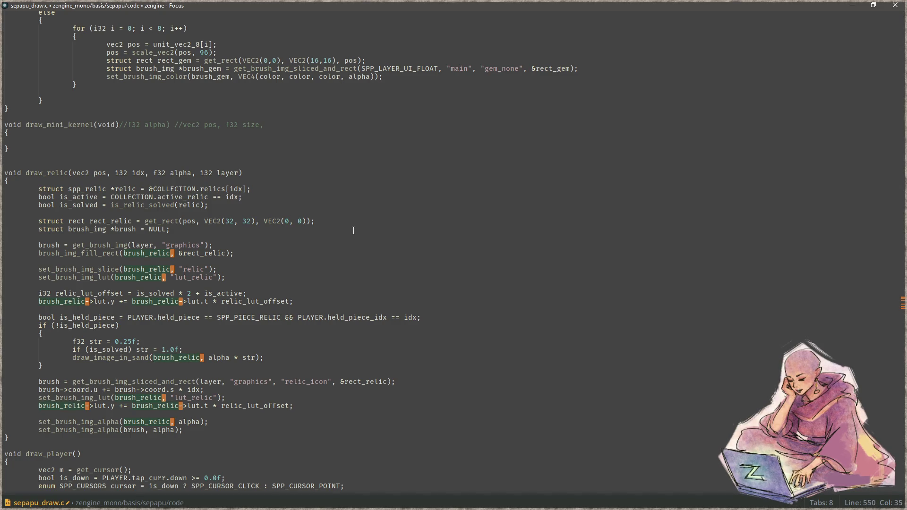
{"action": "key", "text": "BackSpace"}
{"action": "key", "text": "BackSpace"}
{"action": "key", "text": "BackSpace"}
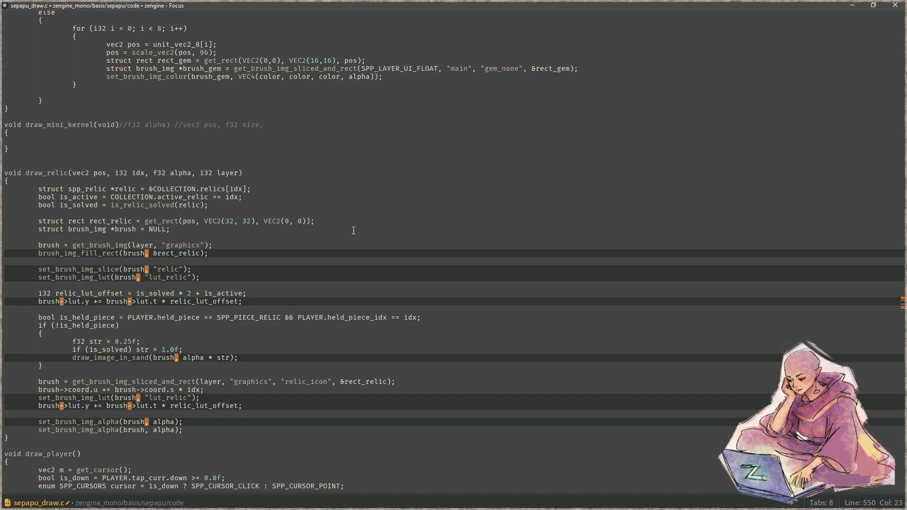
{"action": "key", "text": "Escape"}
- Cut the duplicate set_brush_img_alpha line
{"action": "key", "text": "End"}
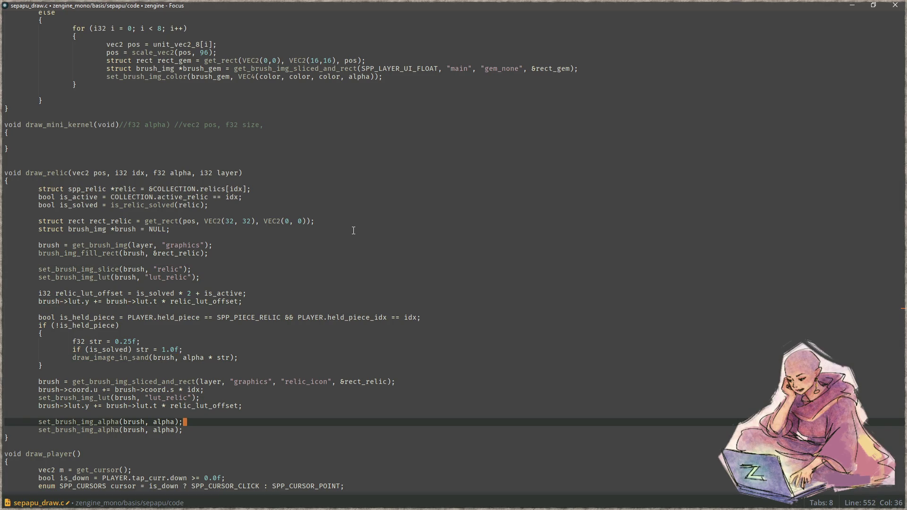
{"action": "key", "text": "shift+Home"}
{"action": "key", "text": "BackSpace"}
{"action": "key", "text": "Up"}
{"action": "key", "text": "Up"}
{"action": "key", "text": "Up"}
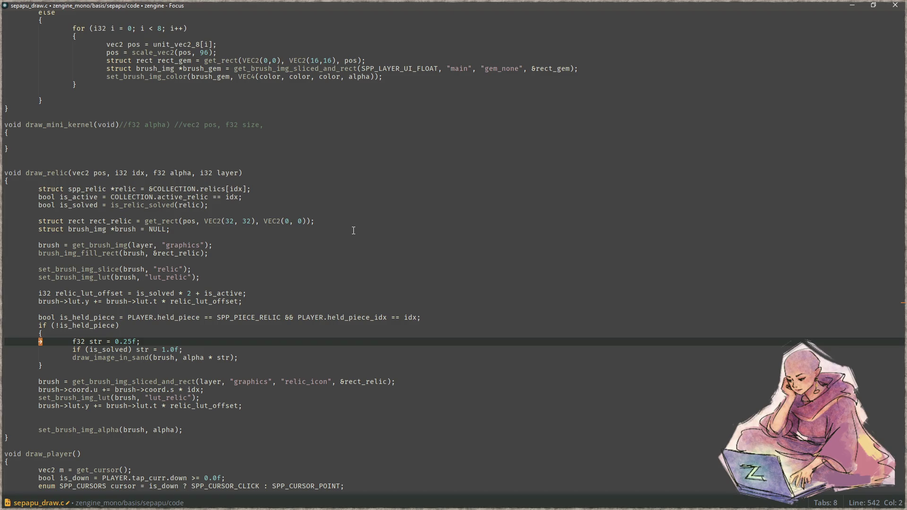
- Paste the set_brush_img_alpha call below the lut offset line
{"action": "key", "text": "Up"}
{"action": "key", "text": "Up"}
{"action": "key", "text": "Up"}
{"action": "type", "text": "set_brush_img_alpha(brush, alpha);"}
{"action": "key", "text": "Up"}
{"action": "key", "text": "Up"}
{"action": "key", "text": "Up"}
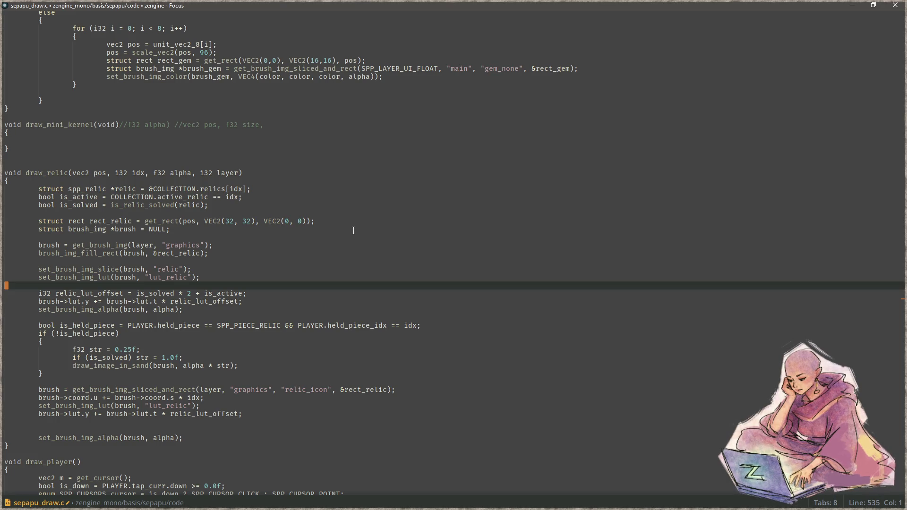
- Remove the blank lines in the relic setup, save sepapu_draw.c, and build and run the game
{"action": "key", "text": "BackSpace"}
{"action": "key", "text": "Up"}
{"action": "key", "text": "Up"}
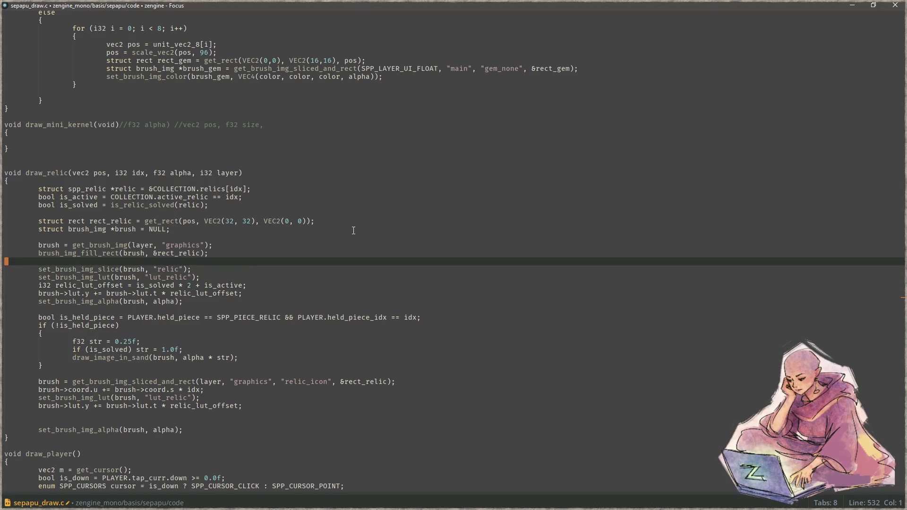
{"action": "key", "text": "Delete"}
{"action": "key", "text": "Down"}
{"action": "key", "text": "Down"}
{"action": "key", "text": "Down"}
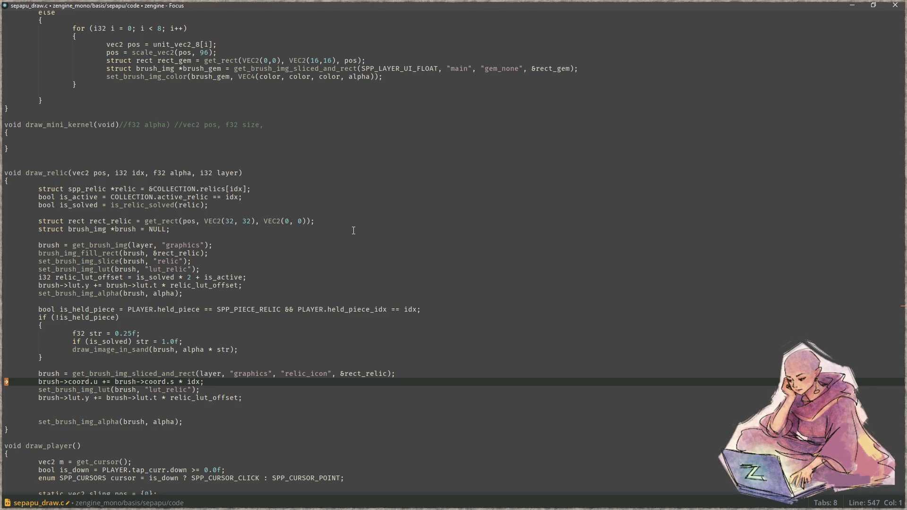
{"action": "key", "text": "Down"}
{"action": "key", "text": "Down"}
{"action": "key", "text": "Down"}
{"action": "key", "text": "Delete"}
{"action": "key", "text": "Delete"}
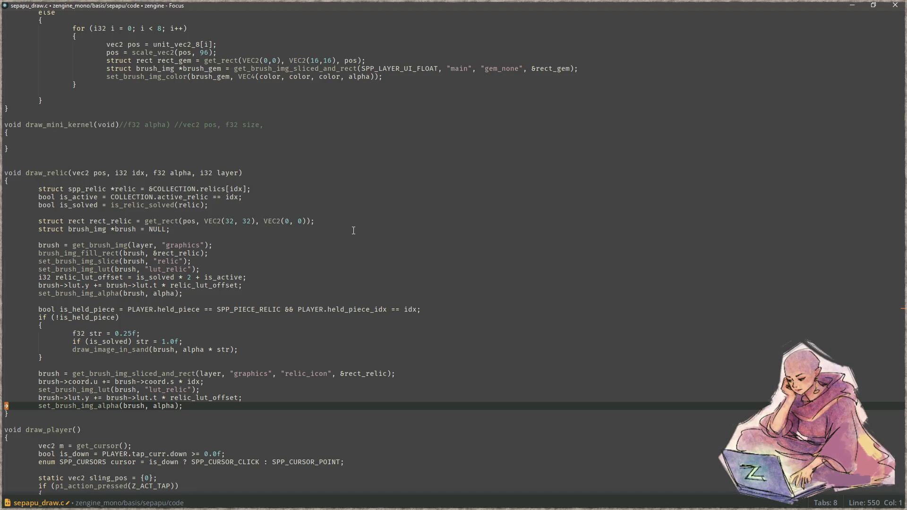
{"action": "key", "text": "ctrl+s"}
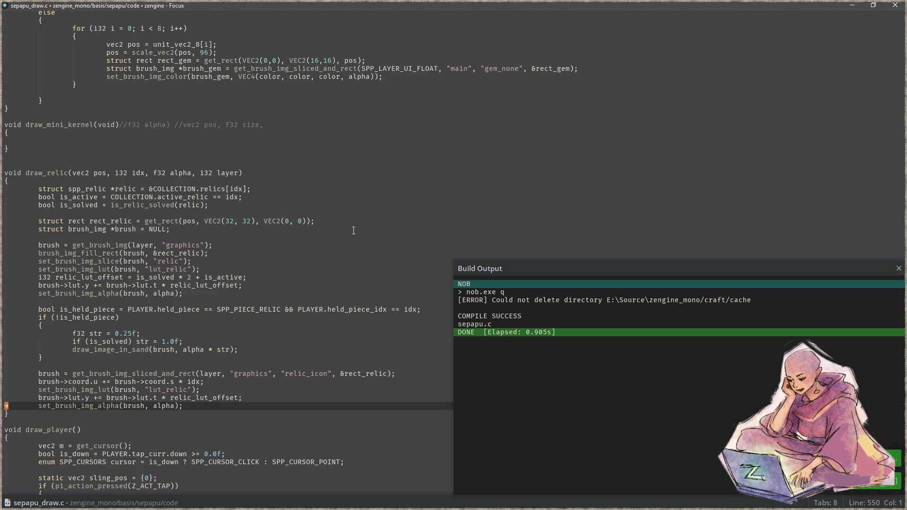
{"action": "key", "text": "F5"}
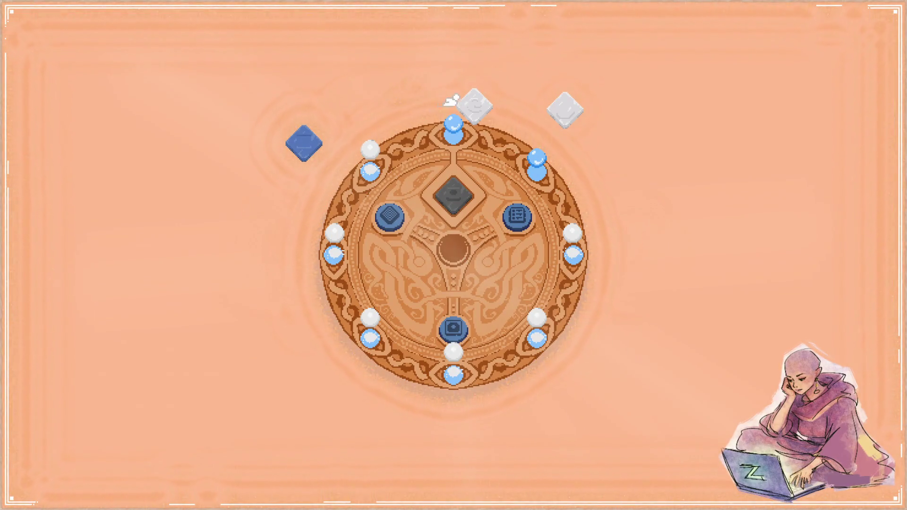
- Test the white and dark relics in the game's centre slot, returning them afterwards
{"action": "left_click", "coordinate": [454, 192]}
{"action": "left_click", "coordinate": [475, 102]}
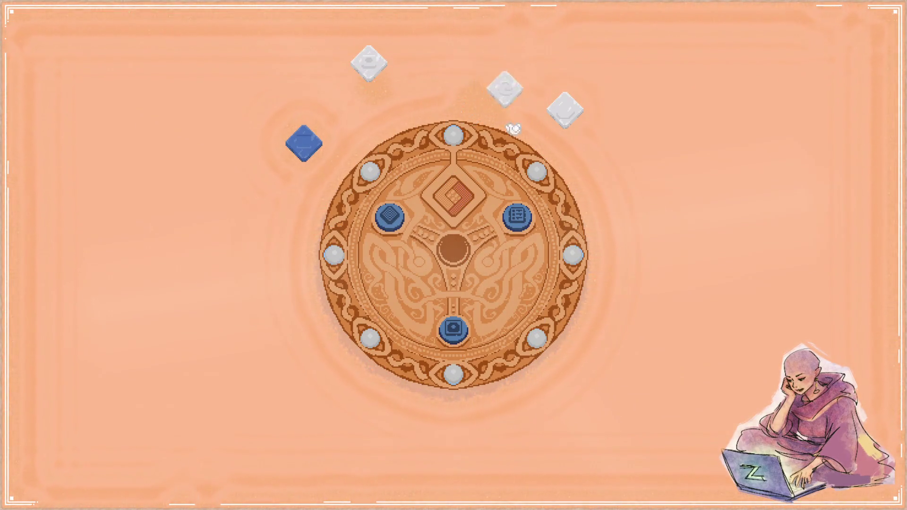
{"action": "left_click", "coordinate": [454, 196]}
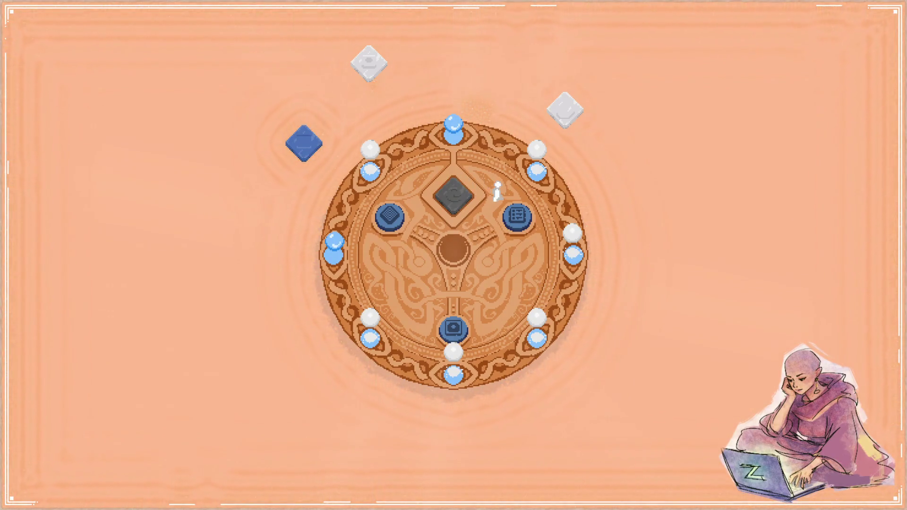
{"action": "left_click", "coordinate": [460, 197]}
{"action": "left_click", "coordinate": [590, 204]}
{"action": "left_click", "coordinate": [560, 120]}
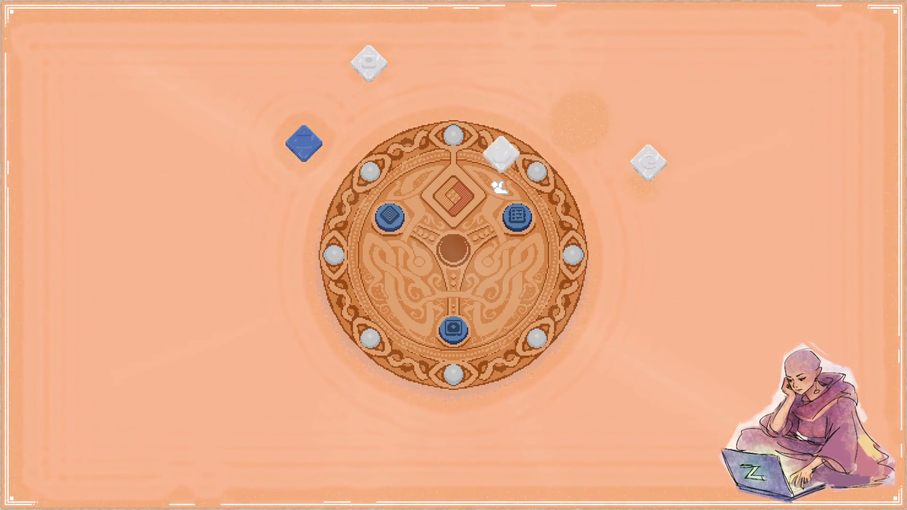
{"action": "left_click", "coordinate": [449, 210]}
- Set the upper-right relic in the centre slot, then tile the game right and Aseprite left
{"action": "left_click", "coordinate": [644, 161]}
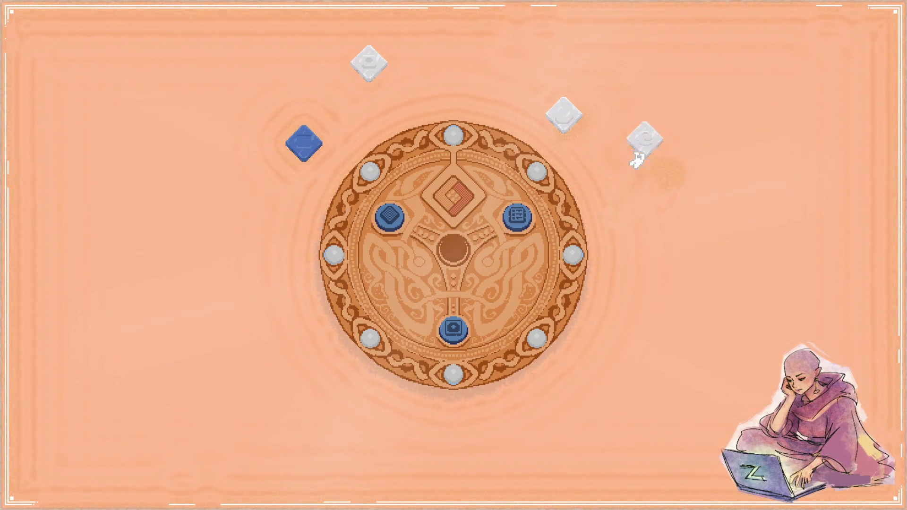
{"action": "left_click", "coordinate": [458, 220]}
{"action": "left_click", "coordinate": [563, 115]}
{"action": "left_click", "coordinate": [449, 203]}
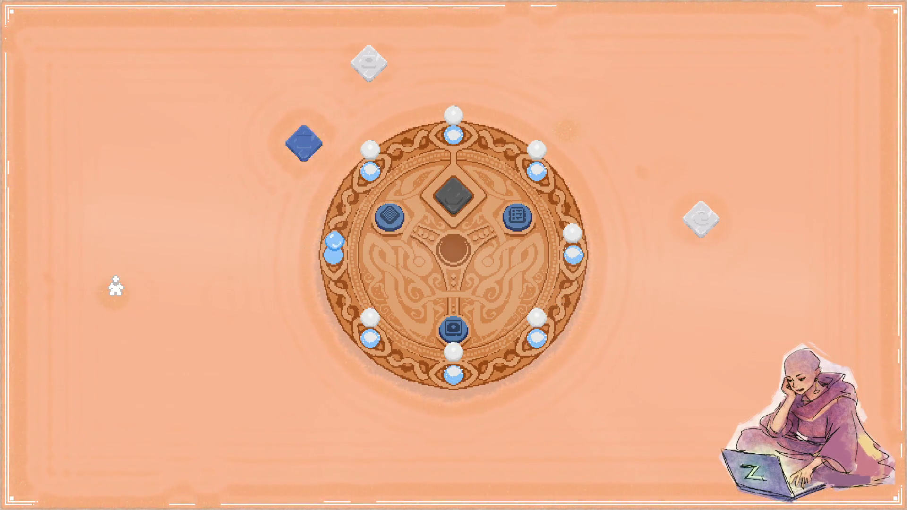
{"action": "key", "text": "super+Right"}
{"action": "left_click", "coordinate": [283, 126]}
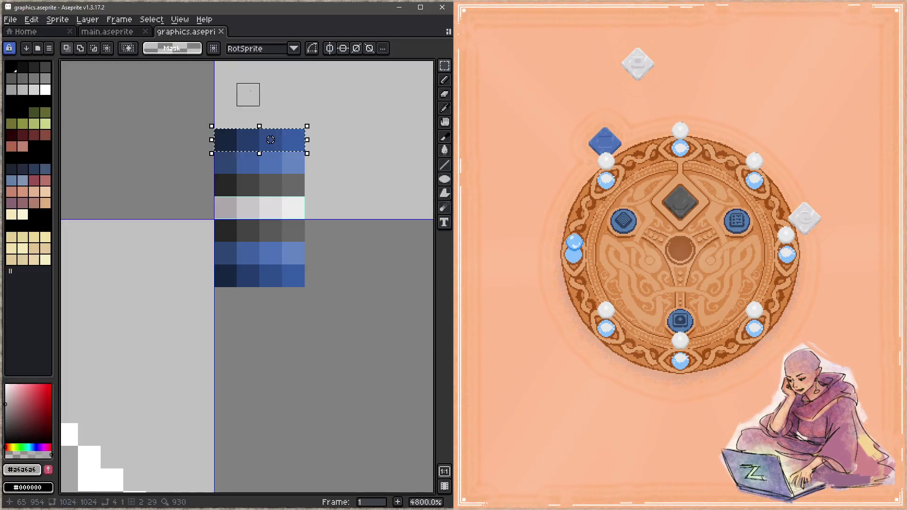
- Eyedrop the round relic icon's dark grey #575757 and mark off its tile
{"action": "scroll", "coordinate": [265, 283], "scroll_direction": "down", "scroll_amount": 4}
{"action": "mouse_move", "coordinate": [221, 347]}
{"action": "left_mouse_down"}
{"action": "mouse_move", "coordinate": [278, 248]}
{"action": "mouse_move", "coordinate": [213, 127]}
{"action": "left_mouse_up"}
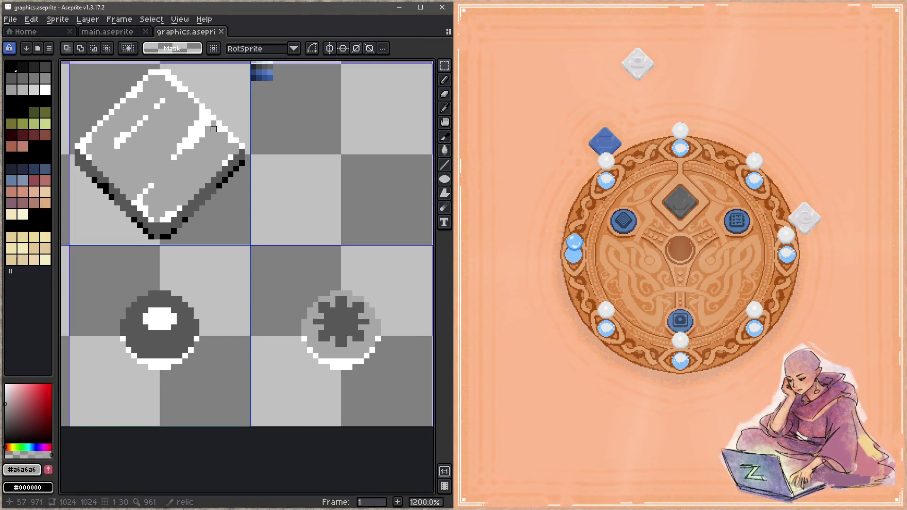
{"action": "scroll", "coordinate": [185, 322], "scroll_direction": "up", "scroll_amount": 1}
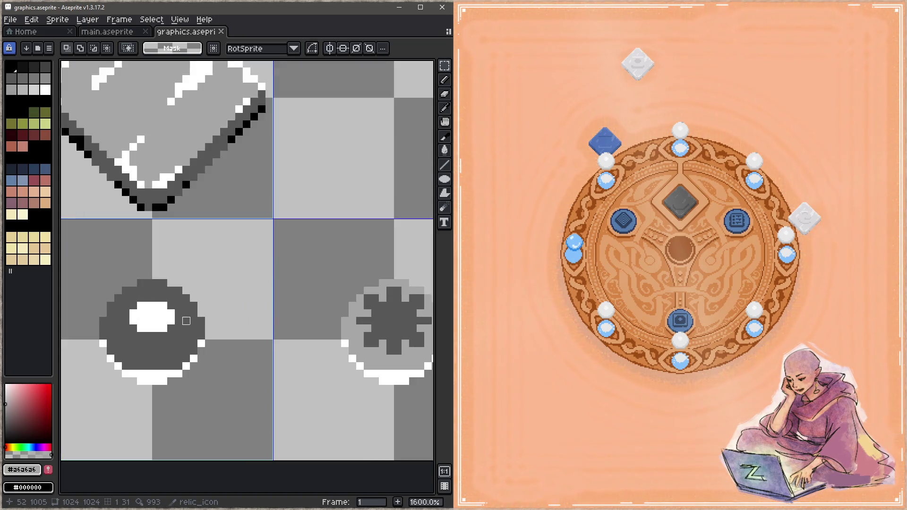
{"action": "scroll", "coordinate": [172, 314], "scroll_direction": "up", "scroll_amount": 2}
{"action": "left_click_drag", "start_coordinate": [172, 314], "coordinate": [263, 297]}
{"action": "scroll", "coordinate": [260, 298], "scroll_direction": "down", "scroll_amount": 2}
{"action": "key", "text": "i"}
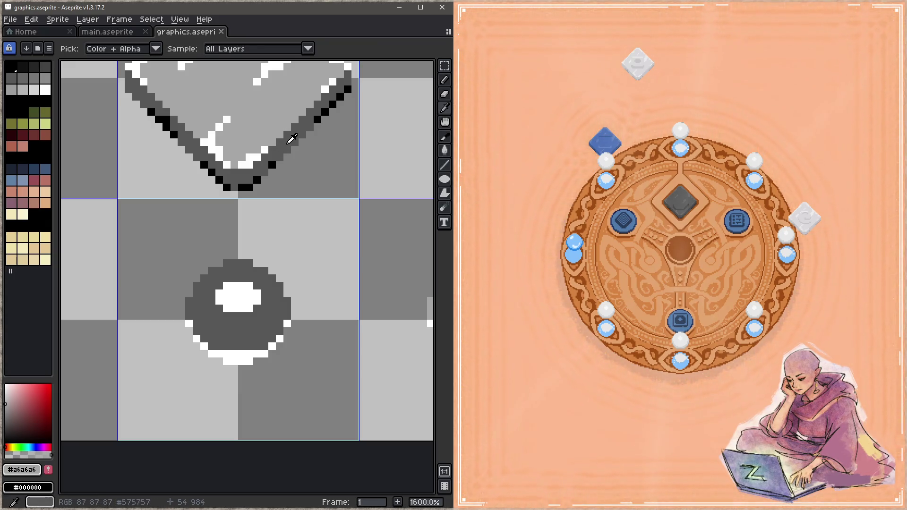
{"action": "left_click", "coordinate": [255, 326]}
{"action": "key", "text": "g"}
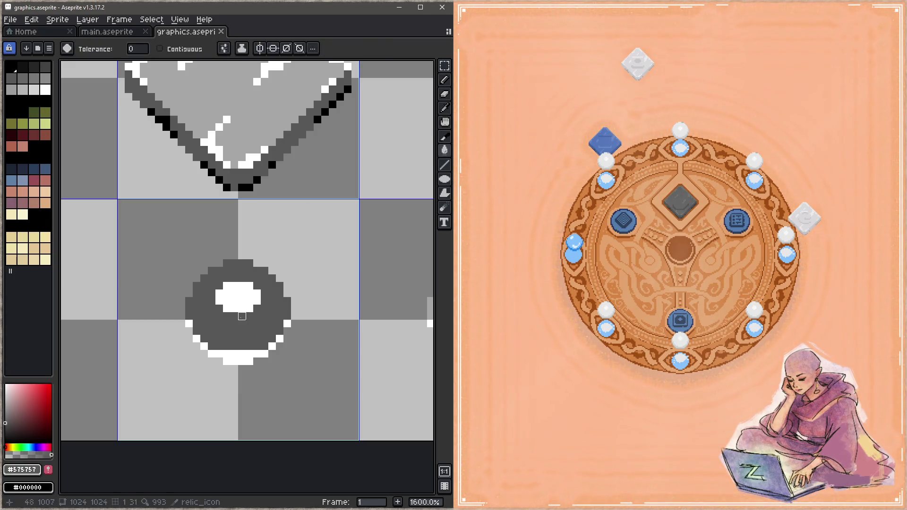
{"action": "mouse_move", "coordinate": [112, 239]}
{"action": "left_mouse_down"}
{"action": "mouse_move", "coordinate": [180, 239]}
{"action": "mouse_move", "coordinate": [257, 324]}
{"action": "left_mouse_up"}
{"action": "left_click", "coordinate": [257, 324]}
{"action": "key", "text": "i"}
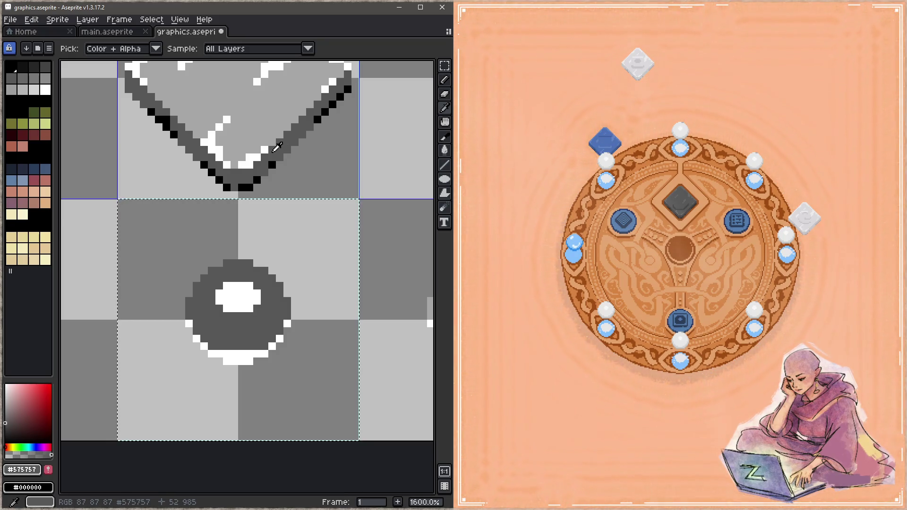
{"action": "key", "text": "g"}
- In the game, open the blue level, return to the circular board, and test the centre slot
{"action": "left_click", "coordinate": [662, 208]}
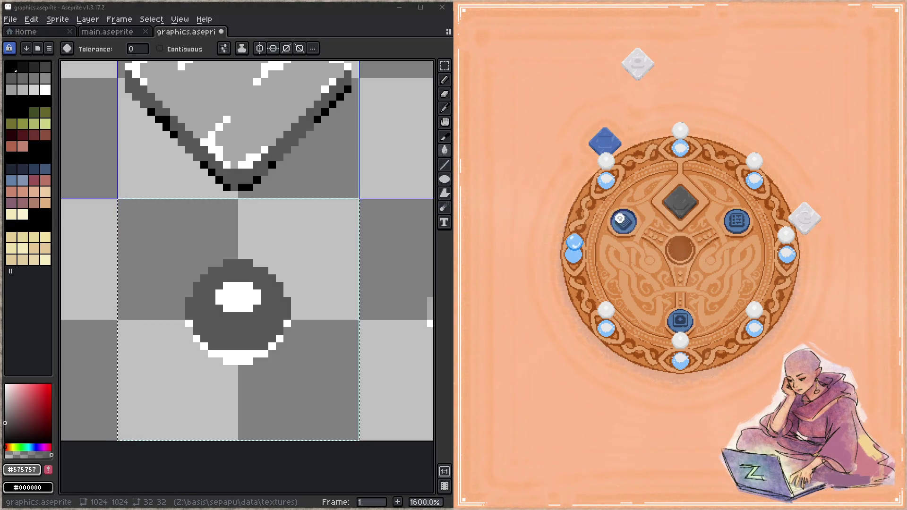
{"action": "left_click", "coordinate": [620, 220]}
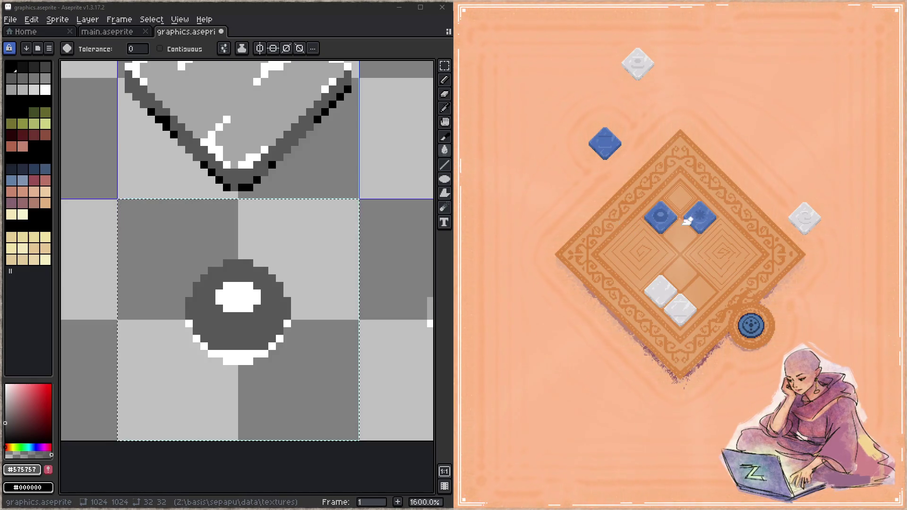
{"action": "left_click", "coordinate": [650, 212]}
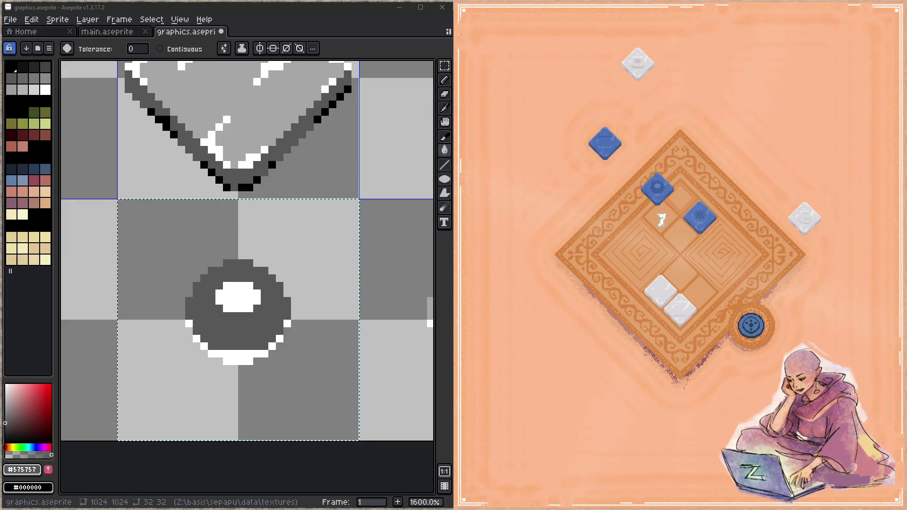
{"action": "left_click", "coordinate": [741, 321]}
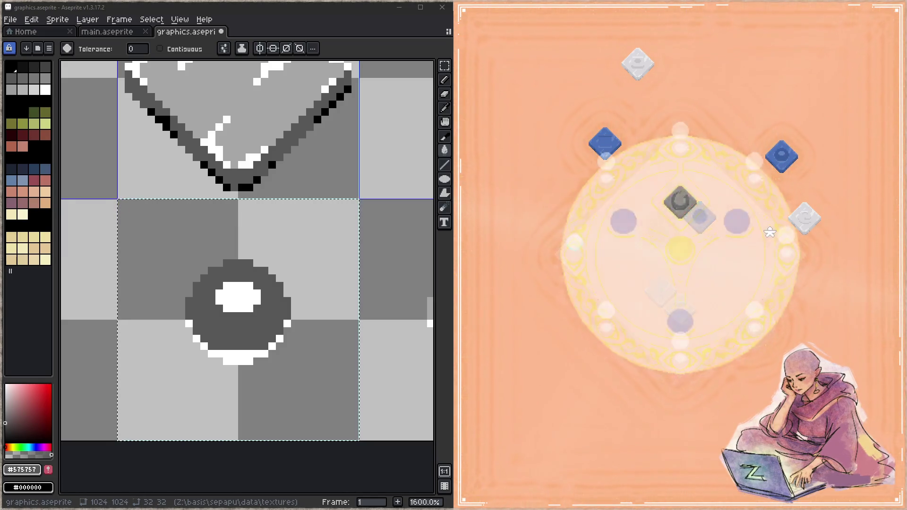
{"action": "left_click", "coordinate": [689, 204]}
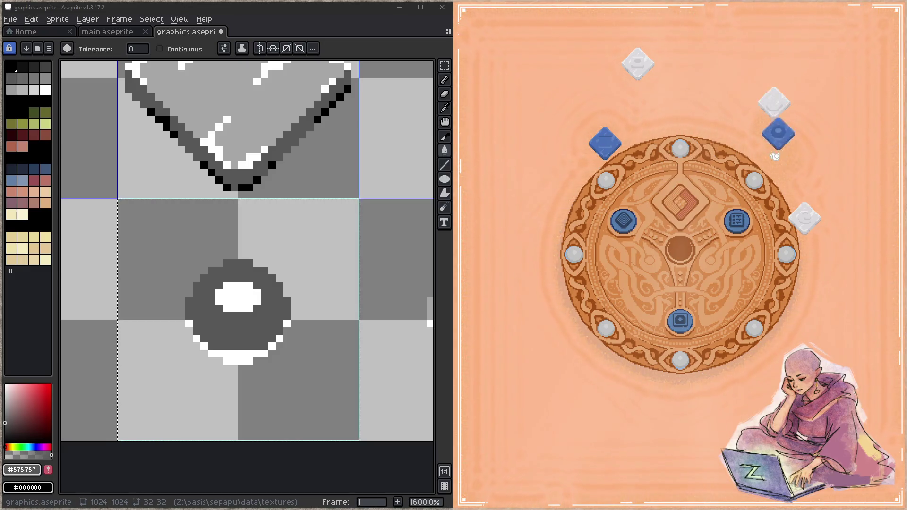
{"action": "left_click", "coordinate": [688, 207]}
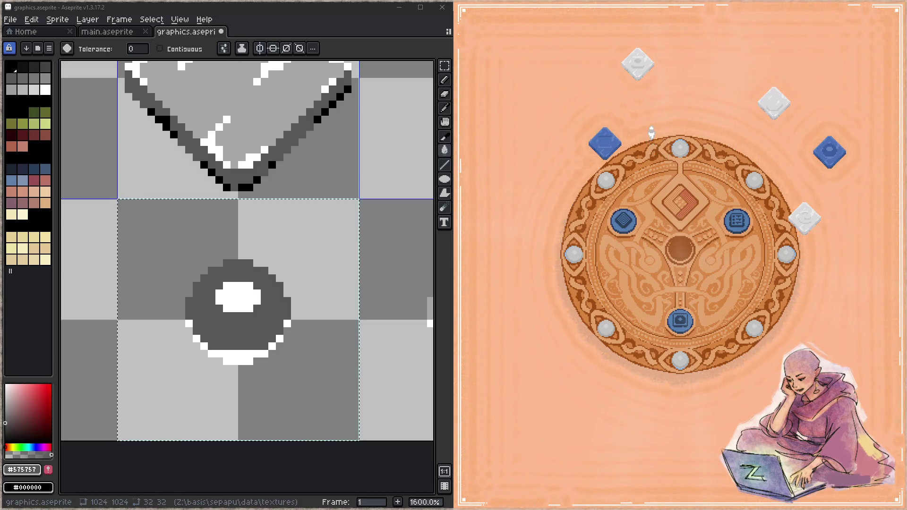
- Fill the gear relic's grey ring with black using the Paint Bucket
{"action": "left_click_drag", "start_coordinate": [308, 255], "coordinate": [141, 196]}
{"action": "scroll", "coordinate": [199, 251], "scroll_direction": "down", "scroll_amount": 1}
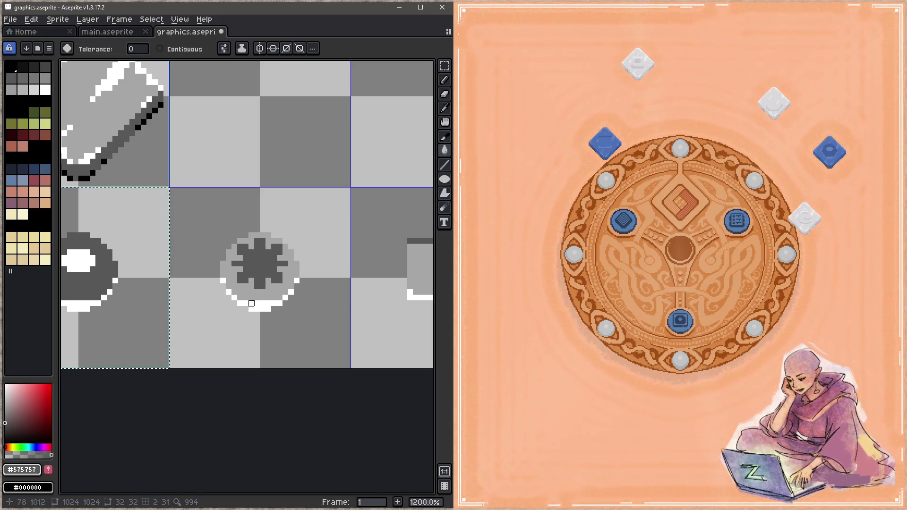
{"action": "scroll", "coordinate": [316, 290], "scroll_direction": "up", "scroll_amount": 1}
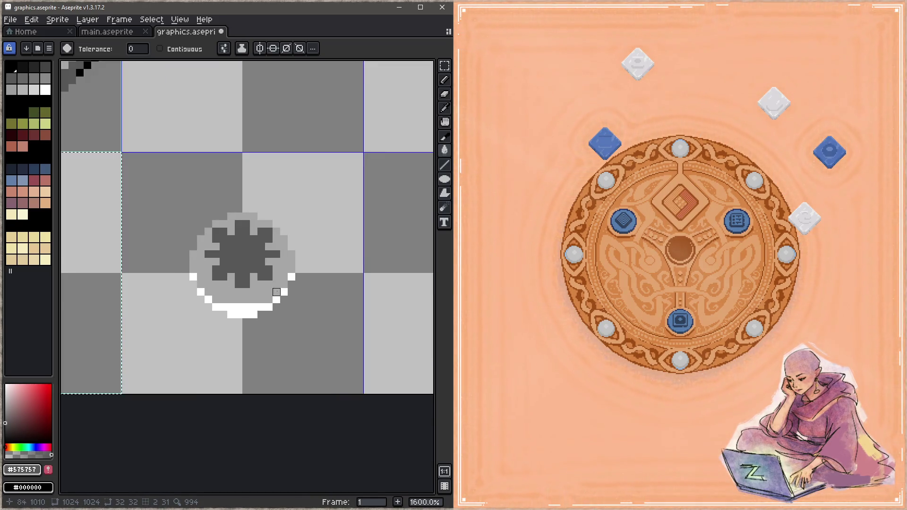
{"action": "left_click", "coordinate": [260, 283], "text": "alt"}
{"action": "scroll", "coordinate": [262, 291], "scroll_direction": "down", "scroll_amount": 3}
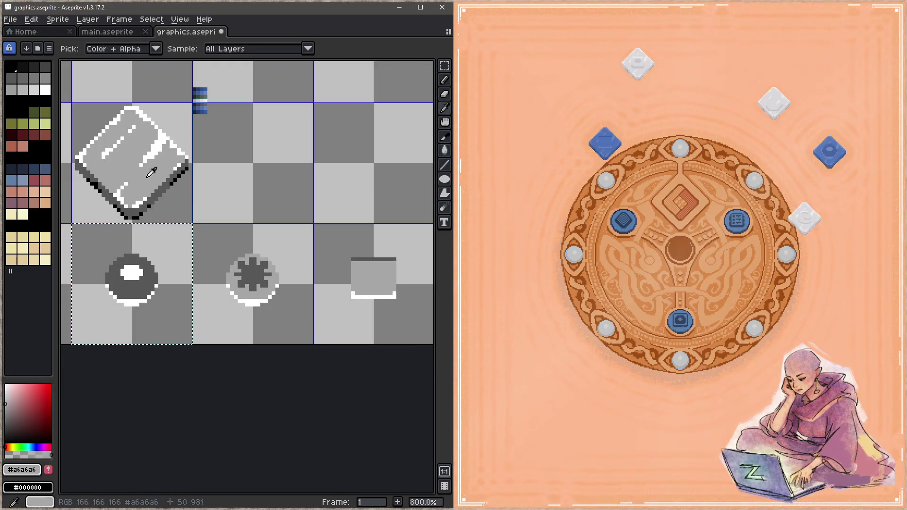
{"action": "left_click", "coordinate": [184, 173], "text": "alt"}
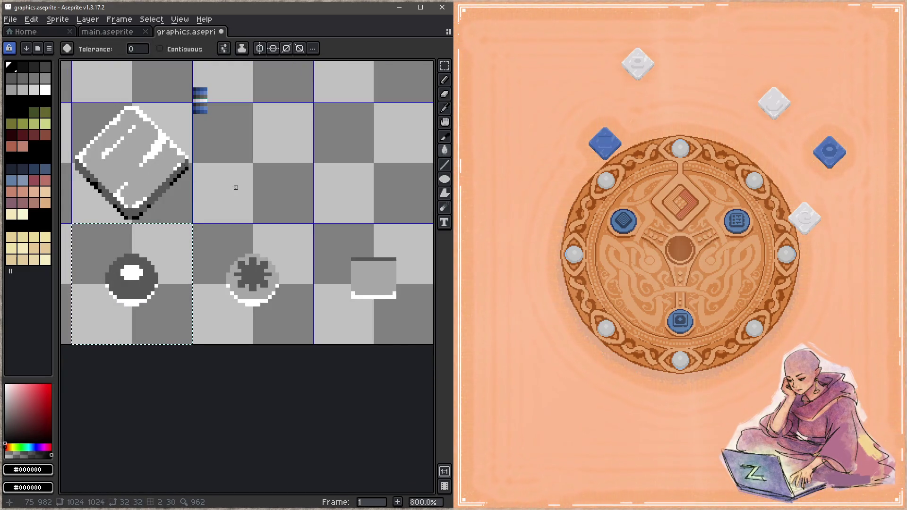
{"action": "left_click", "coordinate": [279, 237]}
{"action": "key", "text": "g"}
{"action": "scroll", "coordinate": [258, 279], "scroll_direction": "up", "scroll_amount": 3}
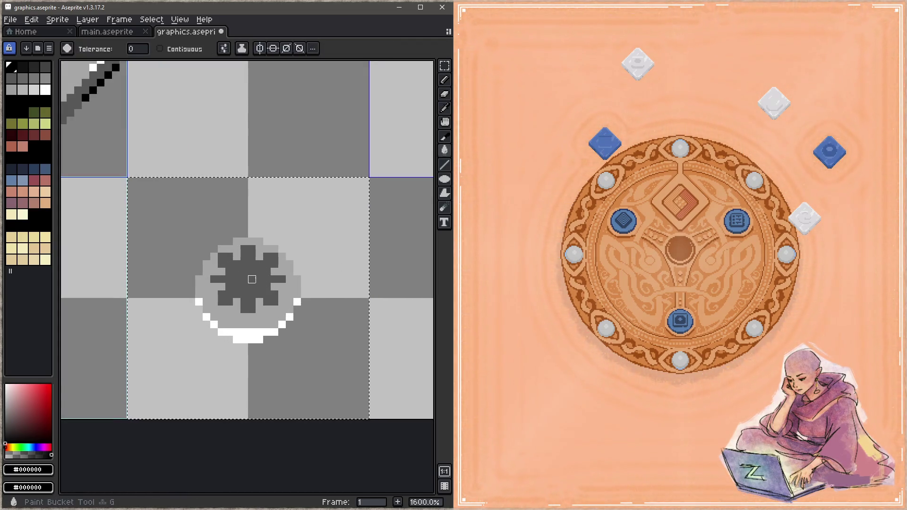
{"action": "left_click", "coordinate": [206, 294]}
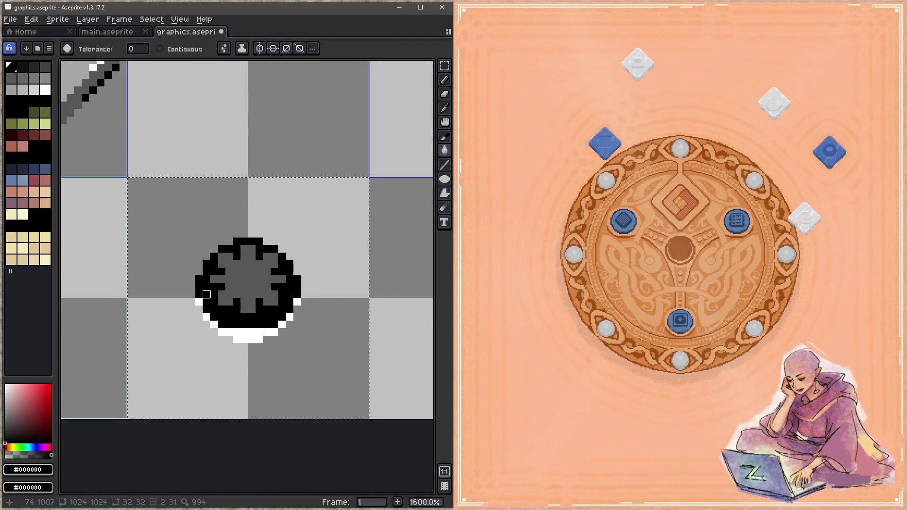
- Fill the gear's centre with light grey and its ring with dark grey, then save
{"action": "scroll", "coordinate": [179, 233], "scroll_direction": "down", "scroll_amount": 1}
{"action": "scroll", "coordinate": [217, 210], "scroll_direction": "left", "scroll_amount": 2}
{"action": "left_click", "coordinate": [187, 141], "text": "alt"}
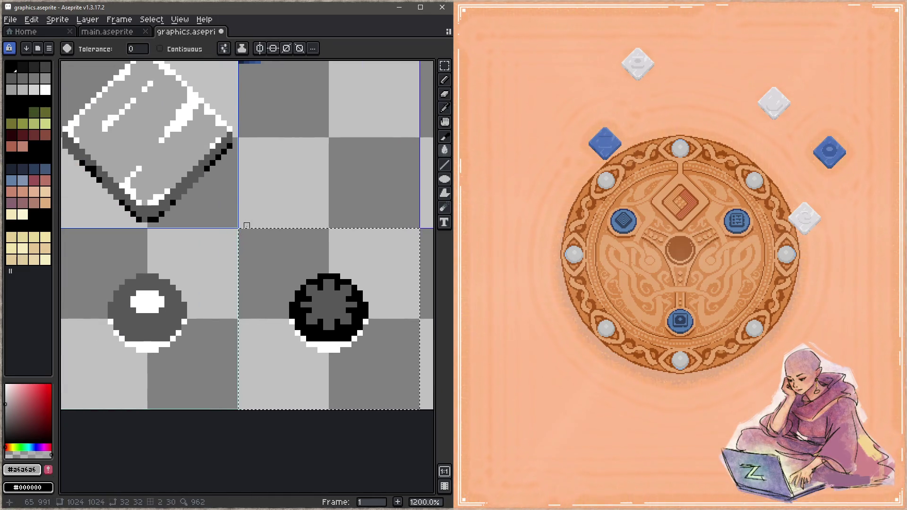
{"action": "left_click", "coordinate": [326, 299]}
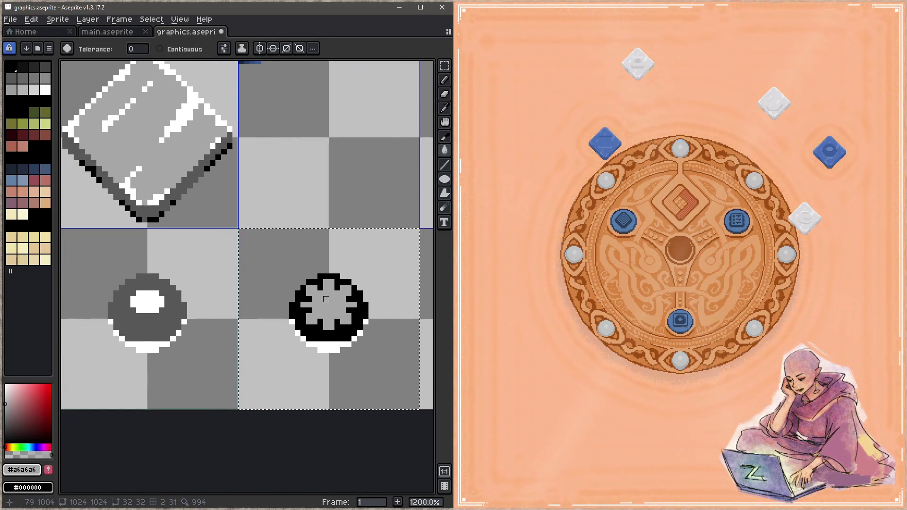
{"action": "left_click", "coordinate": [193, 174], "text": "alt"}
{"action": "left_click", "coordinate": [331, 334]}
{"action": "left_click_drag", "start_coordinate": [369, 304], "coordinate": [320, 303]}
{"action": "key", "text": "ctrl+s"}
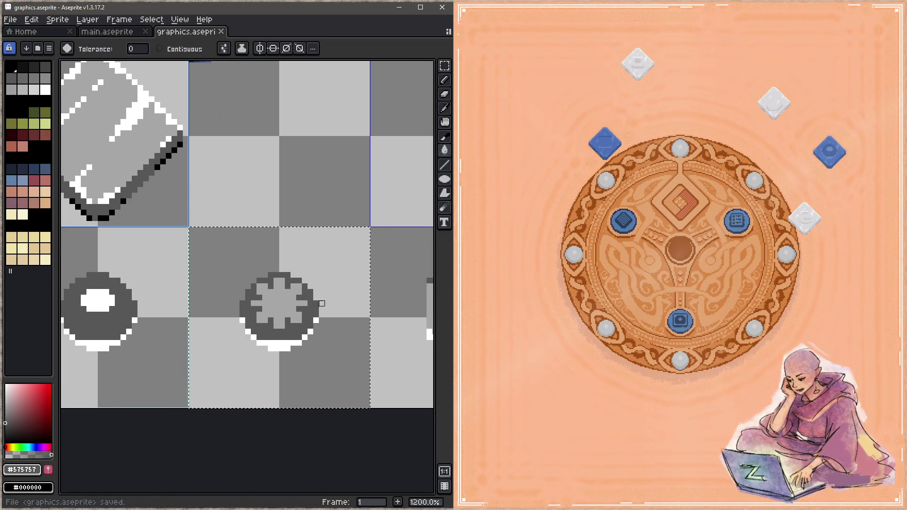
{"action": "left_click", "coordinate": [624, 219]}
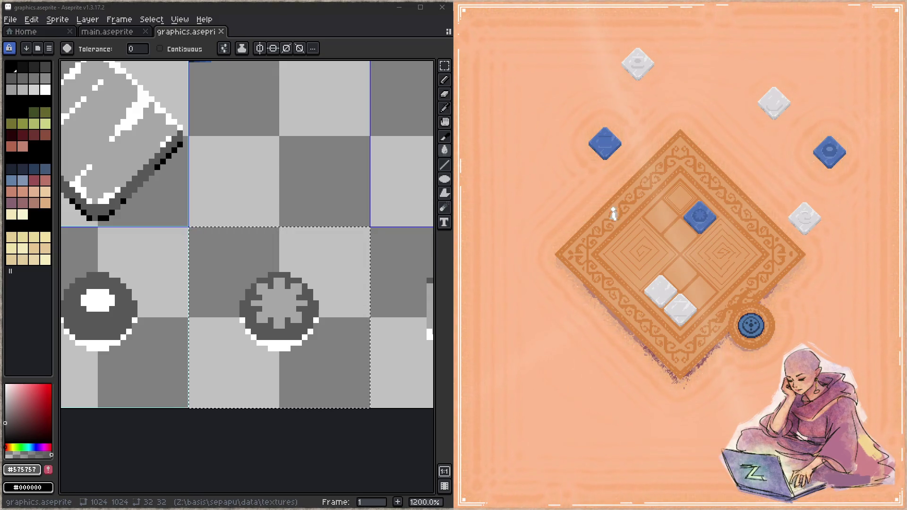
- Fill the gear relic's star-shaped centre with white and save graphics.aseprite
{"action": "left_click_drag", "start_coordinate": [223, 279], "coordinate": [288, 253]}
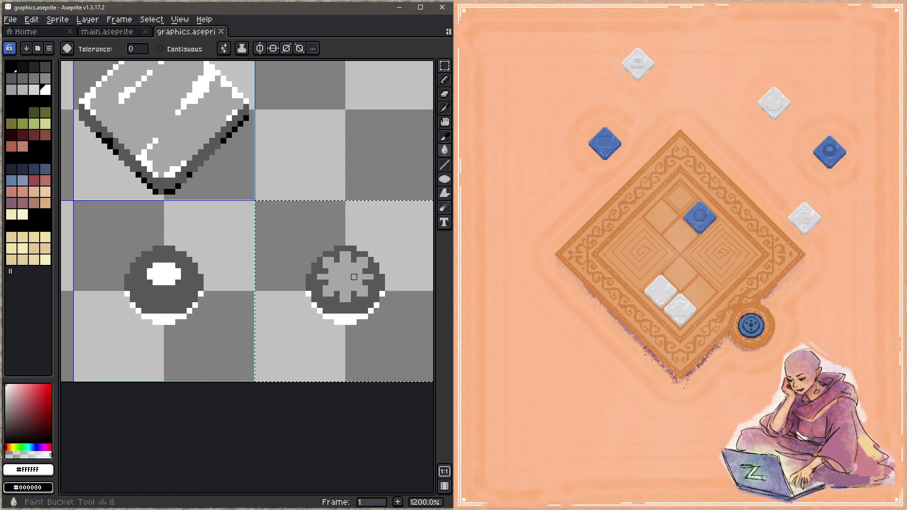
{"action": "left_click", "coordinate": [354, 277]}
{"action": "key", "text": "ctrl+s"}
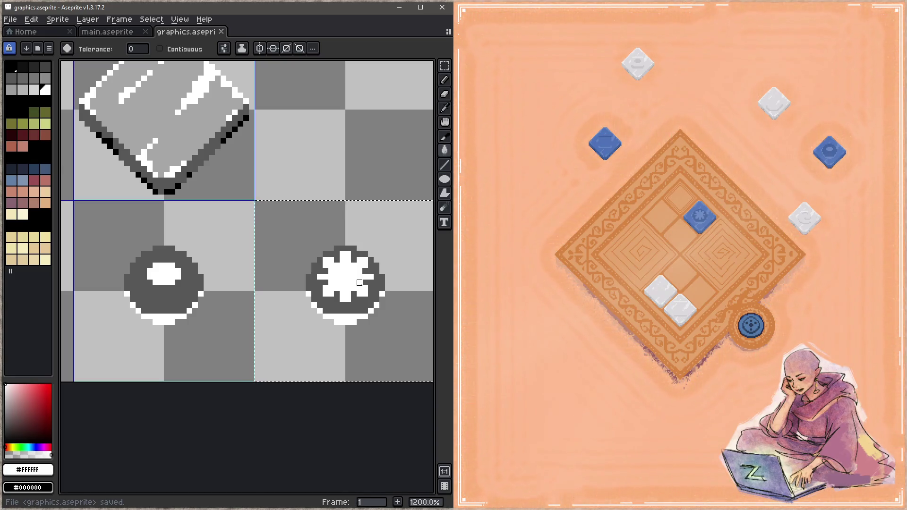
- Move the rectangular selection onto the grey box icon's tile
{"action": "scroll", "coordinate": [205, 275], "scroll_direction": "right", "scroll_amount": 5}
{"action": "key", "text": "m"}
{"action": "mouse_move", "coordinate": [127, 299]}
{"action": "left_mouse_down"}
{"action": "mouse_move", "coordinate": [257, 224]}
{"action": "mouse_move", "coordinate": [320, 301]}
{"action": "mouse_move", "coordinate": [278, 295]}
{"action": "left_mouse_up"}
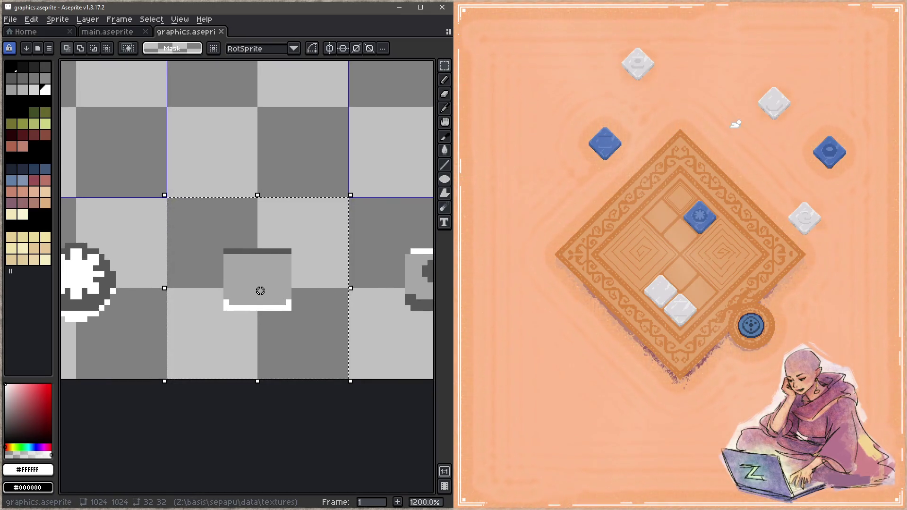
- Fill the box icon's grey body with dark grey #575757, keeping its white bottom edge
{"action": "left_click", "coordinate": [761, 324]}
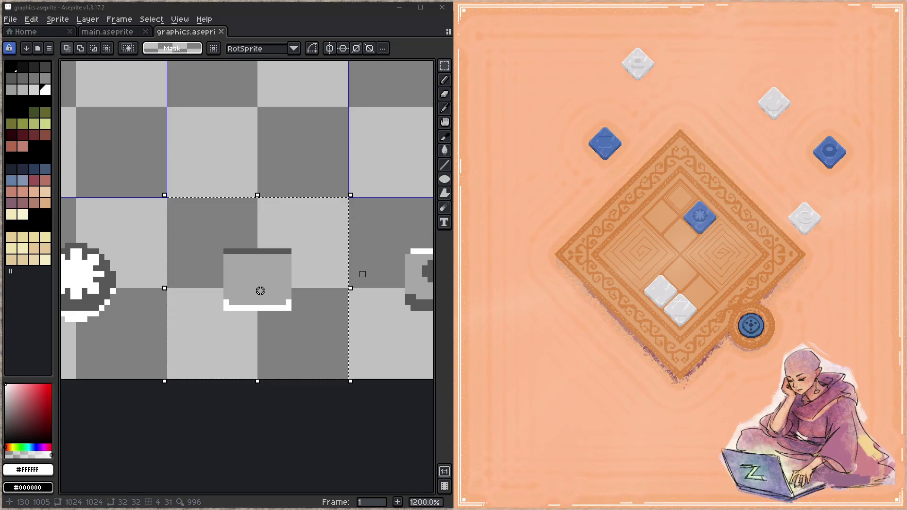
{"action": "mouse_move", "coordinate": [127, 275]}
{"action": "left_mouse_down"}
{"action": "mouse_move", "coordinate": [205, 261]}
{"action": "mouse_move", "coordinate": [343, 268]}
{"action": "mouse_move", "coordinate": [140, 291]}
{"action": "left_mouse_up"}
{"action": "left_click", "coordinate": [213, 277], "text": "alt"}
{"action": "key", "text": "g"}
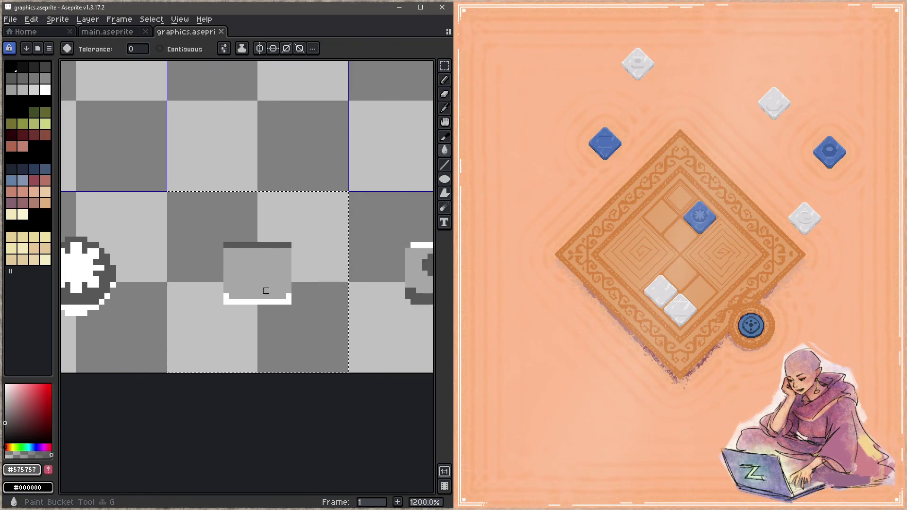
{"action": "left_click", "coordinate": [264, 261]}
{"action": "left_click_drag", "start_coordinate": [189, 267], "coordinate": [326, 256]}
{"action": "mouse_move", "coordinate": [162, 186]}
{"action": "left_mouse_down"}
{"action": "mouse_move", "coordinate": [188, 217]}
{"action": "mouse_move", "coordinate": [233, 235]}
{"action": "left_mouse_up"}
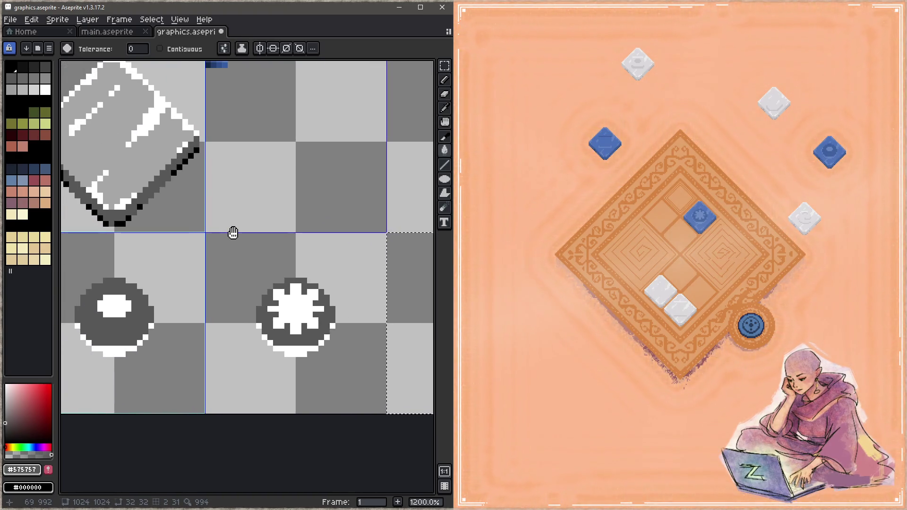
{"action": "key", "text": "i"}
{"action": "key", "text": "g"}
{"action": "mouse_move", "coordinate": [308, 253]}
{"action": "left_mouse_down"}
{"action": "mouse_move", "coordinate": [115, 227]}
{"action": "mouse_move", "coordinate": [285, 225]}
{"action": "mouse_move", "coordinate": [150, 220]}
{"action": "left_mouse_up"}
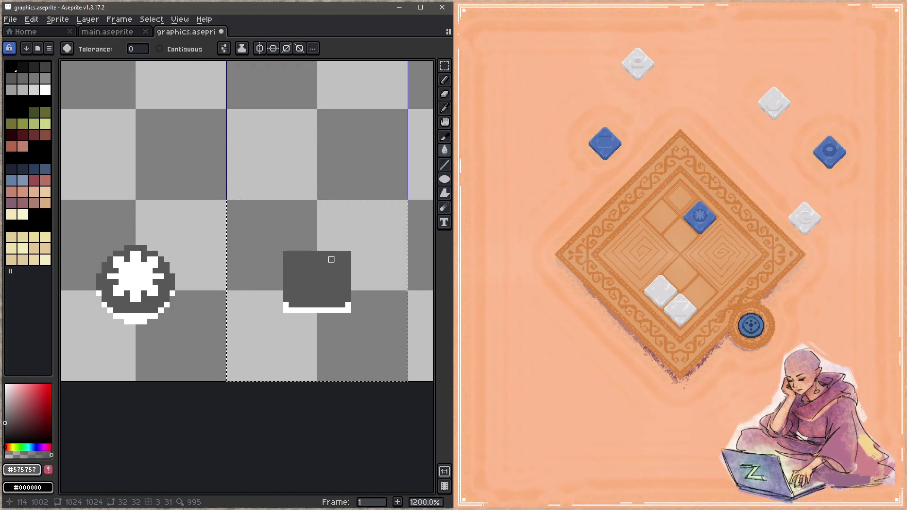
- With the Pencil in white, paint the dark box icon's two bottom corner pixels white and save
{"action": "left_click_drag", "start_coordinate": [326, 260], "coordinate": [223, 216]}
{"action": "key", "text": "ctrl+s"}
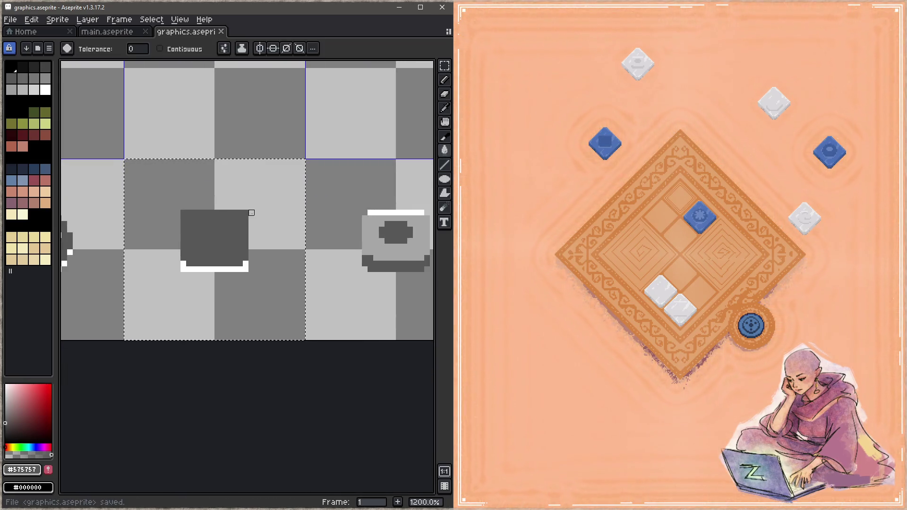
{"action": "key", "text": "b"}
{"action": "key", "text": "ctrl+z"}
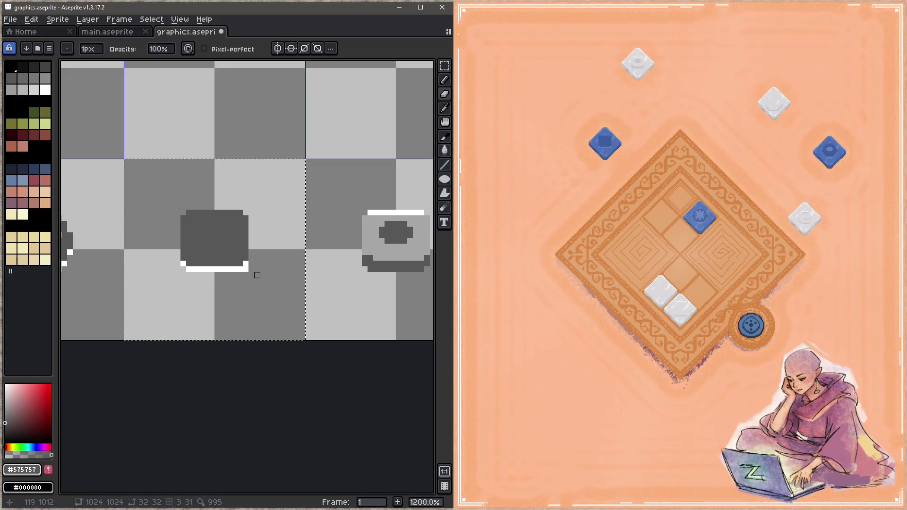
{"action": "key", "text": "ctrl+s"}
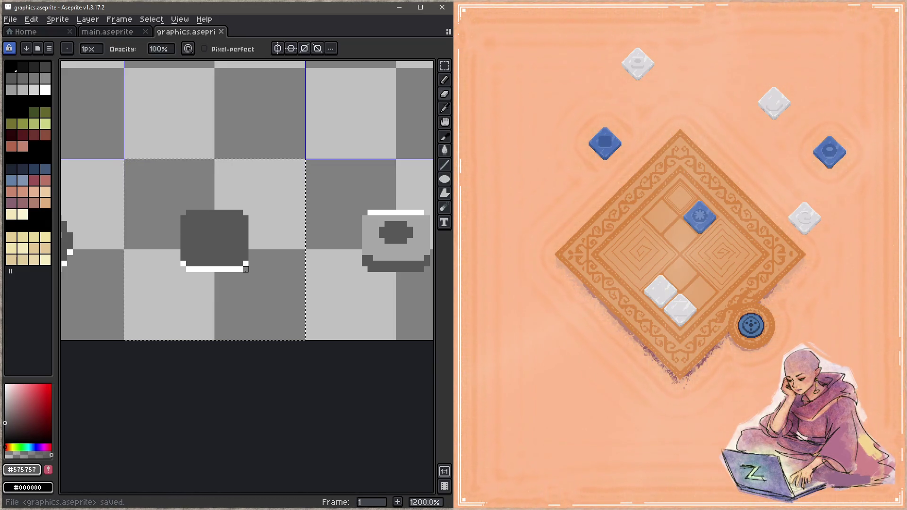
{"action": "left_click", "coordinate": [237, 269], "text": "alt"}
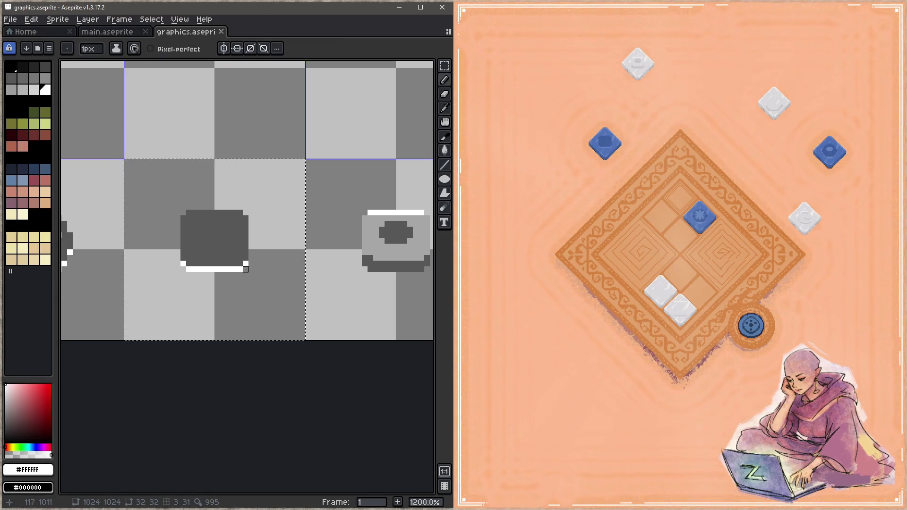
{"action": "left_click", "coordinate": [245, 269]}
{"action": "left_click", "coordinate": [183, 269]}
{"action": "key", "text": "ctrl+s"}
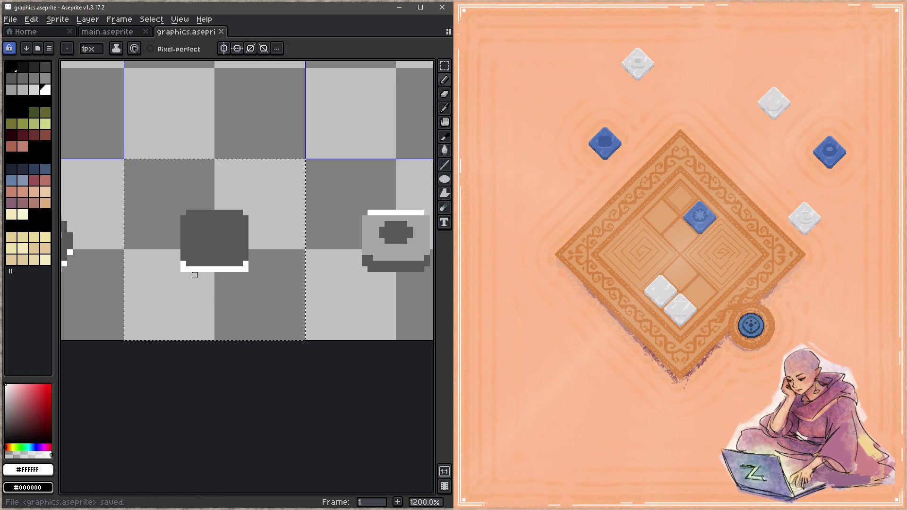
- Draw a white row across the box's bottom, sample its dark grey, and save graphics.aseprite
{"action": "left_click_drag", "start_coordinate": [183, 264], "coordinate": [240, 264]}
{"action": "key", "text": "ctrl+s"}
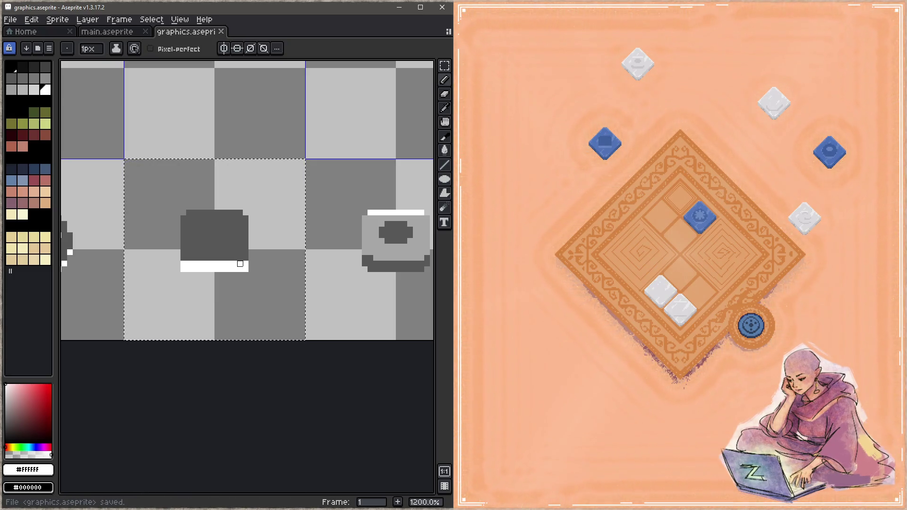
{"action": "left_click", "coordinate": [240, 218], "text": "alt"}
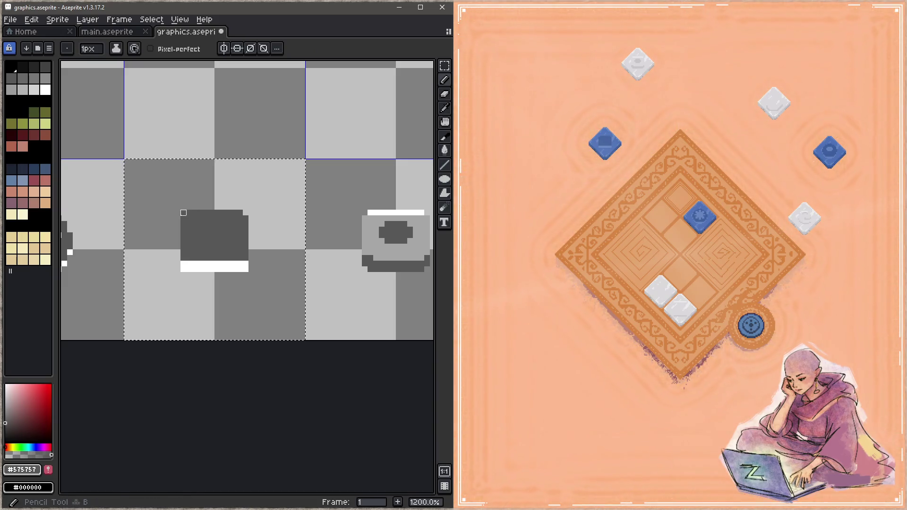
{"action": "scroll", "coordinate": [148, 208], "scroll_direction": "left", "scroll_amount": 10}
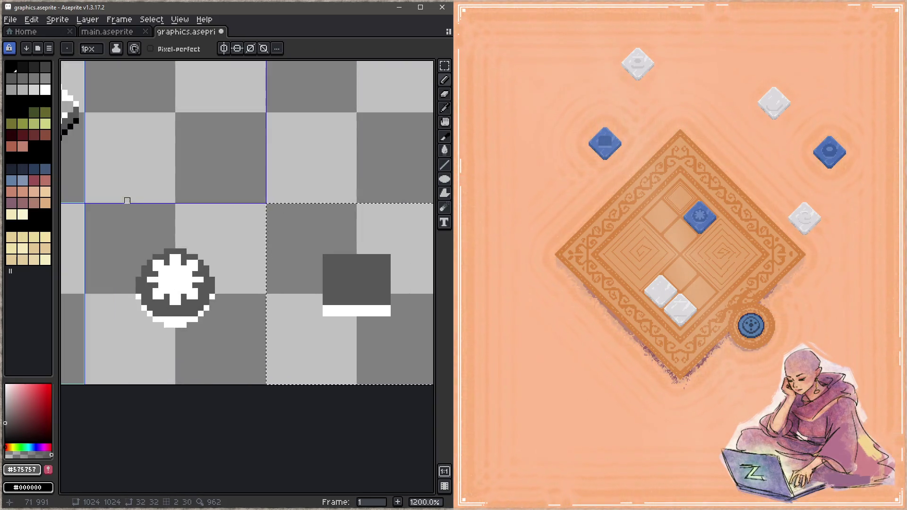
{"action": "scroll", "coordinate": [249, 194], "scroll_direction": "right", "scroll_amount": 5}
{"action": "scroll", "coordinate": [257, 243], "scroll_direction": "right", "scroll_amount": 3}
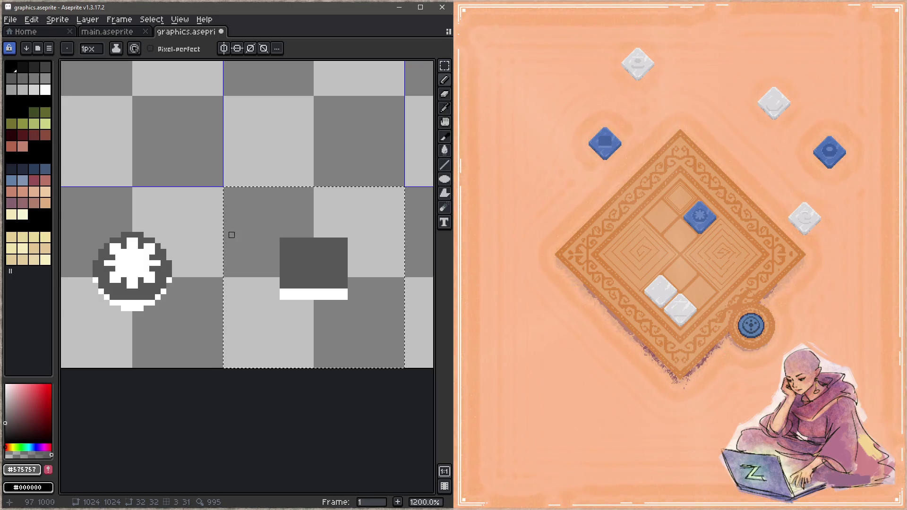
{"action": "scroll", "coordinate": [219, 235], "scroll_direction": "left", "scroll_amount": 7}
{"action": "key", "text": "alt"}
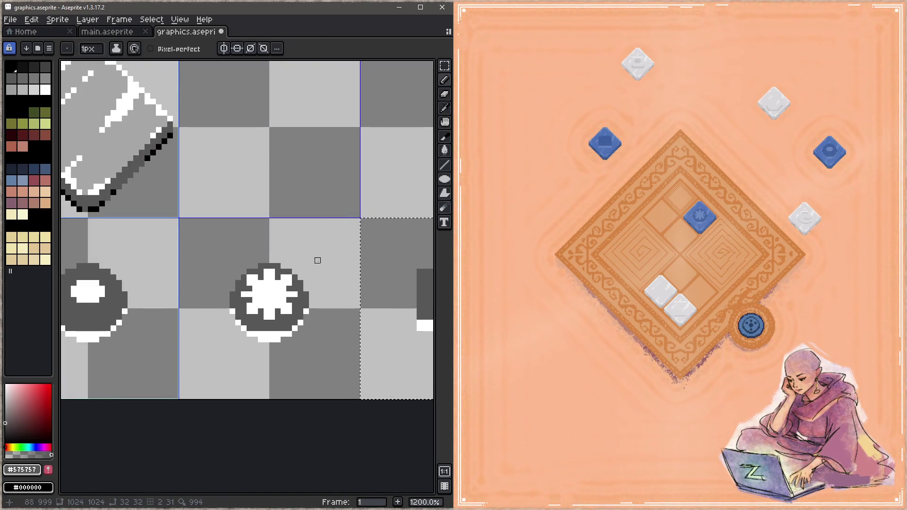
{"action": "left_click_drag", "start_coordinate": [318, 260], "coordinate": [195, 225]}
{"action": "key", "text": "ctrl+s"}
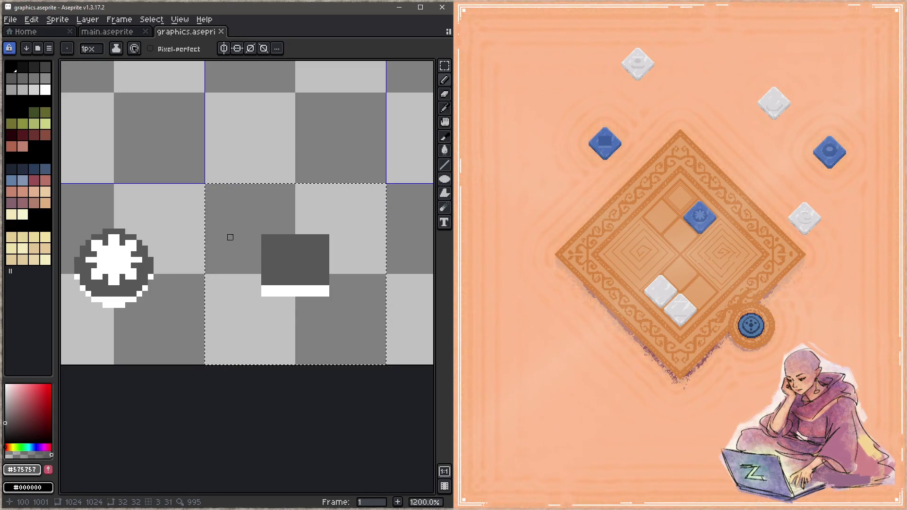
- Sample white and draw white left, top and right edges around the box, then save
{"action": "key", "text": "i"}
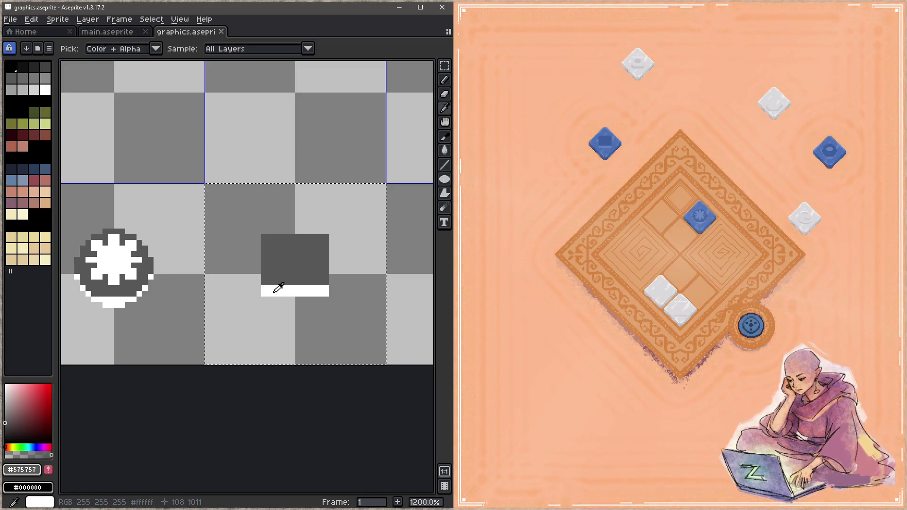
{"action": "left_click", "coordinate": [278, 288]}
{"action": "key", "text": "b"}
{"action": "left_click", "coordinate": [265, 283]}
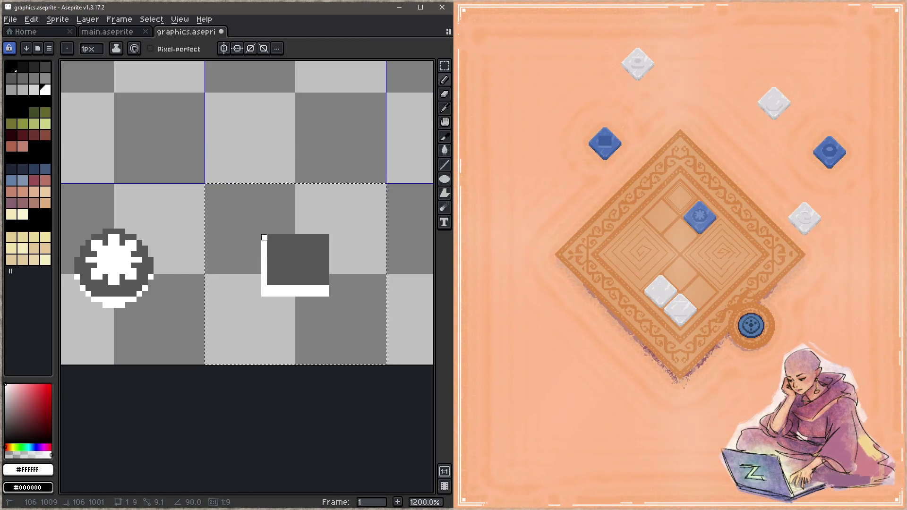
{"action": "left_click", "coordinate": [264, 237]}
{"action": "left_click", "coordinate": [321, 237]}
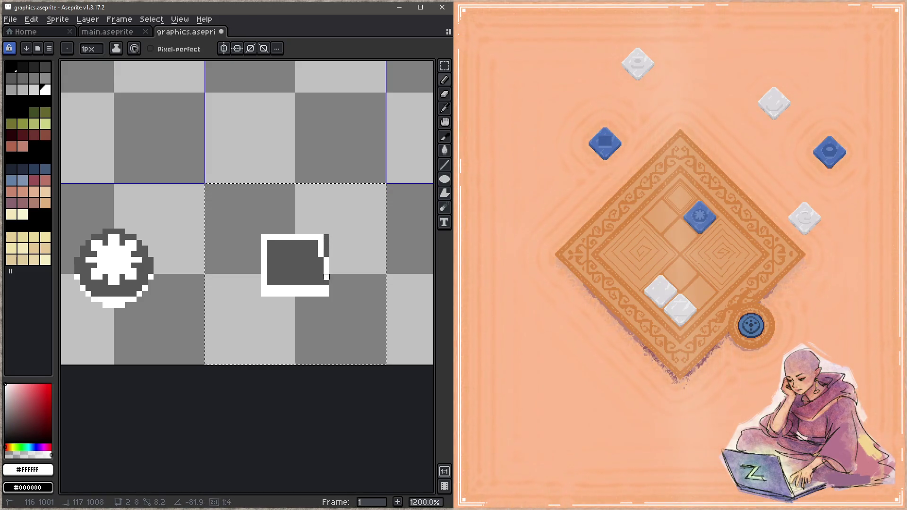
{"action": "left_click", "coordinate": [326, 277]}
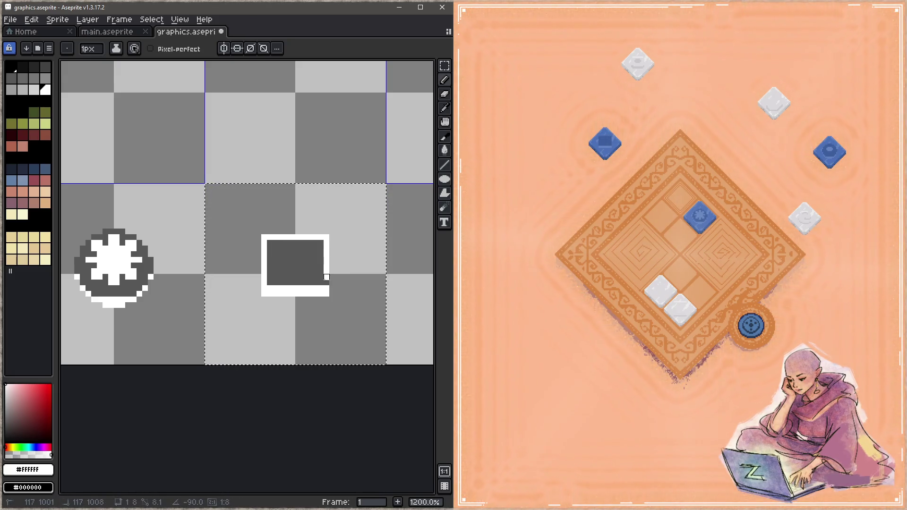
{"action": "key", "text": "ctrl+s"}
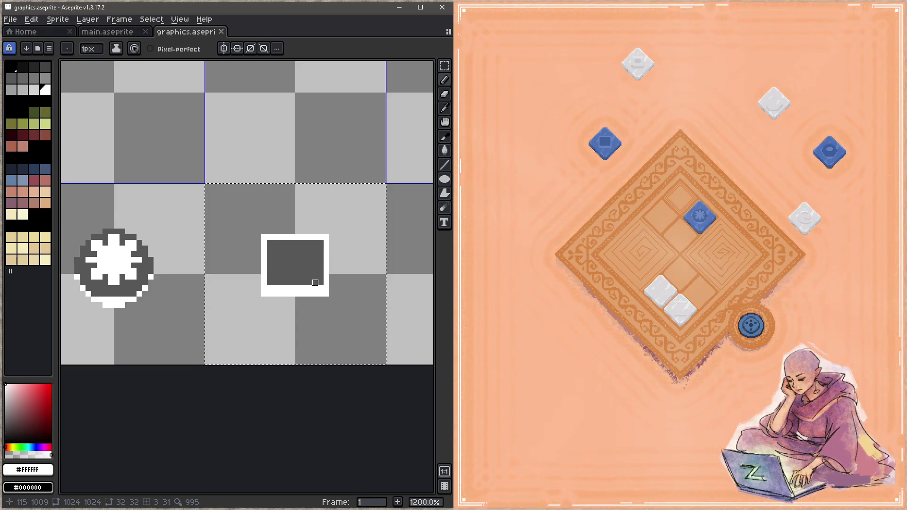
- Draw a black band along the box's bottom, recolour its ends dark grey, and save
{"action": "scroll", "coordinate": [282, 273], "scroll_direction": "left", "scroll_amount": 5}
{"action": "key", "text": "alt"}
{"action": "left_click", "coordinate": [224, 221], "text": "alt"}
{"action": "scroll", "coordinate": [178, 263], "scroll_direction": "right", "scroll_amount": 5}
{"action": "scroll", "coordinate": [178, 264], "scroll_direction": "down", "scroll_amount": 2}
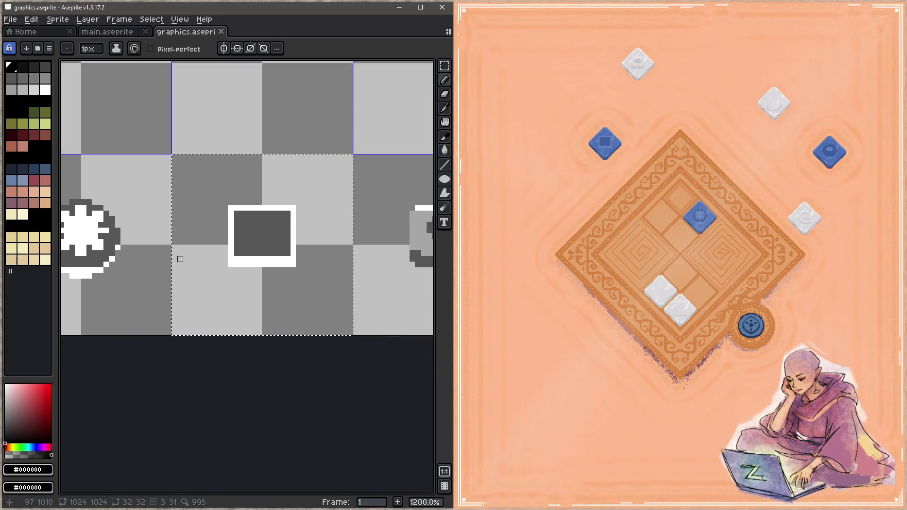
{"action": "mouse_move", "coordinate": [237, 259]}
{"action": "left_mouse_down"}
{"action": "mouse_move", "coordinate": [299, 259]}
{"action": "mouse_move", "coordinate": [231, 264]}
{"action": "left_mouse_up"}
{"action": "left_click", "coordinate": [243, 238], "text": "alt"}
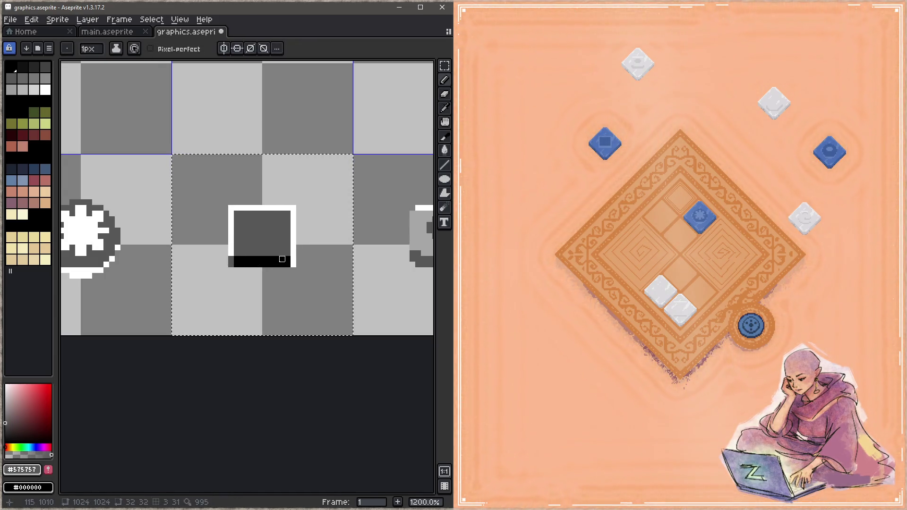
{"action": "left_click_drag", "start_coordinate": [294, 259], "coordinate": [294, 271]}
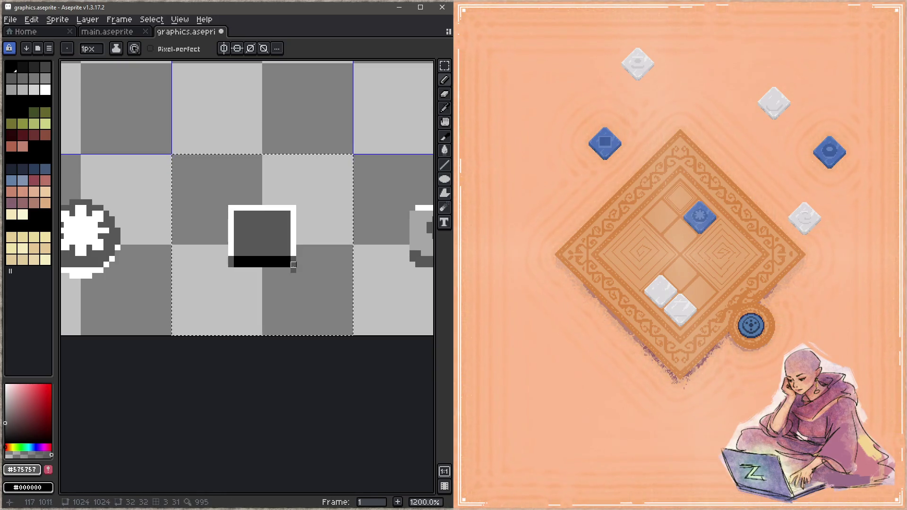
{"action": "key", "text": "ctrl+s"}
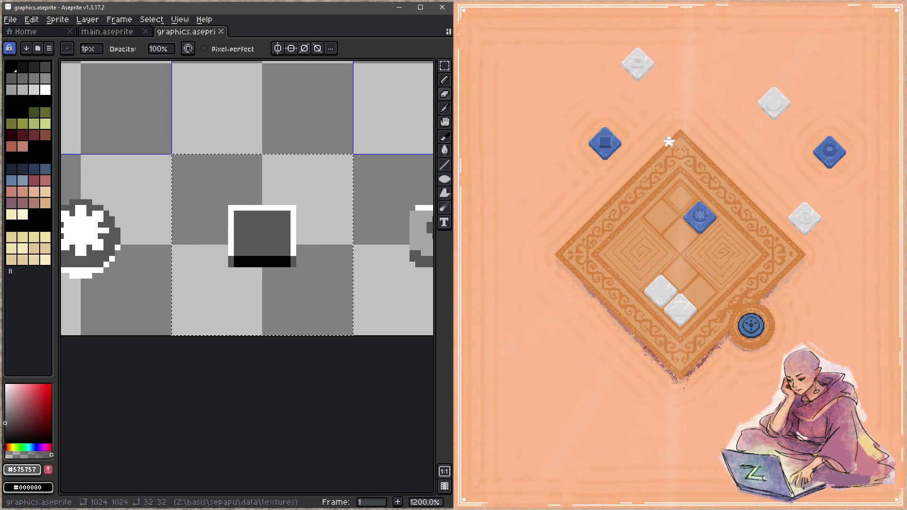
- In the running game, test the blue tile in the centre diamond slot, then remove it
{"action": "left_click", "coordinate": [686, 171]}
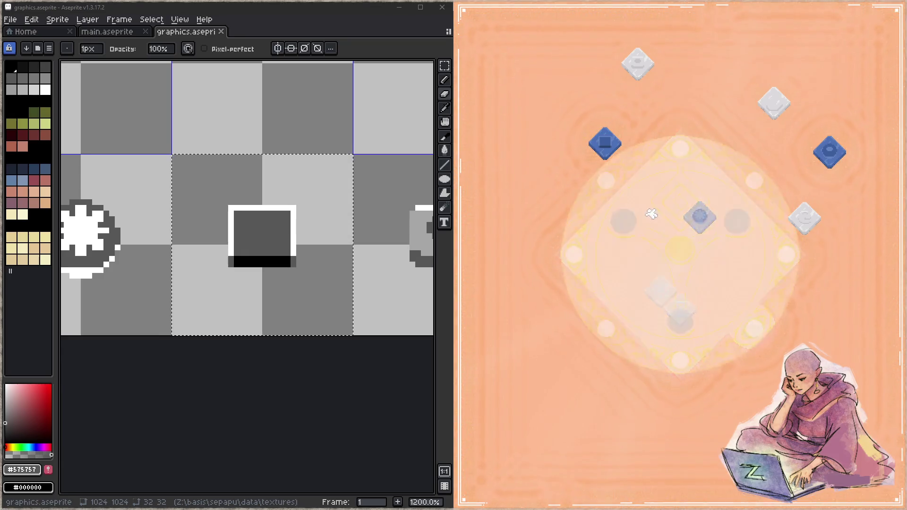
{"action": "mouse_move", "coordinate": [609, 150]}
{"action": "left_mouse_down"}
{"action": "mouse_move", "coordinate": [612, 131]}
{"action": "mouse_move", "coordinate": [679, 167]}
{"action": "mouse_move", "coordinate": [680, 205]}
{"action": "mouse_move", "coordinate": [601, 143]}
{"action": "mouse_move", "coordinate": [679, 208]}
{"action": "mouse_move", "coordinate": [594, 131]}
{"action": "mouse_move", "coordinate": [588, 144]}
{"action": "left_mouse_up"}
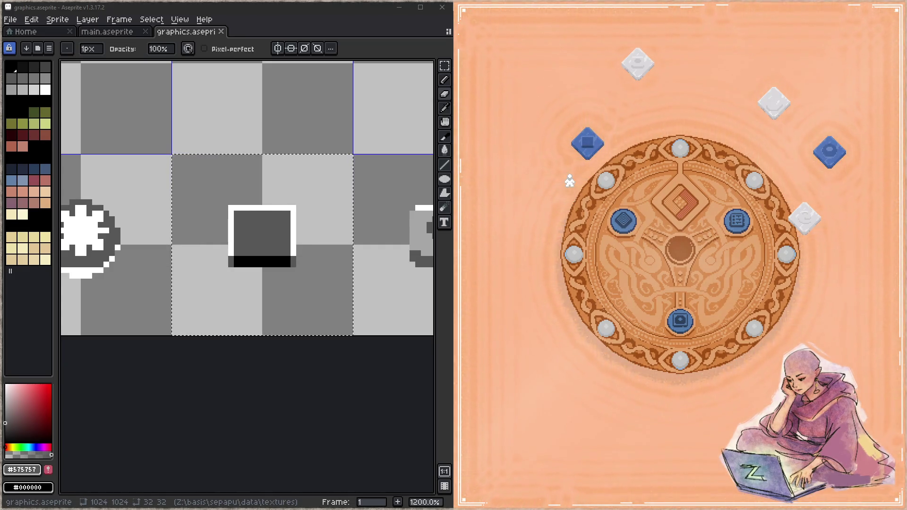
{"action": "mouse_move", "coordinate": [577, 150]}
{"action": "left_mouse_down"}
{"action": "mouse_move", "coordinate": [644, 150]}
{"action": "mouse_move", "coordinate": [678, 193]}
{"action": "mouse_move", "coordinate": [678, 161]}
{"action": "mouse_move", "coordinate": [609, 144]}
{"action": "mouse_move", "coordinate": [609, 123]}
{"action": "mouse_move", "coordinate": [680, 202]}
{"action": "left_mouse_up"}
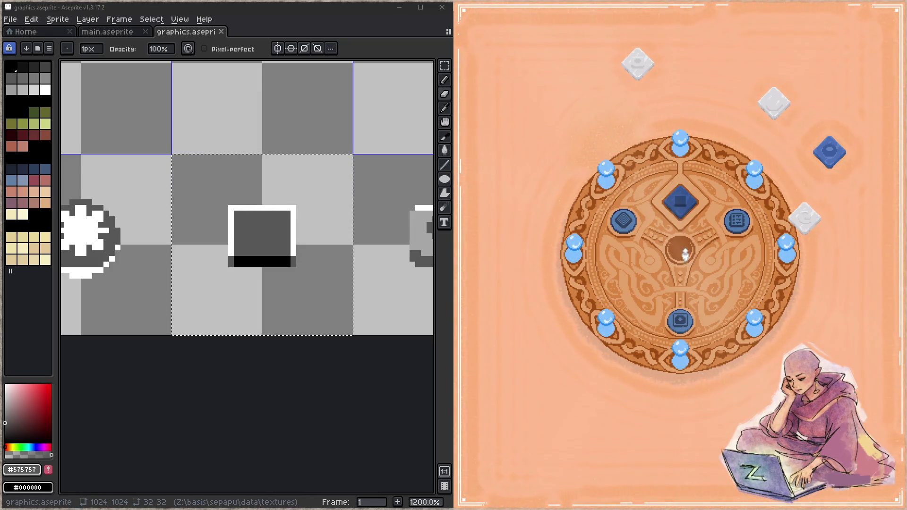
{"action": "left_click", "coordinate": [679, 200]}
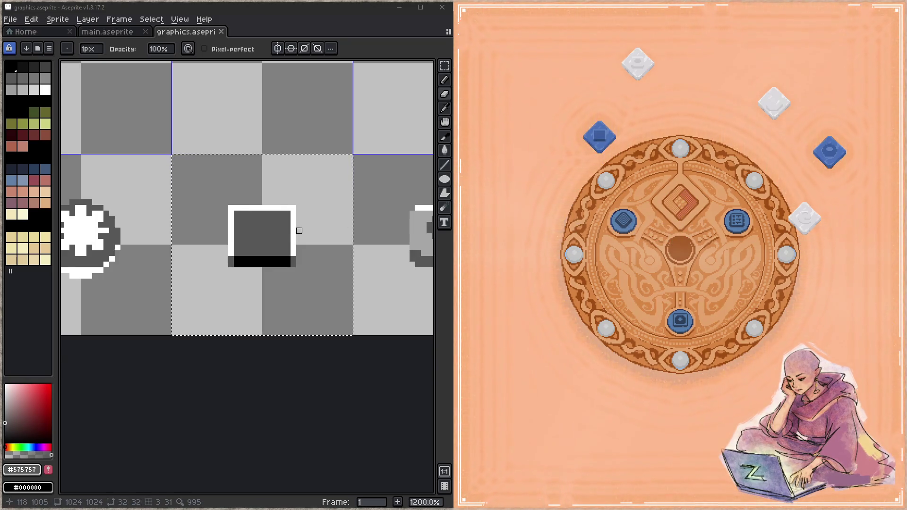
- Move the box's black base bar down one pixel, reposition the 23x3 strip, and save
{"action": "key", "text": "m"}
{"action": "left_click", "coordinate": [335, 233]}
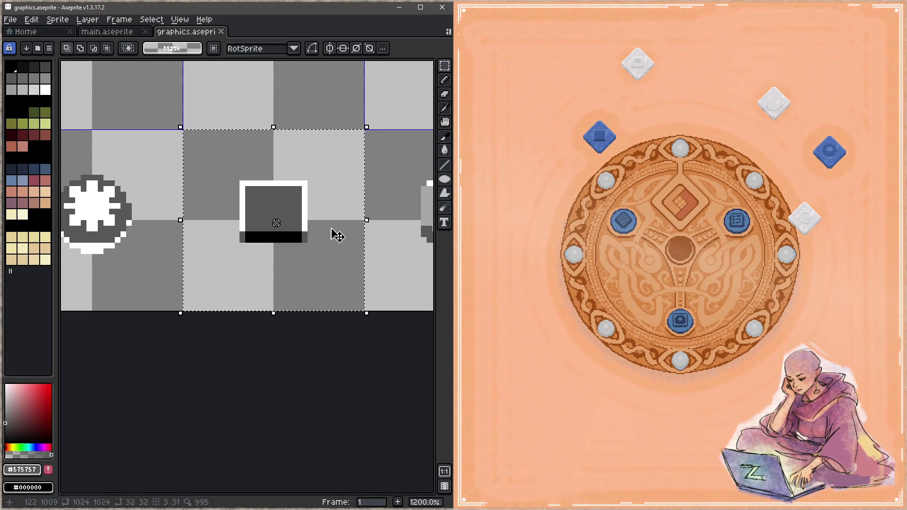
{"action": "left_click_drag", "start_coordinate": [332, 224], "coordinate": [209, 251]}
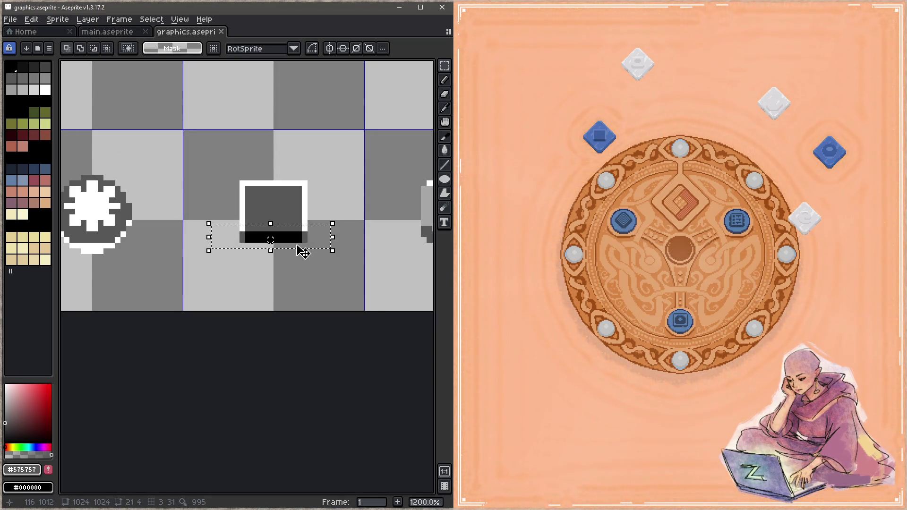
{"action": "left_click_drag", "start_coordinate": [300, 245], "coordinate": [299, 250]}
{"action": "left_click", "coordinate": [344, 200]}
{"action": "left_click_drag", "start_coordinate": [321, 218], "coordinate": [192, 234]}
{"action": "left_click_drag", "start_coordinate": [269, 228], "coordinate": [267, 241]}
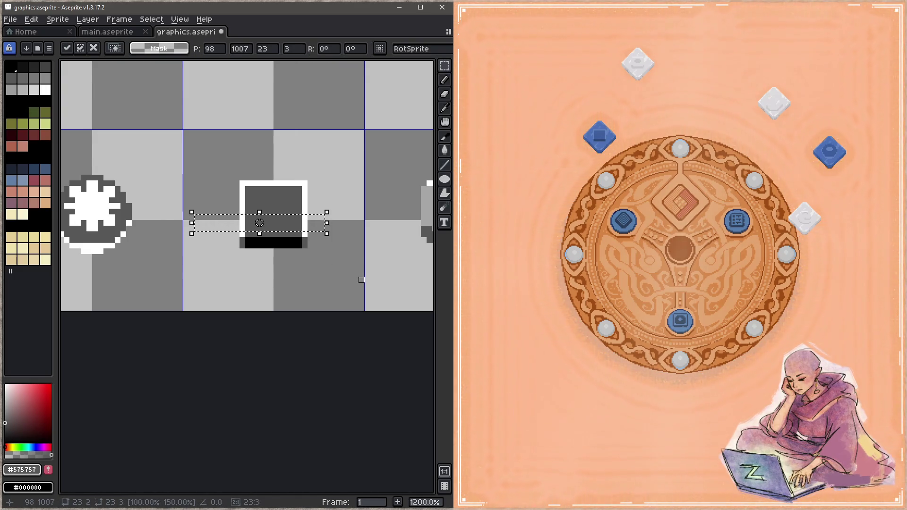
{"action": "left_click", "coordinate": [362, 279]}
{"action": "key", "text": "ctrl+s"}
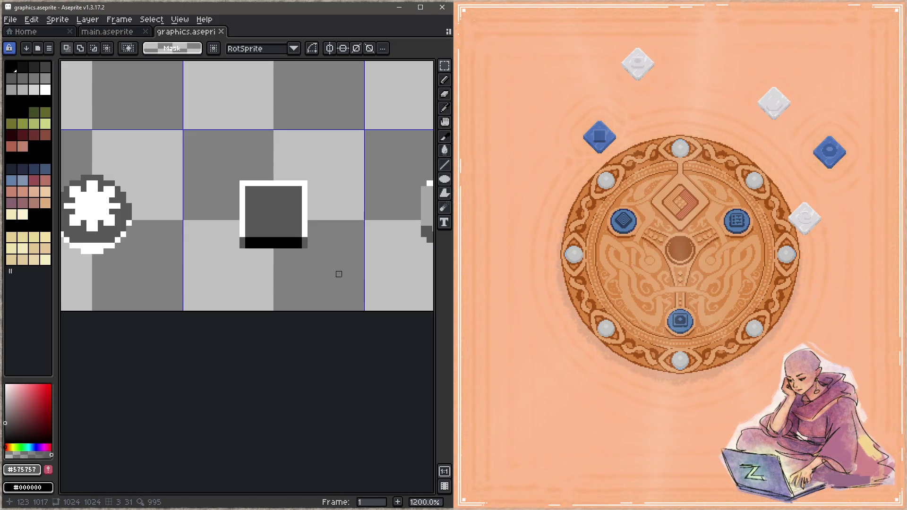
{"action": "left_click_drag", "start_coordinate": [340, 272], "coordinate": [215, 273]}
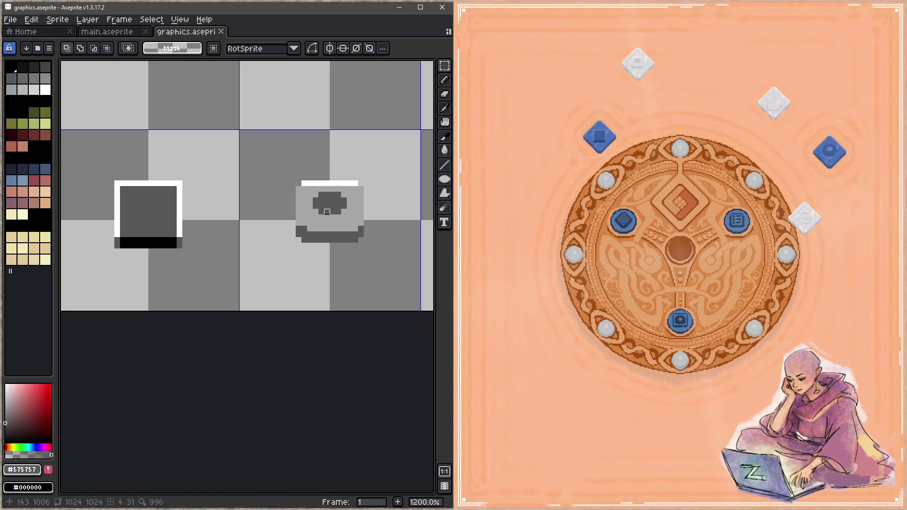
- Add white pixels at the cup icon's top corners and select the cup's grid cell
{"action": "left_click_drag", "start_coordinate": [327, 213], "coordinate": [262, 215]}
{"action": "key", "text": "i"}
{"action": "left_click", "coordinate": [292, 187]}
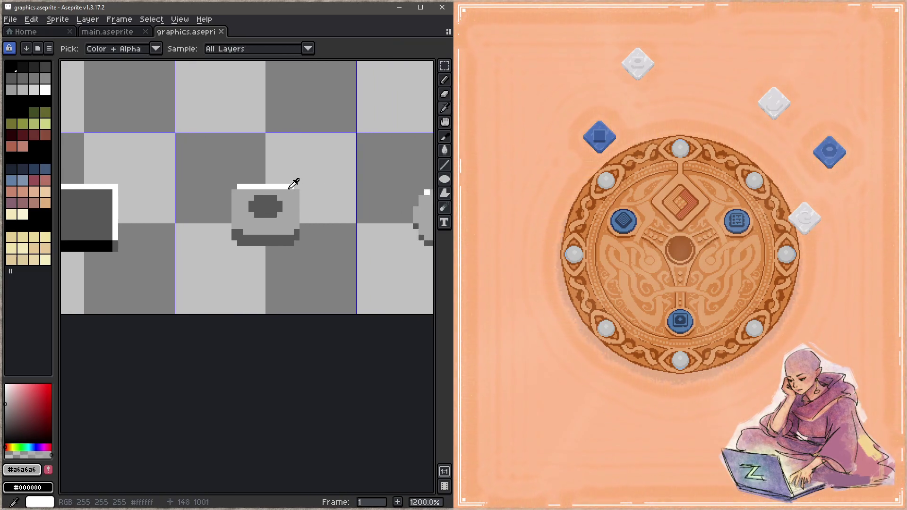
{"action": "key", "text": "b"}
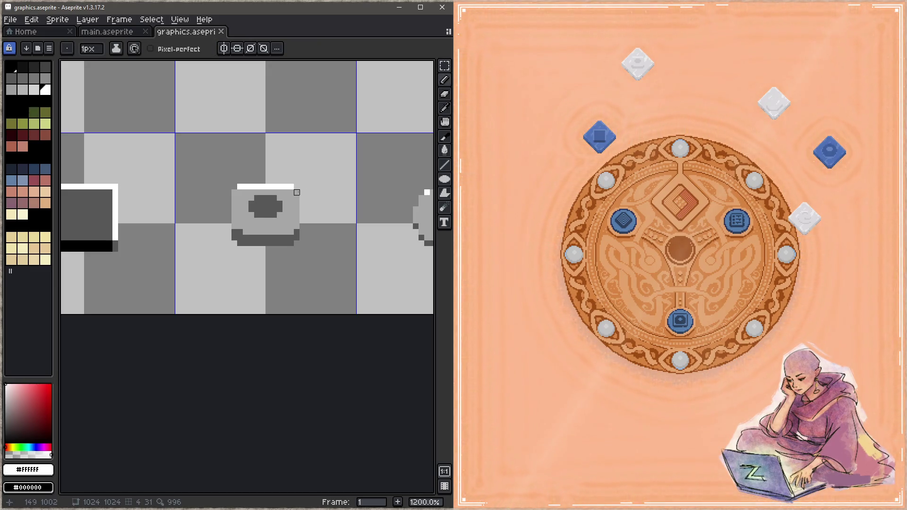
{"action": "left_click", "coordinate": [297, 192]}
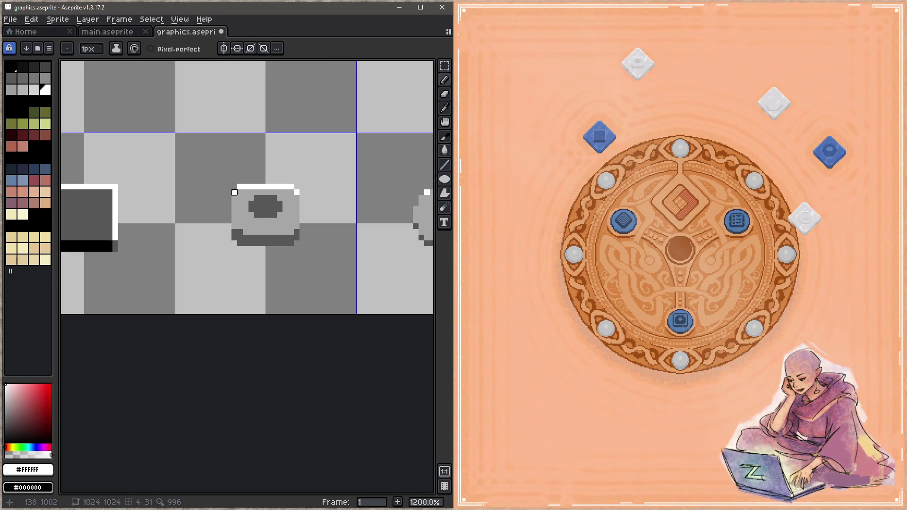
{"action": "key", "text": "m"}
{"action": "left_click_drag", "start_coordinate": [233, 162], "coordinate": [217, 187]}
{"action": "scroll", "coordinate": [216, 186], "scroll_direction": "left", "scroll_amount": 2}
- Sample the box's dark grey and try filling the cup's interior, then undo it
{"action": "key", "text": "g"}
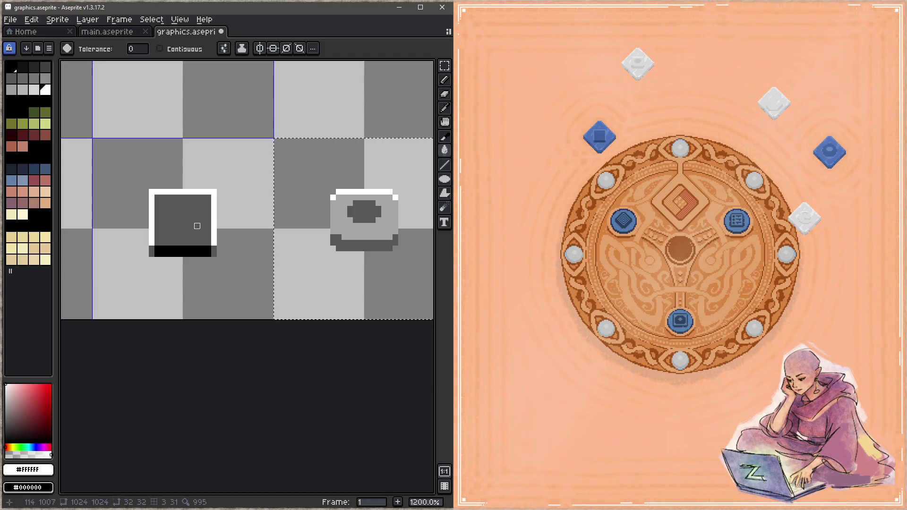
{"action": "key", "text": "i"}
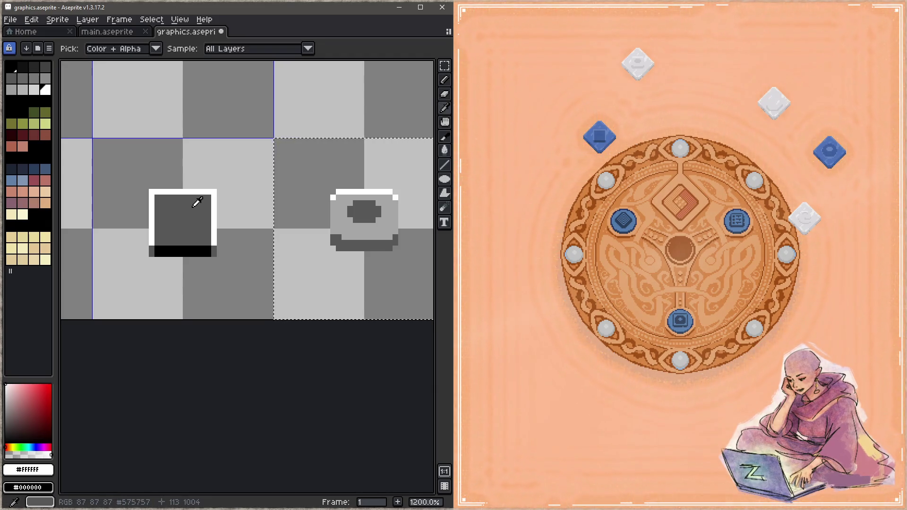
{"action": "left_click", "coordinate": [197, 202]}
{"action": "key", "text": "g"}
{"action": "left_click_drag", "start_coordinate": [320, 211], "coordinate": [208, 228]}
{"action": "left_click", "coordinate": [266, 261]}
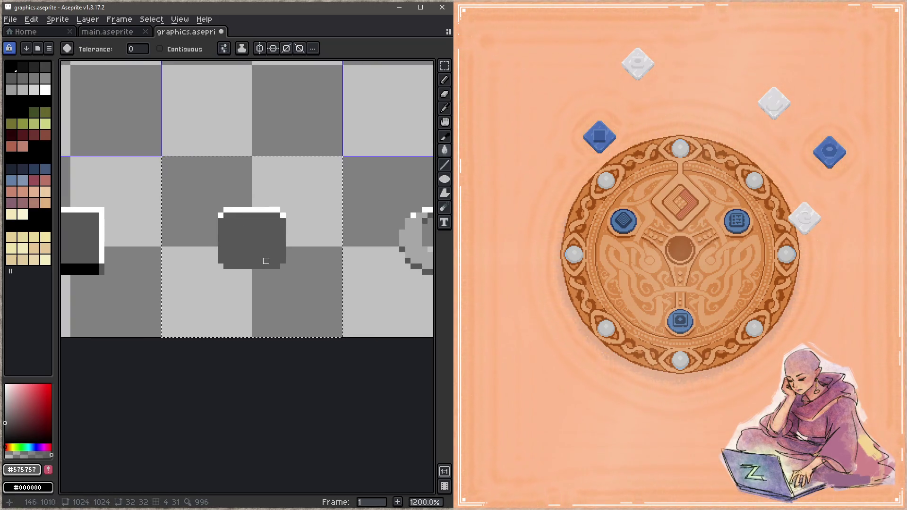
{"action": "key", "text": "ctrl+z"}
- Fill the cup's interior and base white and its body dark grey, then save
{"action": "key", "text": "i"}
{"action": "left_click_drag", "start_coordinate": [107, 211], "coordinate": [226, 216]}
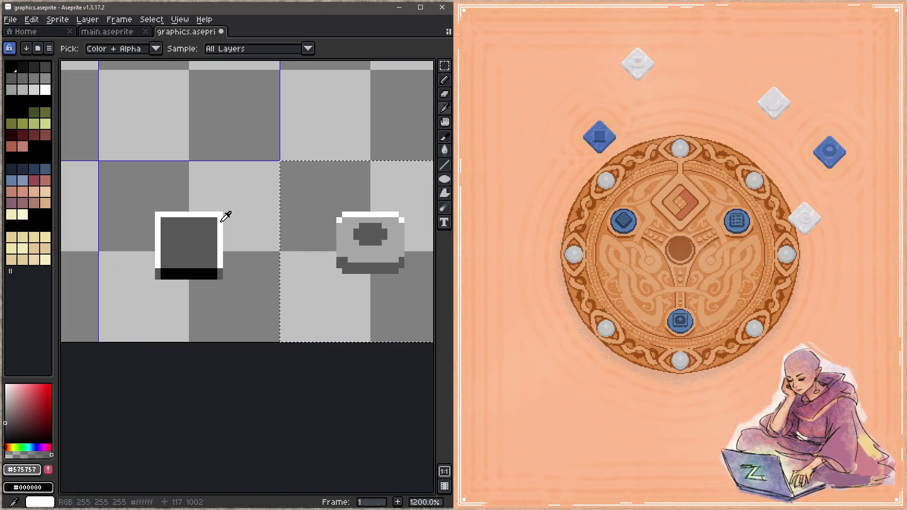
{"action": "left_click", "coordinate": [226, 216]}
{"action": "key", "text": "g"}
{"action": "left_click", "coordinate": [370, 235]}
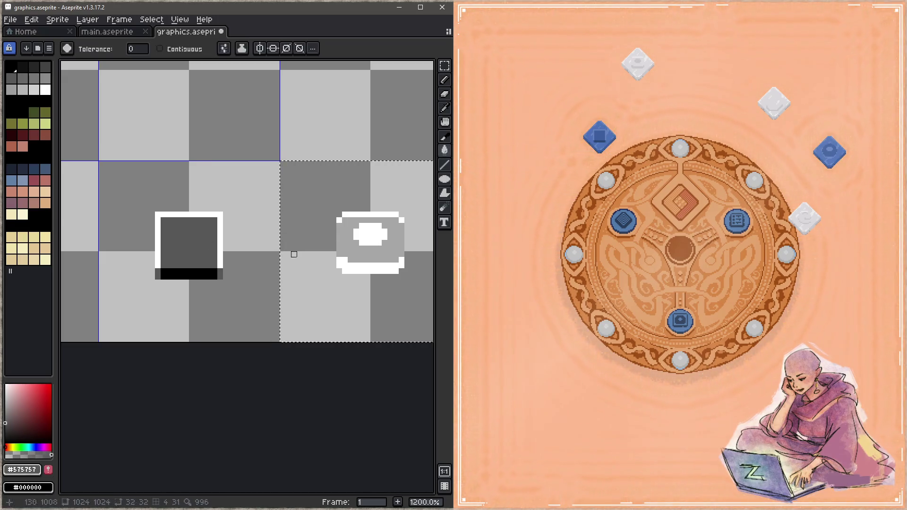
{"action": "left_click", "coordinate": [373, 255]}
{"action": "left_click_drag", "start_coordinate": [372, 266], "coordinate": [315, 265]}
{"action": "key", "text": "ctrl+s"}
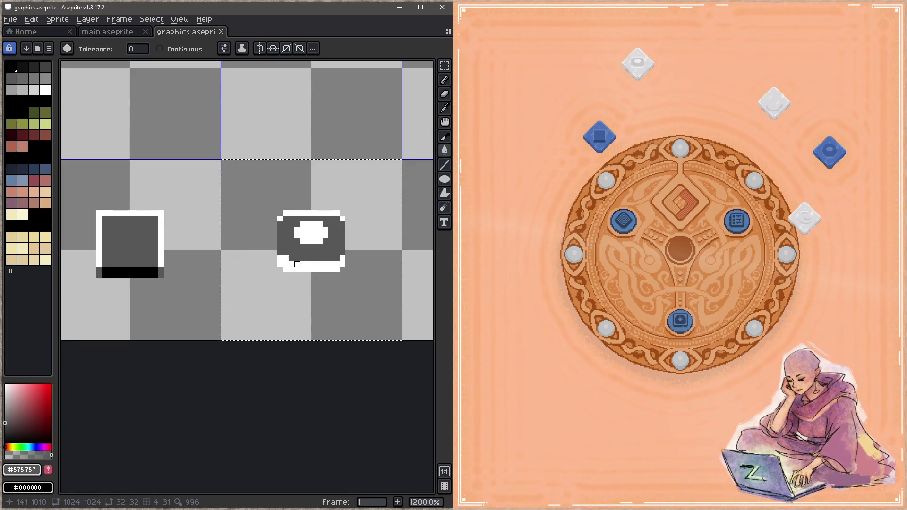
{"action": "scroll", "coordinate": [289, 260], "scroll_direction": "down", "scroll_amount": 4}
{"action": "mouse_move", "coordinate": [287, 259]}
{"action": "left_mouse_down"}
{"action": "mouse_move", "coordinate": [245, 262]}
{"action": "mouse_move", "coordinate": [392, 264]}
{"action": "mouse_move", "coordinate": [296, 256]}
{"action": "mouse_move", "coordinate": [344, 256]}
{"action": "mouse_move", "coordinate": [316, 254]}
{"action": "left_mouse_up"}
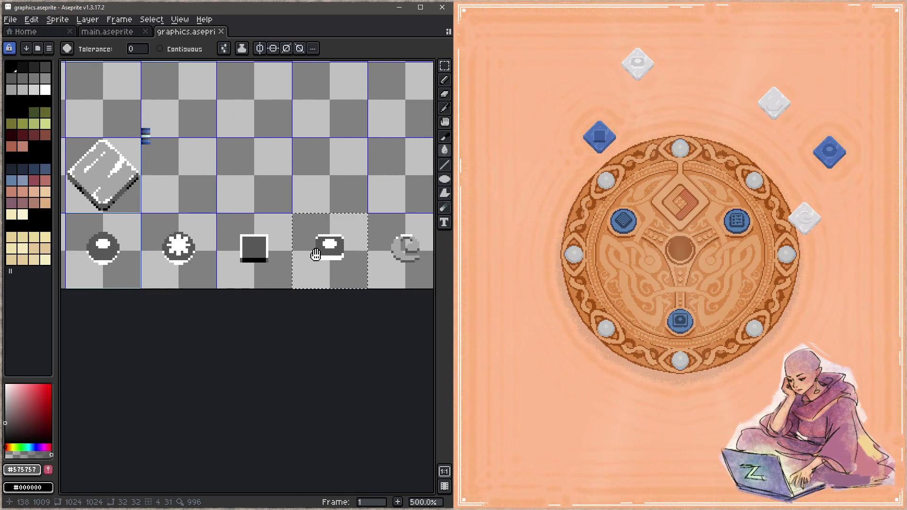
- Paint dark grey over the cup's top edge, save, and test the top relic in the game's centre slot
{"action": "scroll", "coordinate": [322, 250], "scroll_direction": "up", "scroll_amount": 5}
{"action": "key", "text": "i"}
{"action": "key", "text": "b"}
{"action": "left_click", "coordinate": [276, 210]}
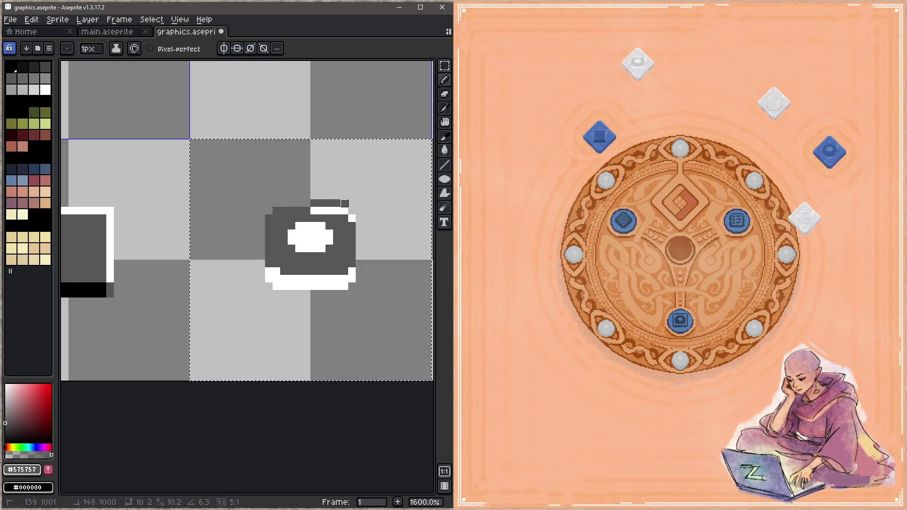
{"action": "key", "text": "ctrl+s"}
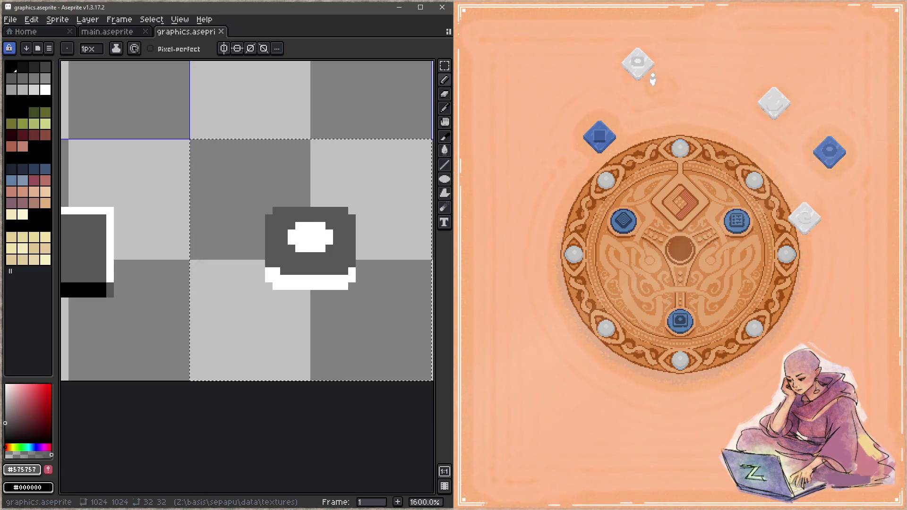
{"action": "mouse_move", "coordinate": [651, 61]}
{"action": "left_mouse_down"}
{"action": "mouse_move", "coordinate": [648, 36]}
{"action": "mouse_move", "coordinate": [678, 135]}
{"action": "mouse_move", "coordinate": [666, 214]}
{"action": "left_mouse_up"}
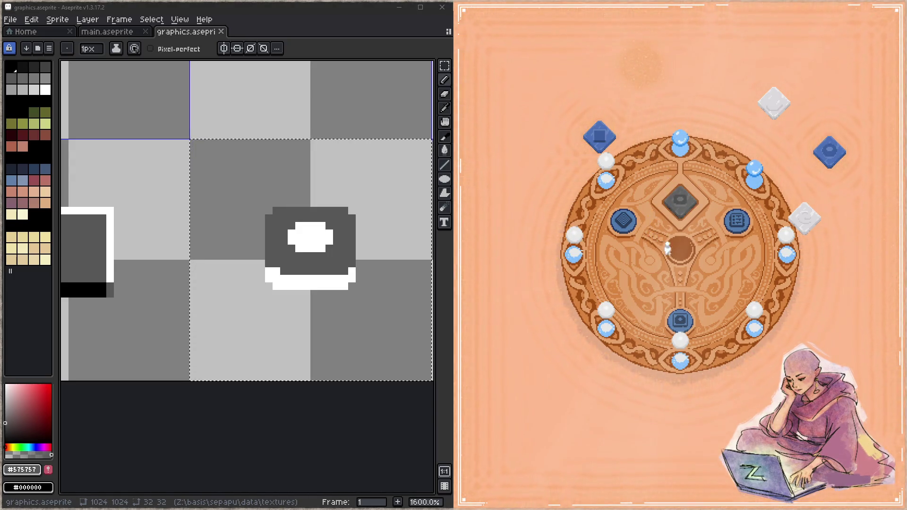
- Swap the blue relic into the game's centre slot, then bring the moon icon into view in Aseprite
{"action": "left_click", "coordinate": [674, 186]}
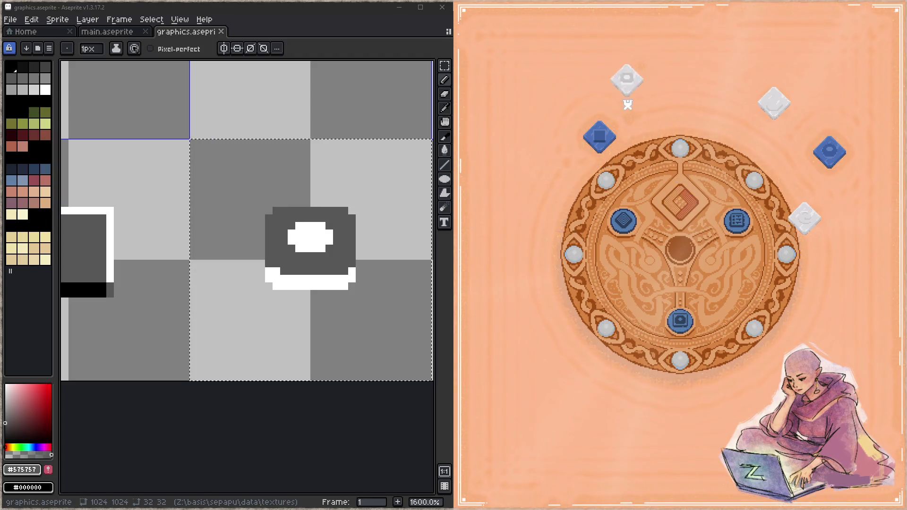
{"action": "mouse_move", "coordinate": [614, 137]}
{"action": "left_mouse_down"}
{"action": "mouse_move", "coordinate": [627, 119]}
{"action": "mouse_move", "coordinate": [672, 194]}
{"action": "left_mouse_up"}
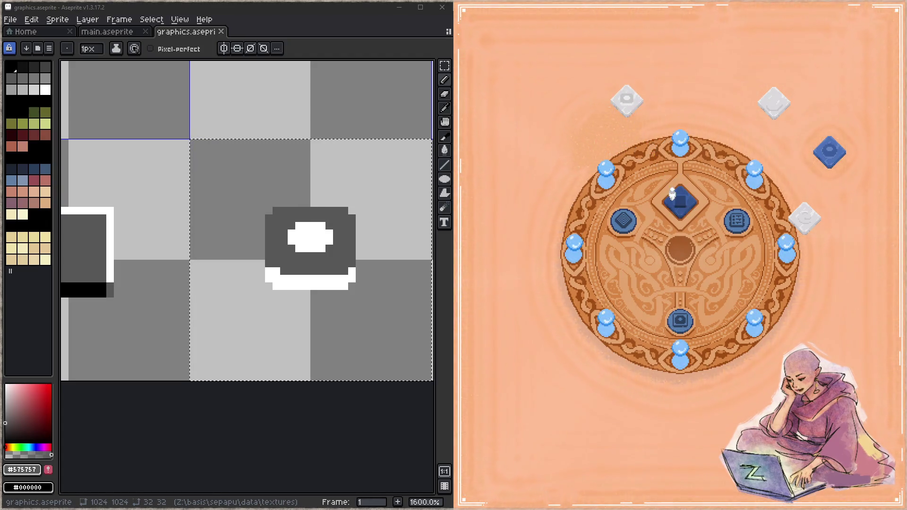
{"action": "left_click", "coordinate": [679, 196]}
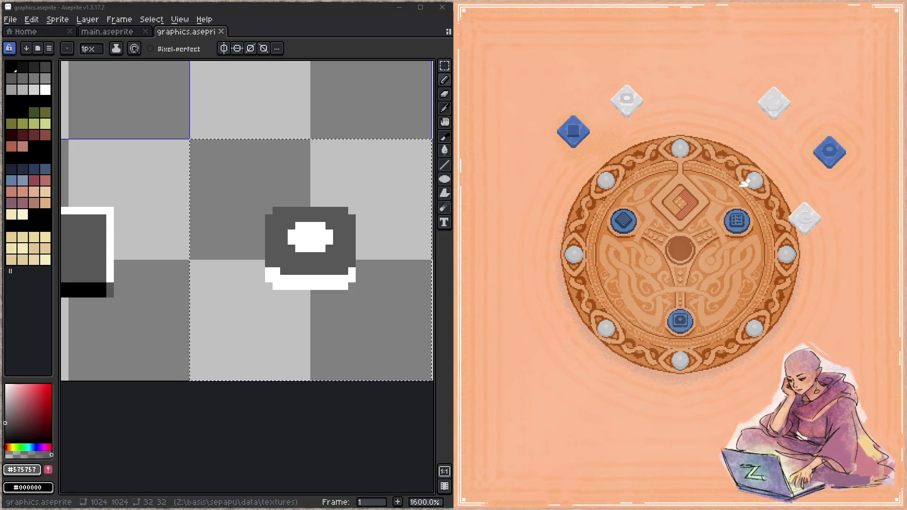
{"action": "scroll", "coordinate": [316, 218], "scroll_direction": "down", "scroll_amount": 3}
{"action": "left_click_drag", "start_coordinate": [316, 219], "coordinate": [207, 227]}
{"action": "scroll", "coordinate": [273, 250], "scroll_direction": "up", "scroll_amount": 2}
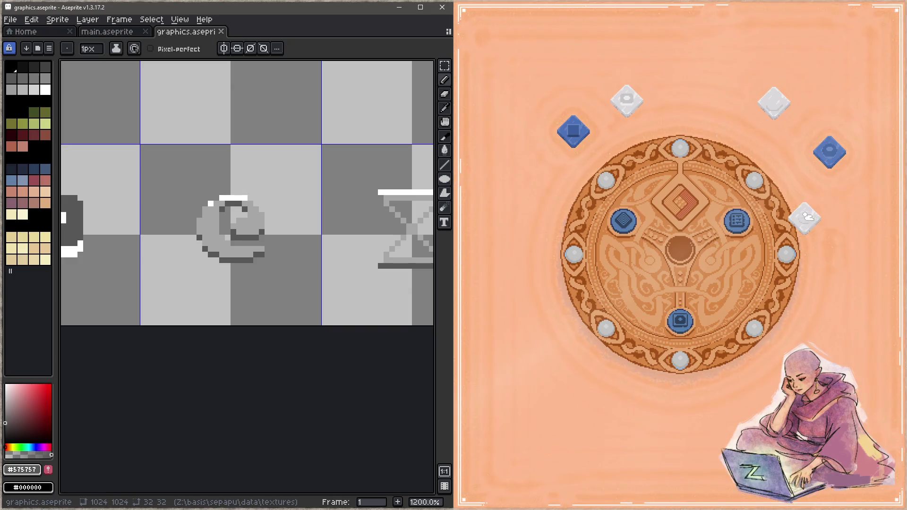
{"action": "left_click", "coordinate": [769, 255]}
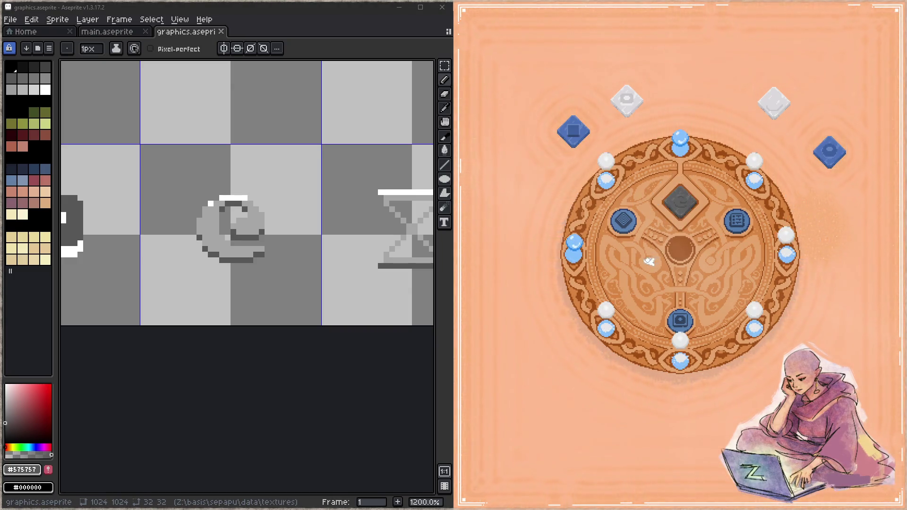
{"action": "scroll", "coordinate": [200, 231], "scroll_direction": "down", "scroll_amount": 3}
{"action": "left_click", "coordinate": [200, 231]}
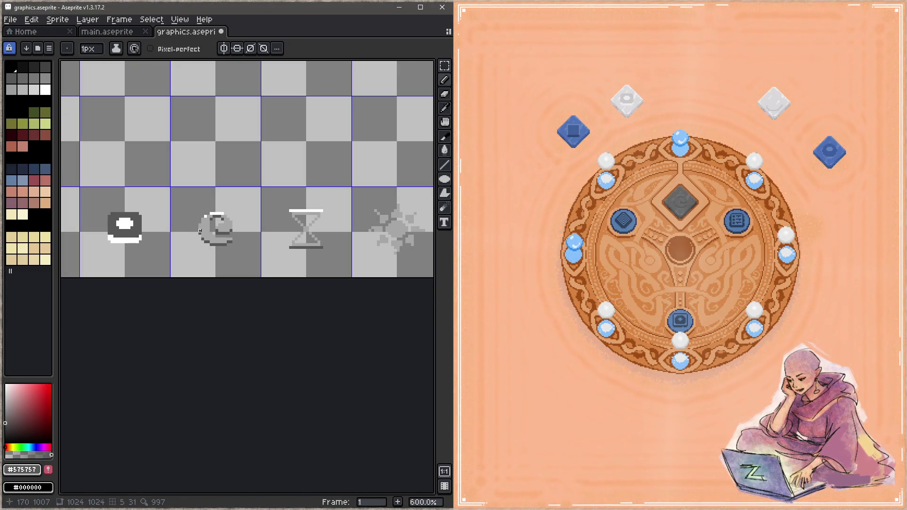
- Try paint-bucketing the grey moon icon black, then undo the fill
{"action": "key", "text": "m"}
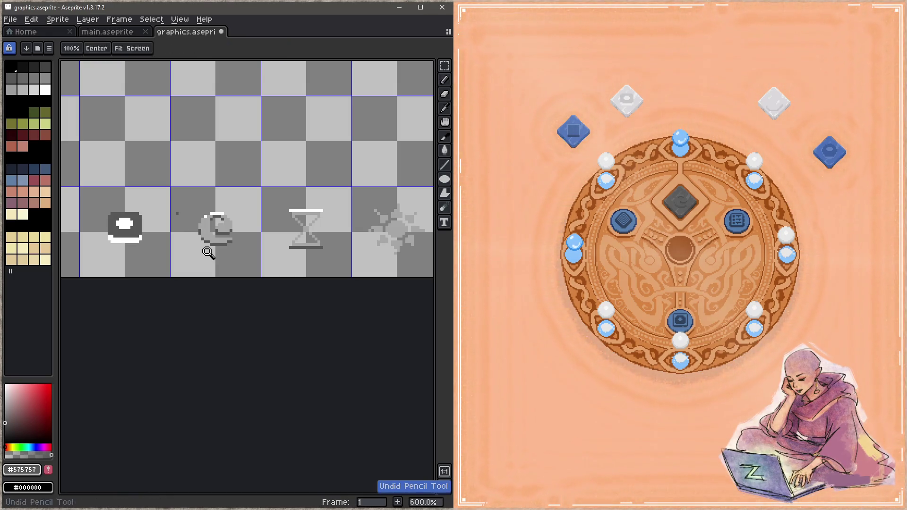
{"action": "scroll", "coordinate": [354, 237], "scroll_direction": "up", "scroll_amount": 3}
{"action": "key", "text": "g"}
{"action": "left_click", "coordinate": [188, 204], "text": "alt"}
{"action": "scroll", "coordinate": [393, 258], "scroll_direction": "right", "scroll_amount": 4}
{"action": "scroll", "coordinate": [393, 258], "scroll_direction": "up", "scroll_amount": 1}
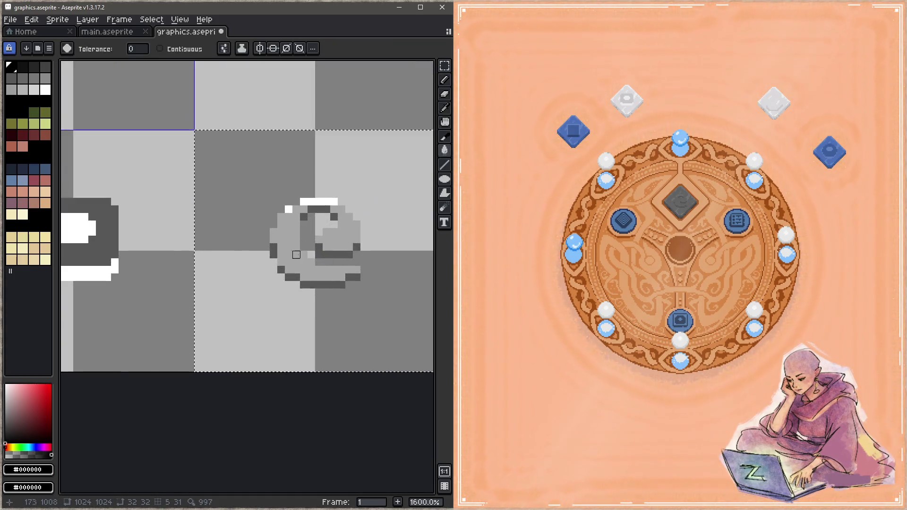
{"action": "left_click", "coordinate": [284, 255]}
{"action": "scroll", "coordinate": [203, 242], "scroll_direction": "down", "scroll_amount": 2}
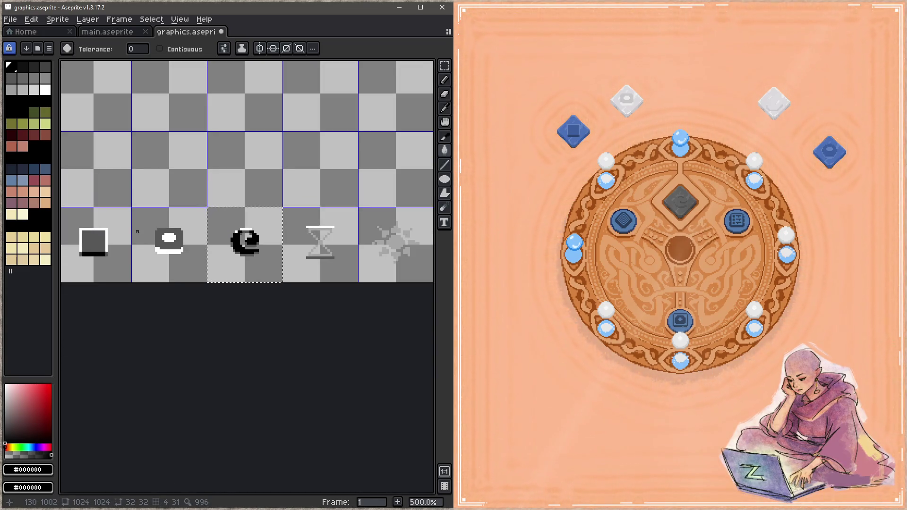
{"action": "key", "text": "ctrl+z"}
- Sample the book icon's dark grey and fill the crescent moon's body with it
{"action": "scroll", "coordinate": [240, 249], "scroll_direction": "up", "scroll_amount": 5}
{"action": "scroll", "coordinate": [217, 245], "scroll_direction": "down", "scroll_amount": 5}
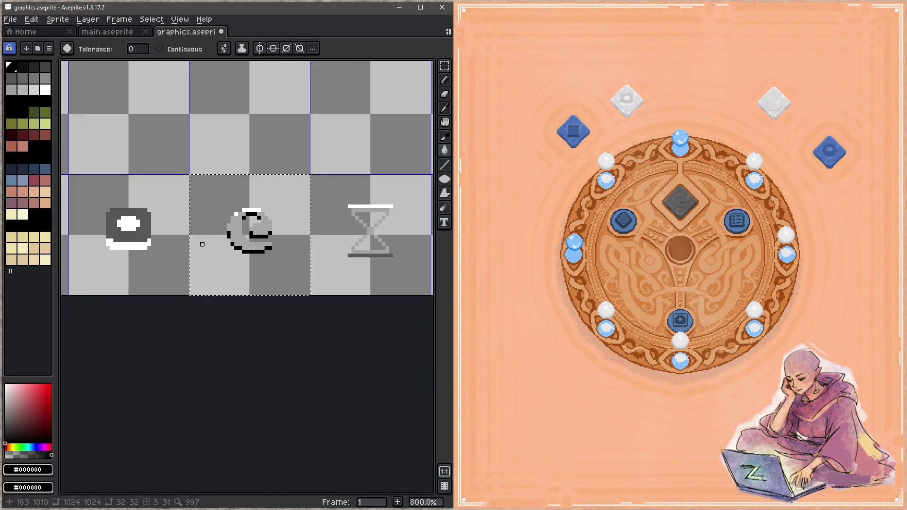
{"action": "scroll", "coordinate": [136, 177], "scroll_direction": "up", "scroll_amount": 2}
{"action": "left_click", "coordinate": [136, 177], "text": "alt"}
{"action": "scroll", "coordinate": [136, 178], "scroll_direction": "right", "scroll_amount": 3}
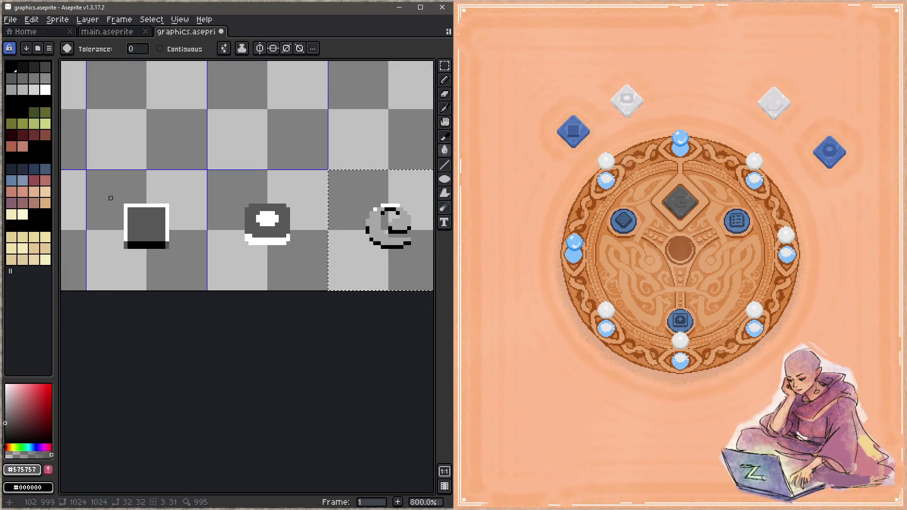
{"action": "scroll", "coordinate": [107, 197], "scroll_direction": "up", "scroll_amount": 3}
{"action": "left_click_drag", "start_coordinate": [357, 235], "coordinate": [209, 233]}
{"action": "left_click", "coordinate": [280, 218]}
{"action": "scroll", "coordinate": [268, 229], "scroll_direction": "down", "scroll_amount": 1}
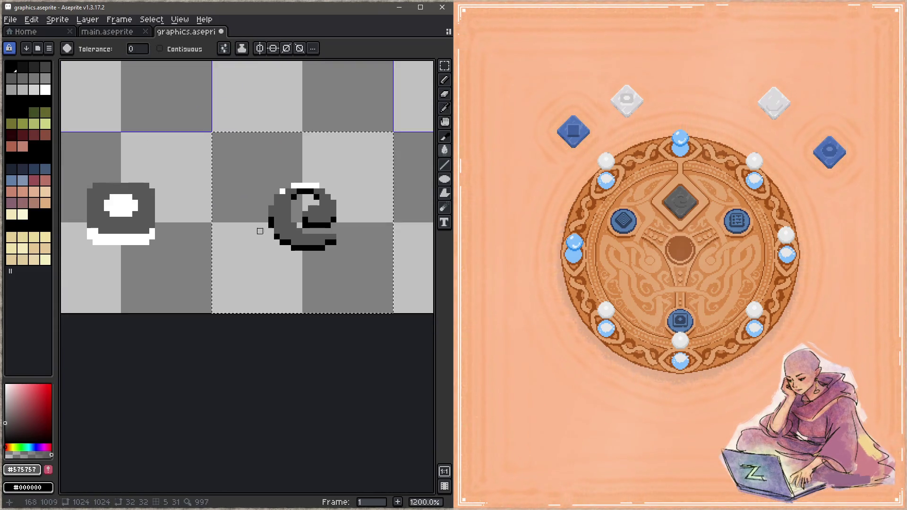
- Sample the hourglass's light grey and fill the moon's top row with it
{"action": "left_click", "coordinate": [305, 186], "text": "alt"}
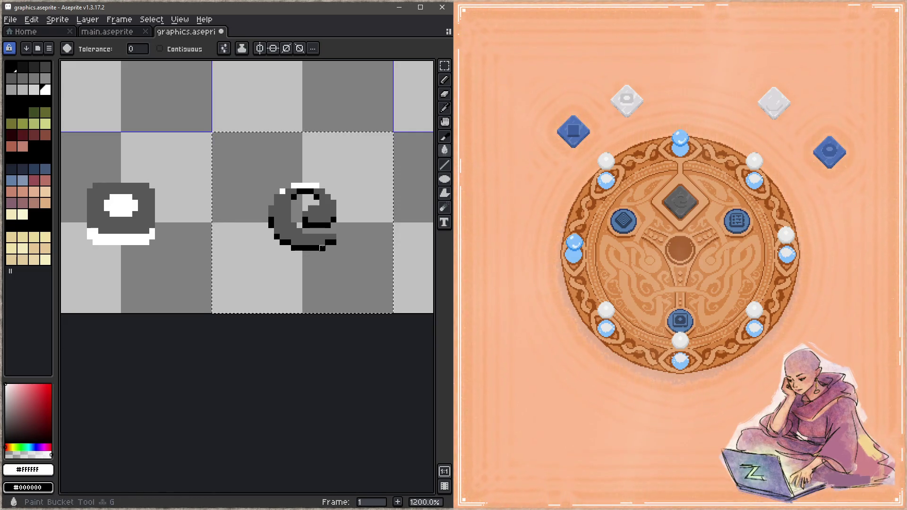
{"action": "scroll", "coordinate": [158, 231], "scroll_direction": "down", "scroll_amount": 4}
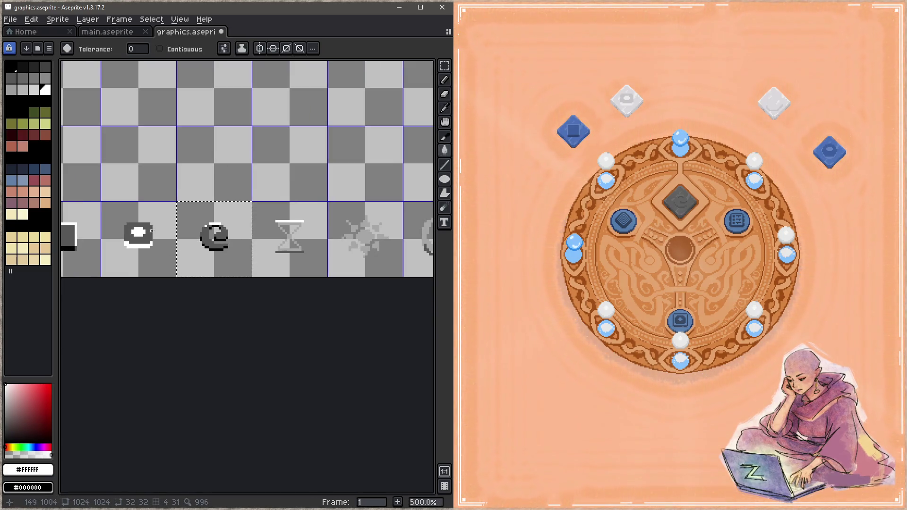
{"action": "scroll", "coordinate": [314, 233], "scroll_direction": "up", "scroll_amount": 4}
{"action": "left_click", "coordinate": [245, 224], "text": "alt"}
{"action": "left_click_drag", "start_coordinate": [124, 256], "coordinate": [365, 243]}
{"action": "left_click", "coordinate": [248, 182]}
{"action": "scroll", "coordinate": [232, 226], "scroll_direction": "down", "scroll_amount": 2}
{"action": "scroll", "coordinate": [232, 226], "scroll_direction": "up", "scroll_amount": 1}
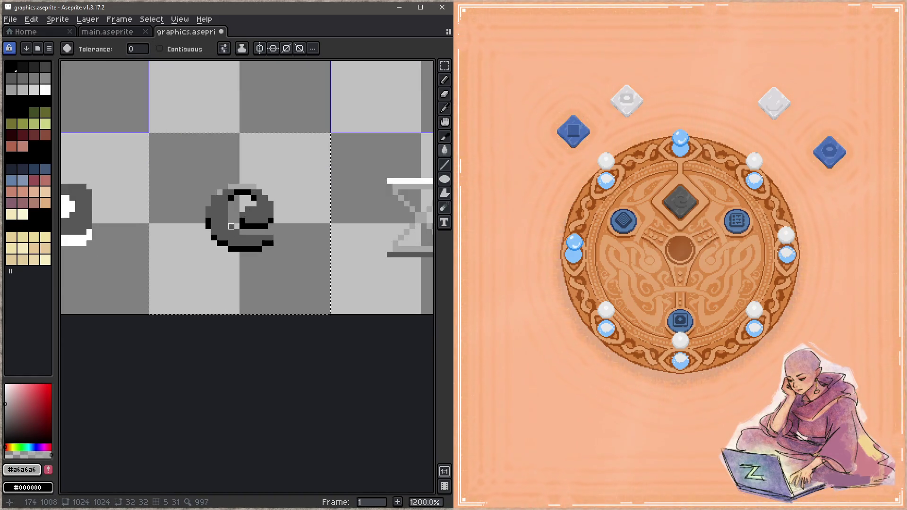
- Sample white from a neighbouring icon, recolour the moon's black outline white, and save
{"action": "key", "text": "b"}
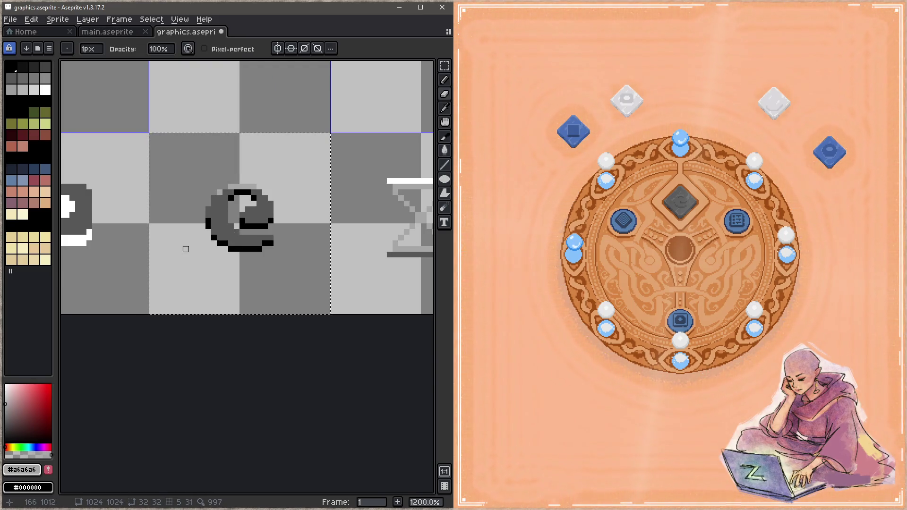
{"action": "left_click_drag", "start_coordinate": [185, 247], "coordinate": [300, 257]}
{"action": "key", "text": "i"}
{"action": "left_click", "coordinate": [191, 244]}
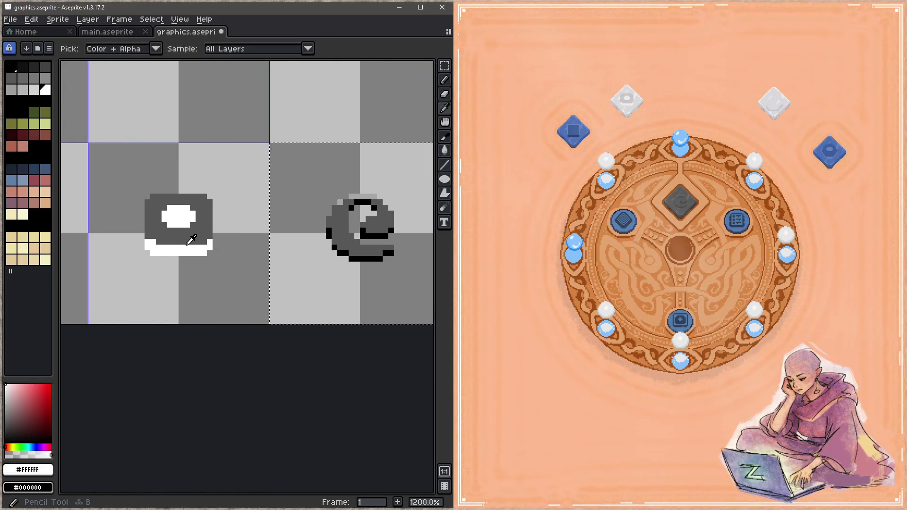
{"action": "key", "text": "g"}
{"action": "left_click", "coordinate": [368, 259]}
{"action": "left_click_drag", "start_coordinate": [369, 259], "coordinate": [211, 259]}
{"action": "key", "text": "ctrl+s"}
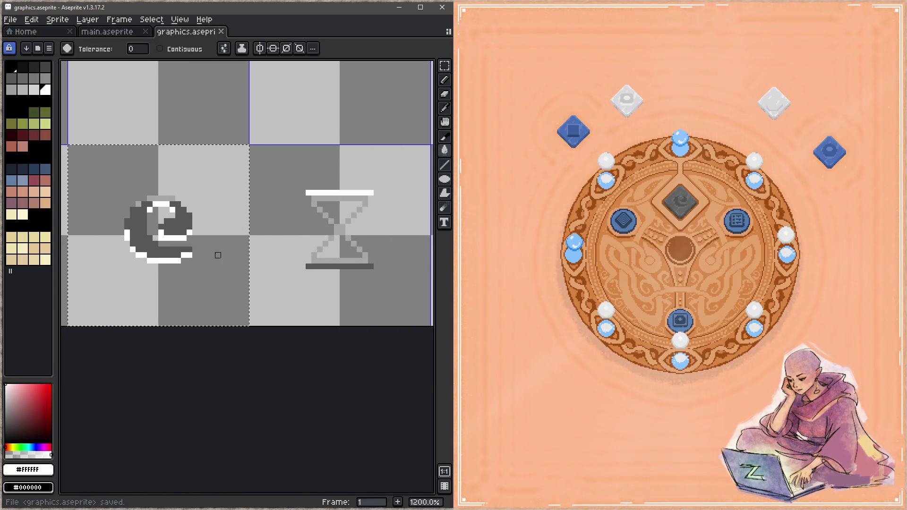
- Paint the moon's top pixels dark grey, sampled from its body, and save graphics.aseprite
{"action": "key", "text": "i"}
{"action": "left_click", "coordinate": [180, 219]}
{"action": "key", "text": "g"}
{"action": "left_click", "coordinate": [165, 197]}
{"action": "key", "text": "b"}
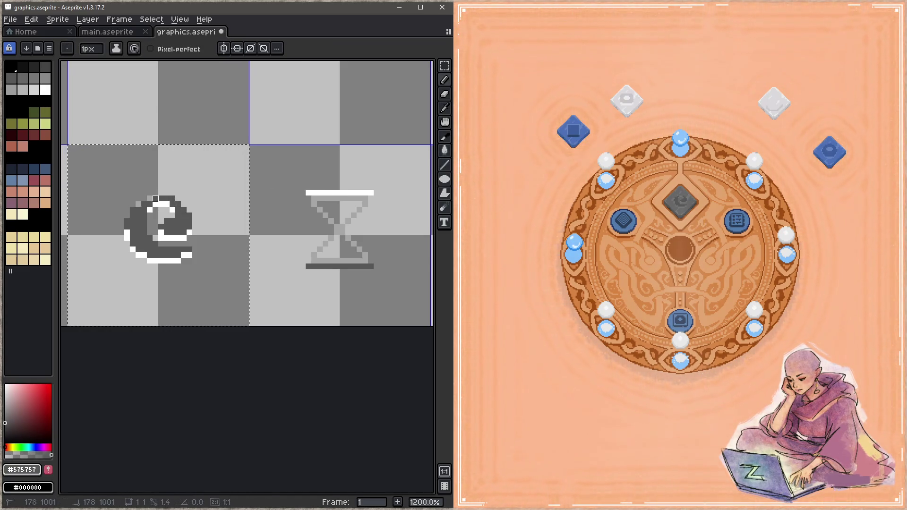
{"action": "key", "text": "ctrl+s"}
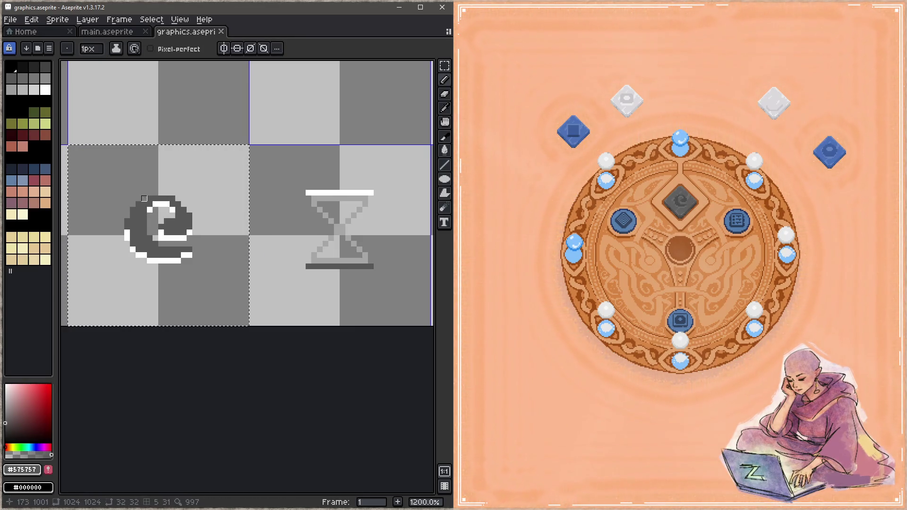
{"action": "key", "text": "ctrl+s"}
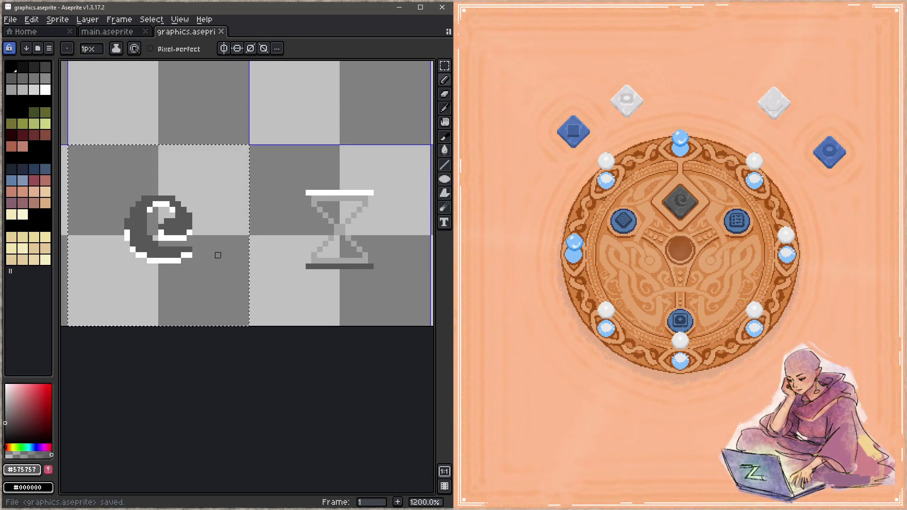
{"action": "key", "text": "e"}
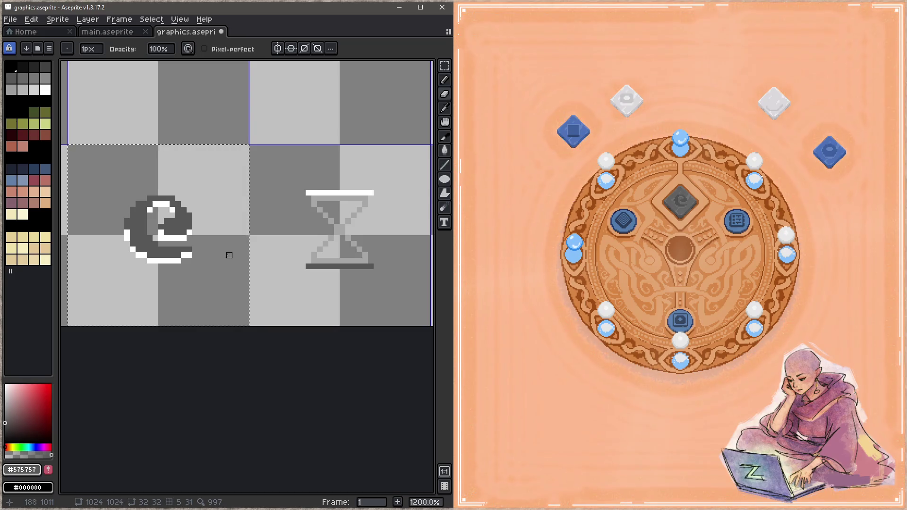
{"action": "key", "text": "b"}
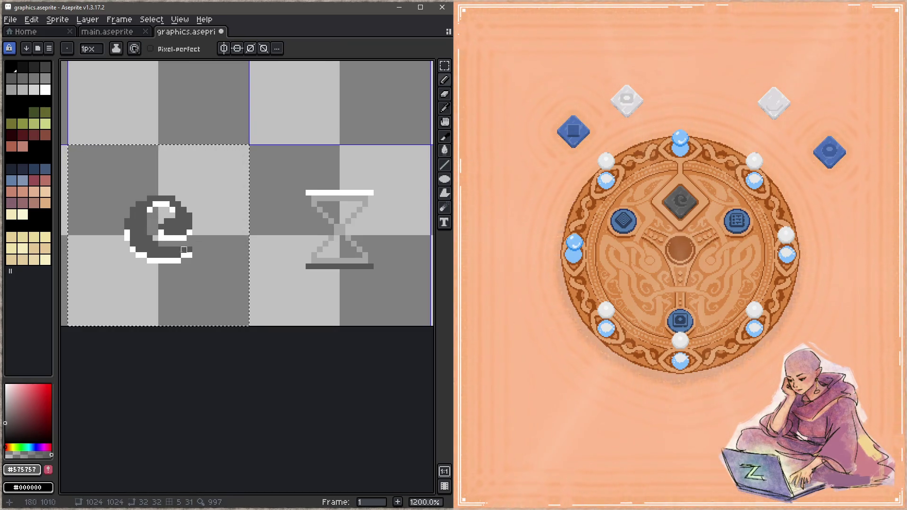
{"action": "key", "text": "ctrl+s"}
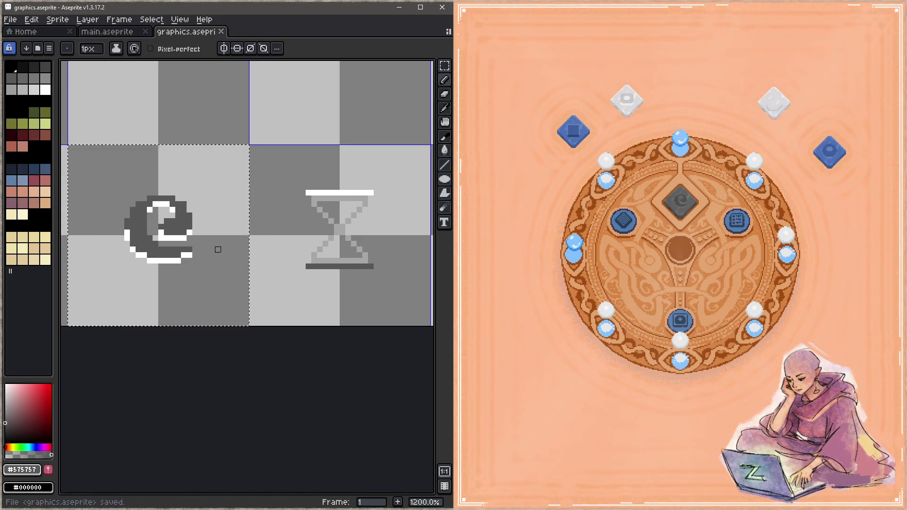
- Paint the moon's upper-right pixels dark grey and try a one-pixel white stroke extension, then undo it
{"action": "left_click", "coordinate": [189, 208]}
{"action": "key", "text": "ctrl+s"}
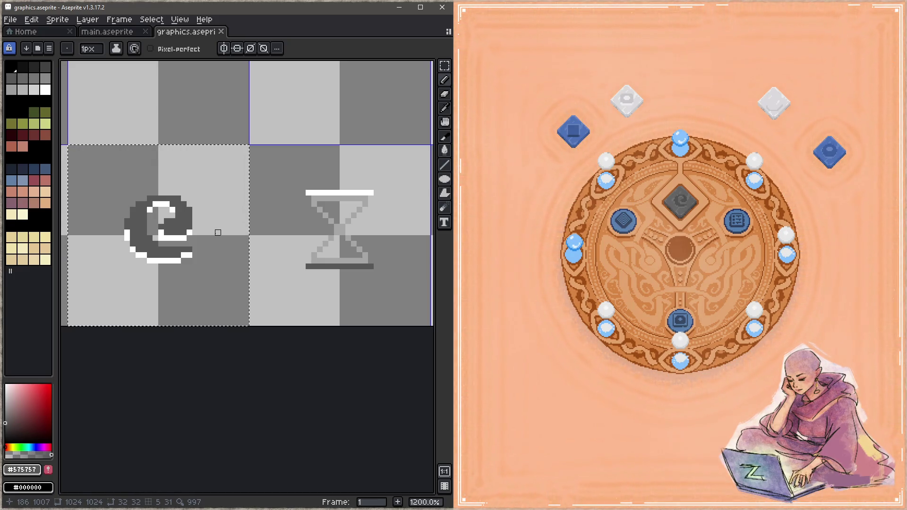
{"action": "left_click", "coordinate": [190, 234], "text": "alt"}
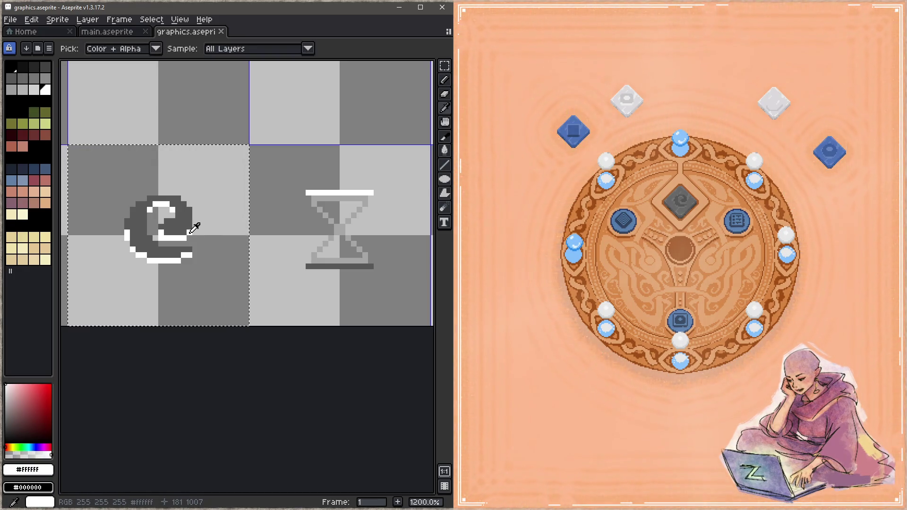
{"action": "key", "text": "ctrl+s"}
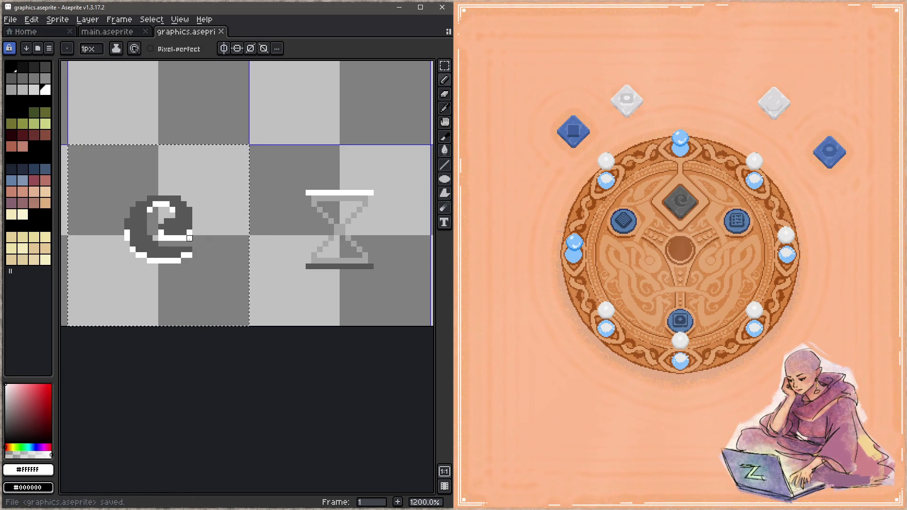
{"action": "left_click", "coordinate": [189, 233]}
{"action": "key", "text": "z"}
{"action": "key", "text": "b"}
{"action": "key", "text": "ctrl+s"}
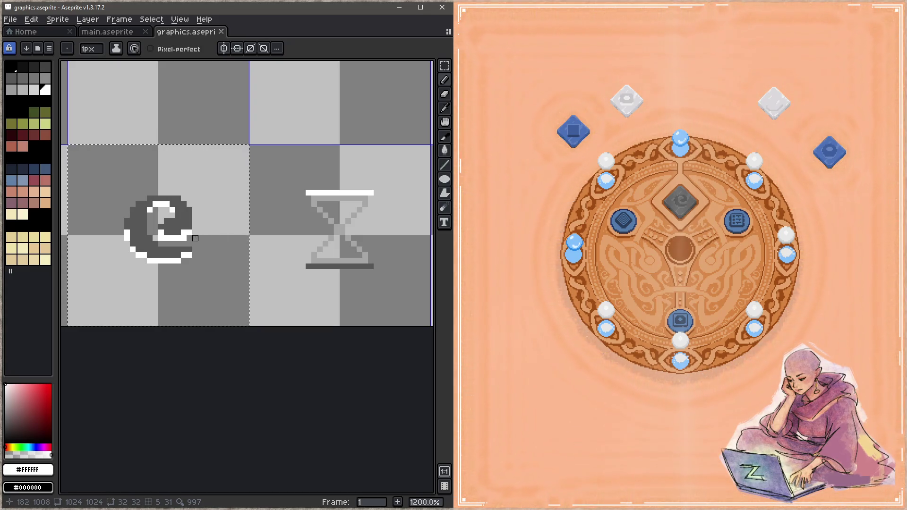
{"action": "key", "text": "z"}
{"action": "key", "text": "ctrl+s"}
{"action": "key", "text": "b"}
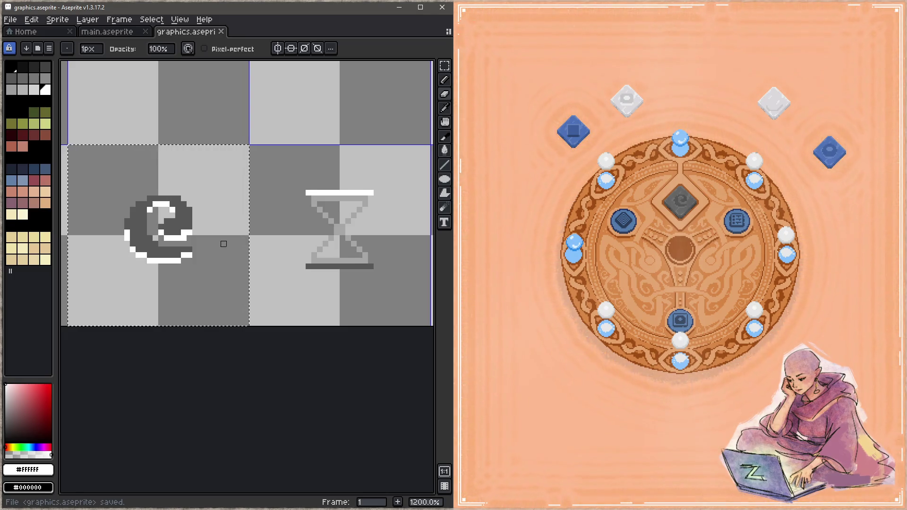
- Sample the moon's dark grey body and white outline colours, saving the file
{"action": "key", "text": "i"}
{"action": "key", "text": "b"}
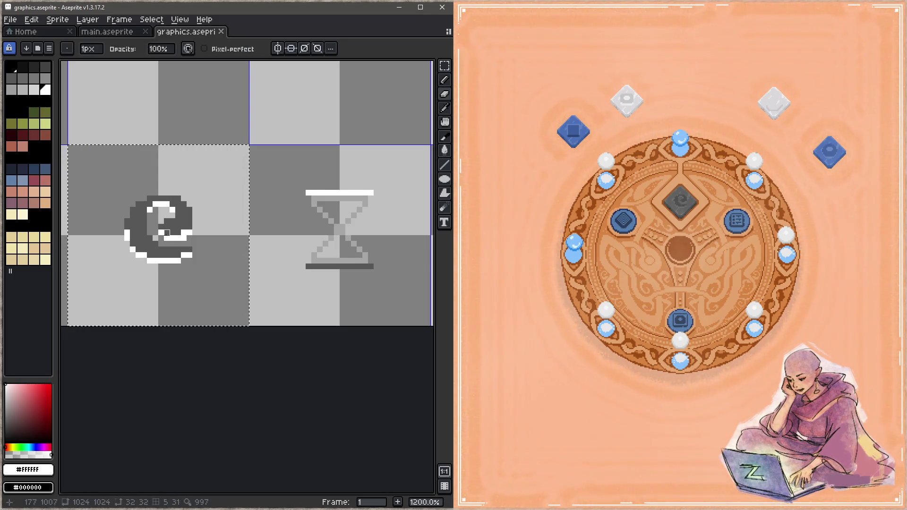
{"action": "key", "text": "ctrl+s"}
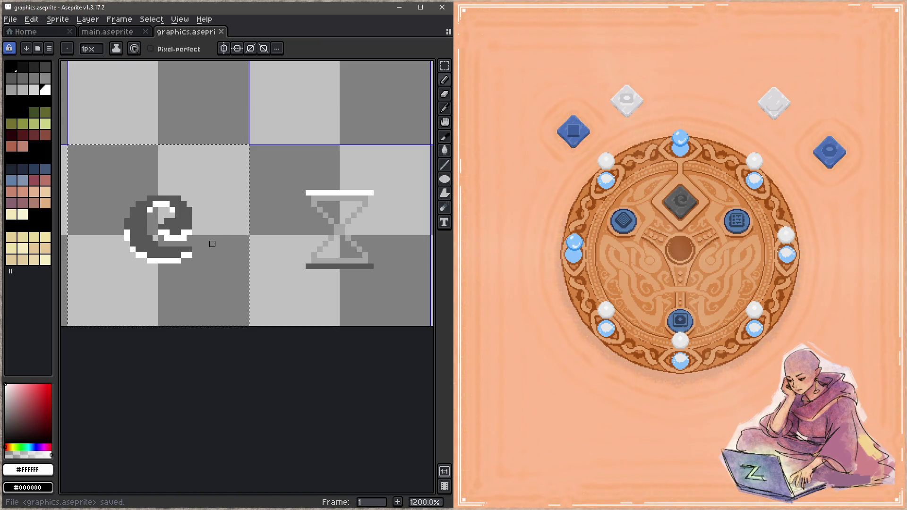
{"action": "key", "text": "i"}
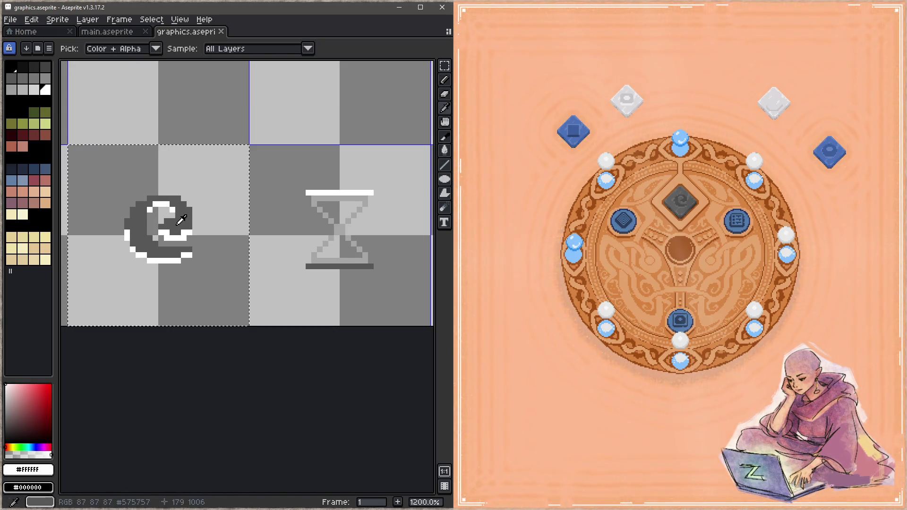
{"action": "left_click", "coordinate": [165, 238]}
{"action": "key", "text": "b"}
{"action": "key", "text": "i"}
{"action": "left_click", "coordinate": [178, 238]}
{"action": "key", "text": "b"}
{"action": "key", "text": "ctrl+s"}
- Recolour the crescent's white left-edge pixels to dark grey and save
{"action": "key", "text": "i"}
{"action": "key", "text": "b"}
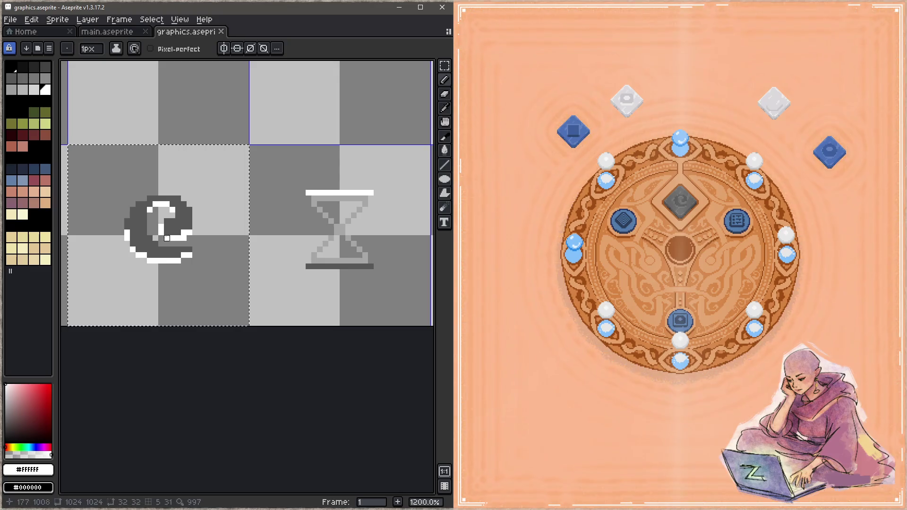
{"action": "key", "text": "ctrl+s"}
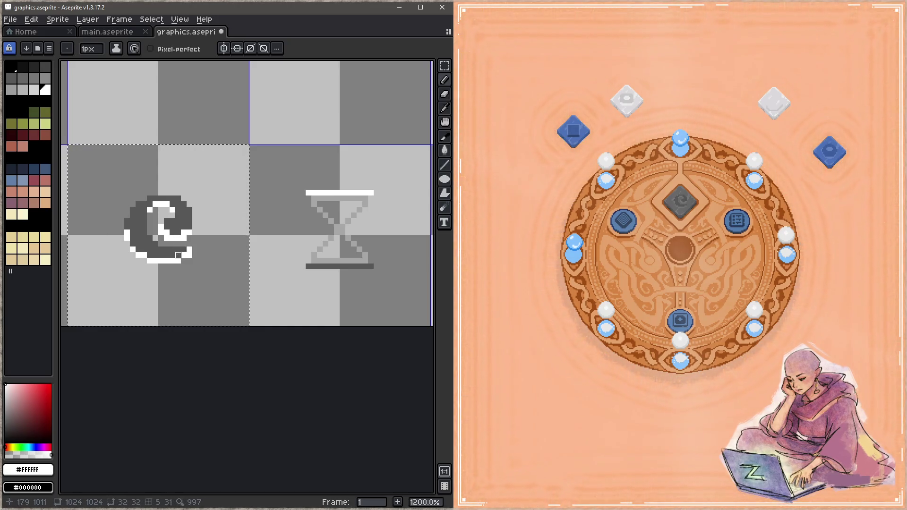
{"action": "key", "text": "ctrl+s"}
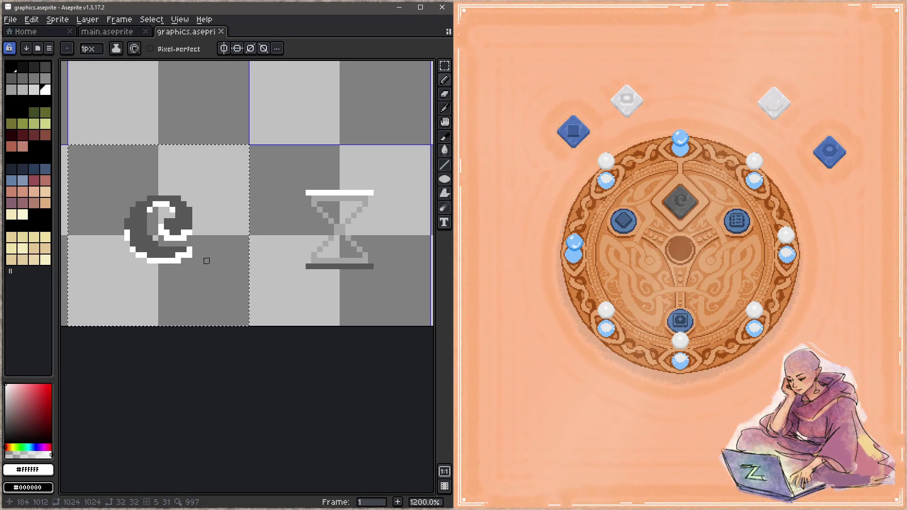
{"action": "key", "text": "ctrl+s"}
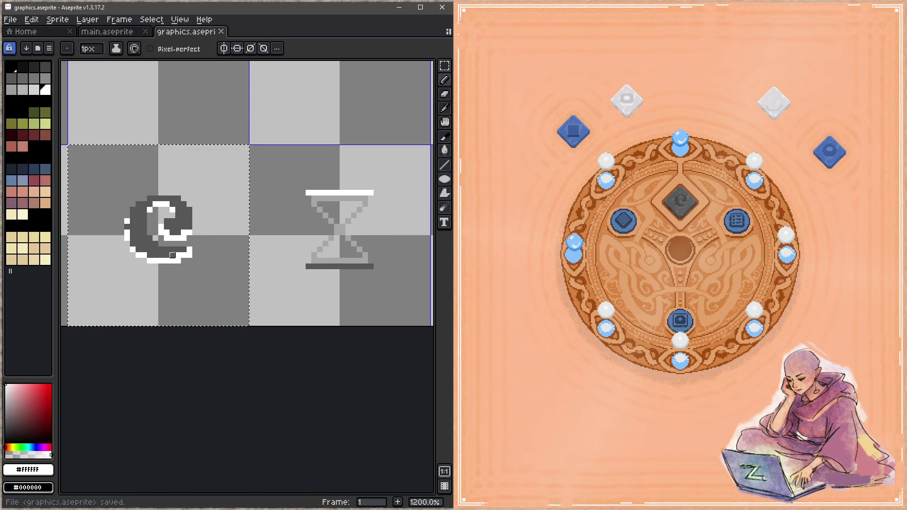
{"action": "left_click", "coordinate": [142, 222], "text": "alt"}
{"action": "left_click_drag", "start_coordinate": [127, 219], "coordinate": [127, 238]}
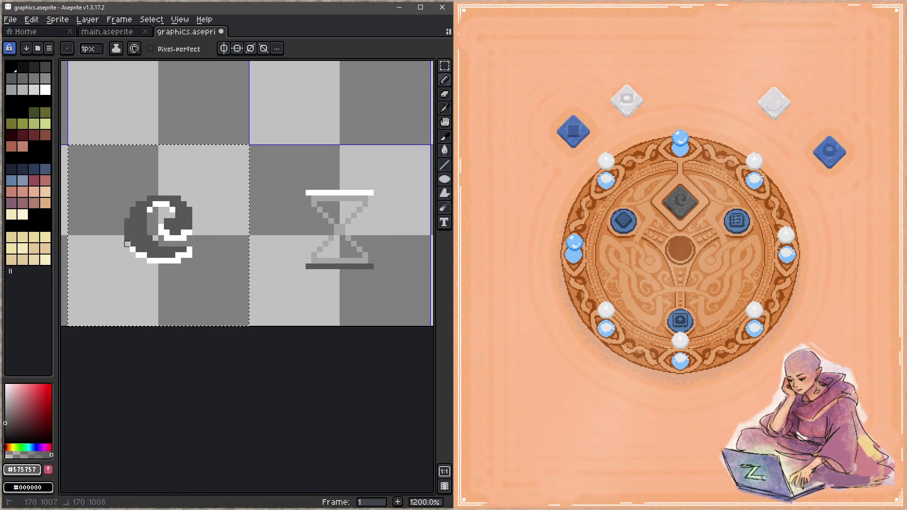
{"action": "key", "text": "ctrl+s"}
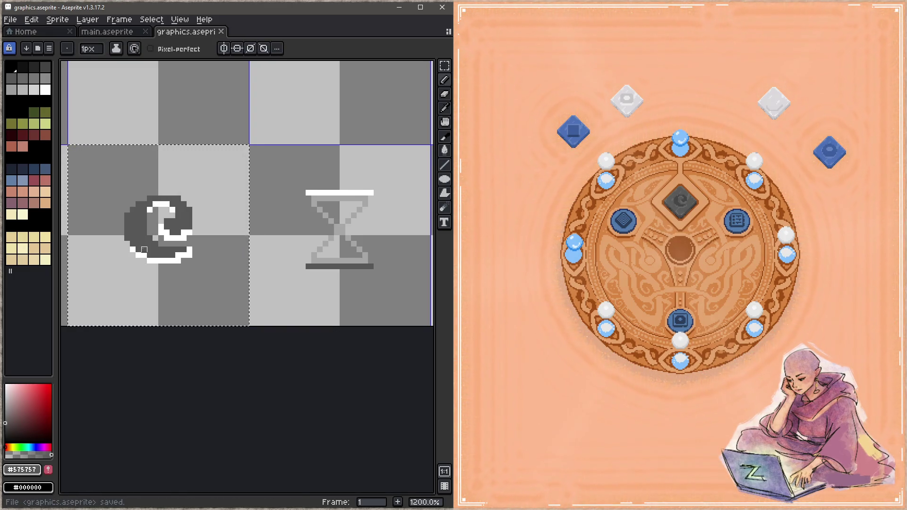
- Add white outline pixels on the crescent's lower-left and upper-left edges, and save
{"action": "left_click", "coordinate": [133, 250], "text": "alt"}
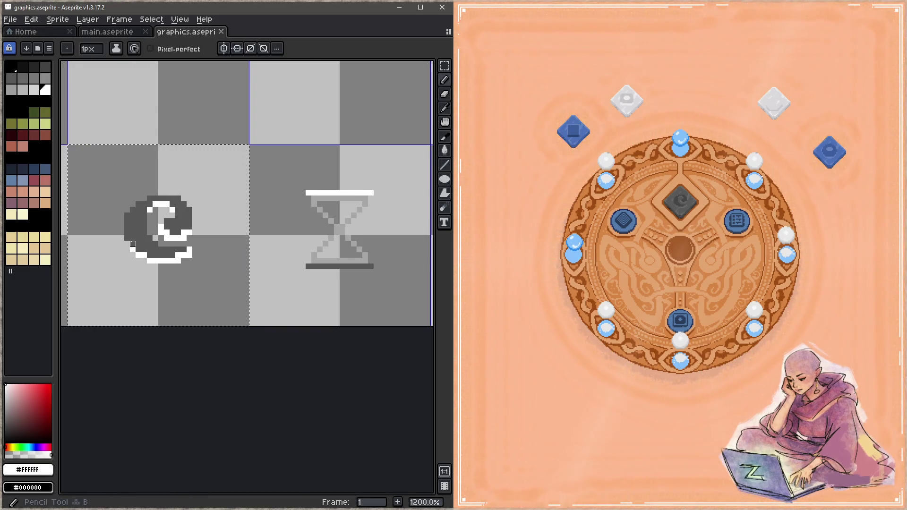
{"action": "left_click", "coordinate": [127, 244]}
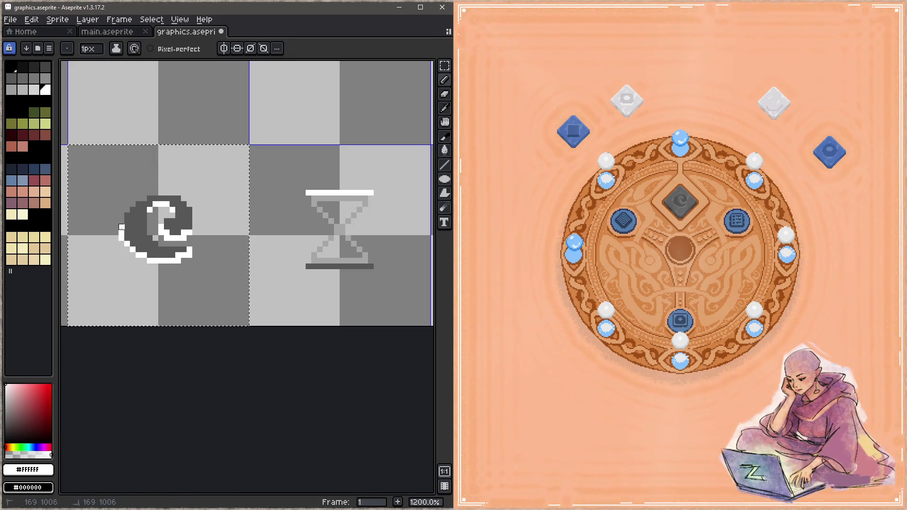
{"action": "key", "text": "ctrl+s"}
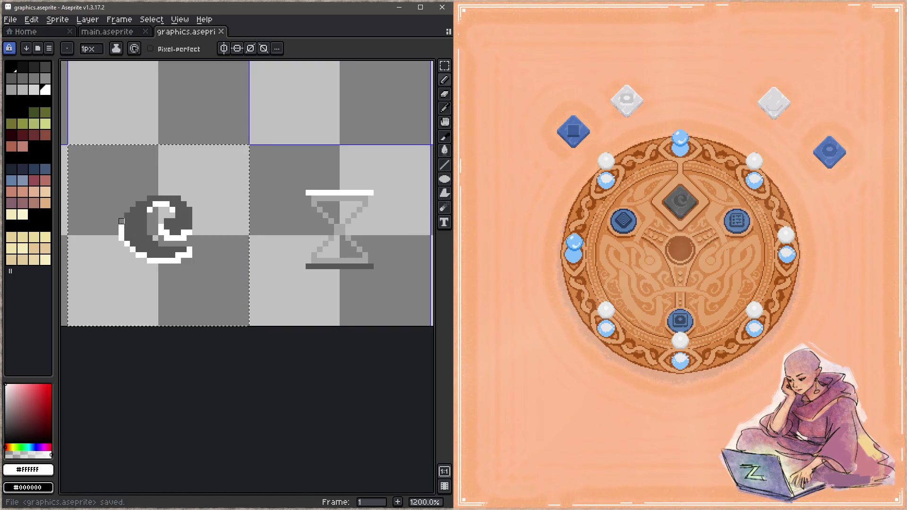
{"action": "left_click", "coordinate": [127, 210]}
{"action": "left_click", "coordinate": [133, 204]}
{"action": "key", "text": "ctrl+s"}
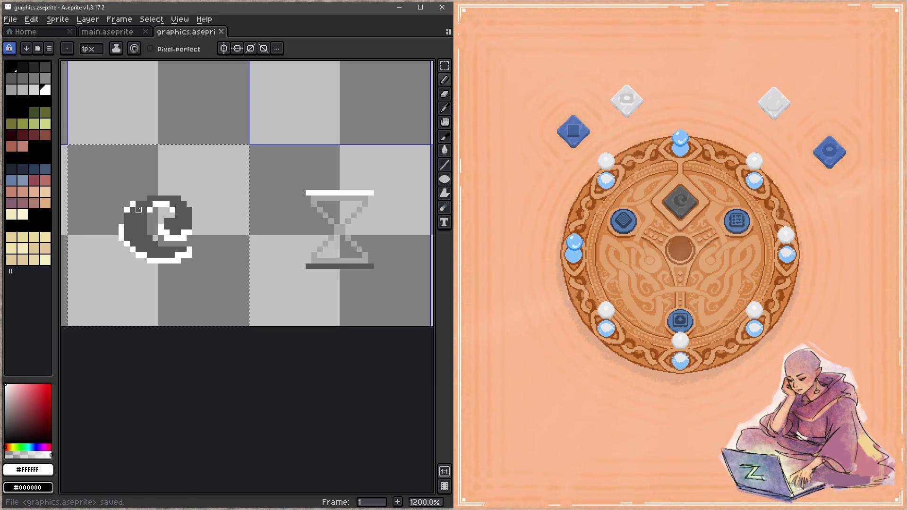
- Place a pixel on the crescent's left edge, erase it and then restore it, and save
{"action": "left_click", "coordinate": [121, 227]}
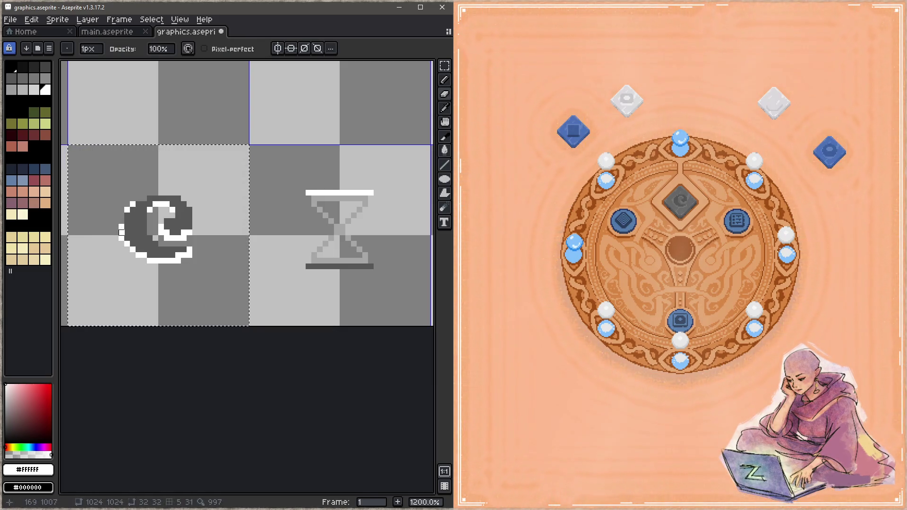
{"action": "key", "text": "e"}
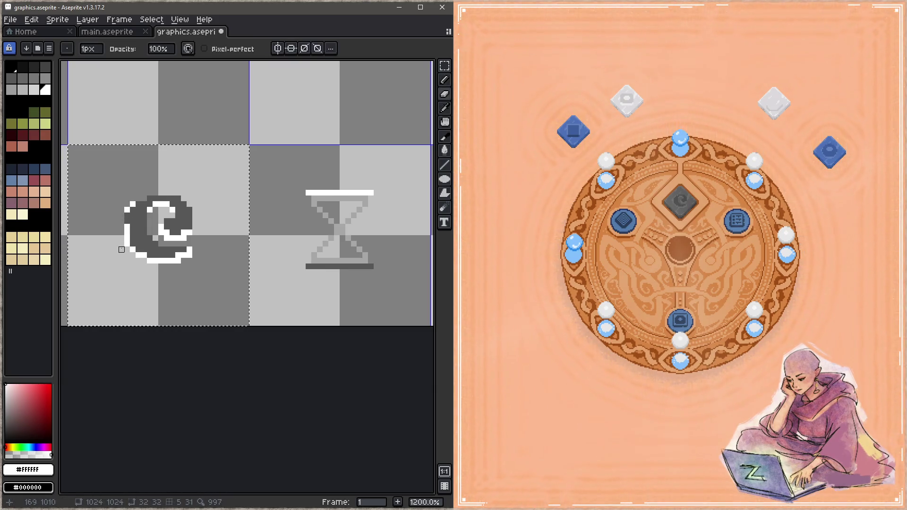
{"action": "key", "text": "ctrl+s"}
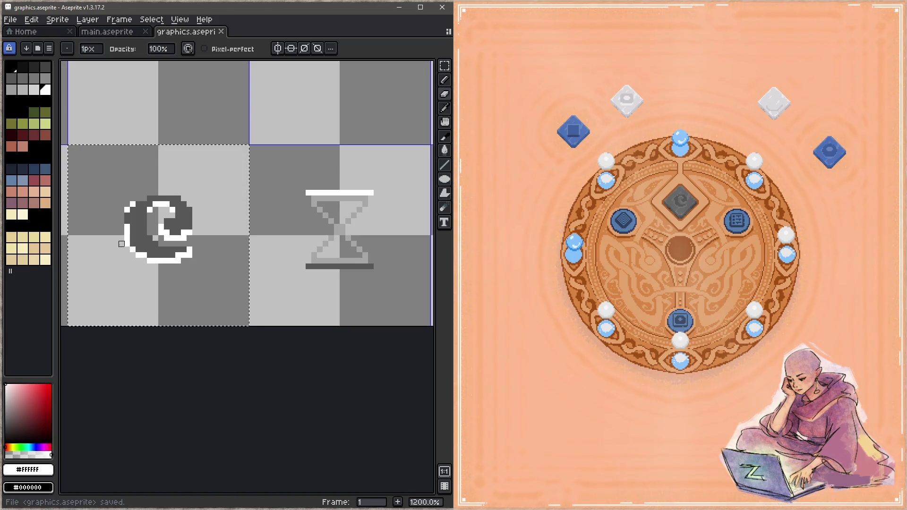
{"action": "key", "text": "z"}
{"action": "key", "text": "ctrl+z"}
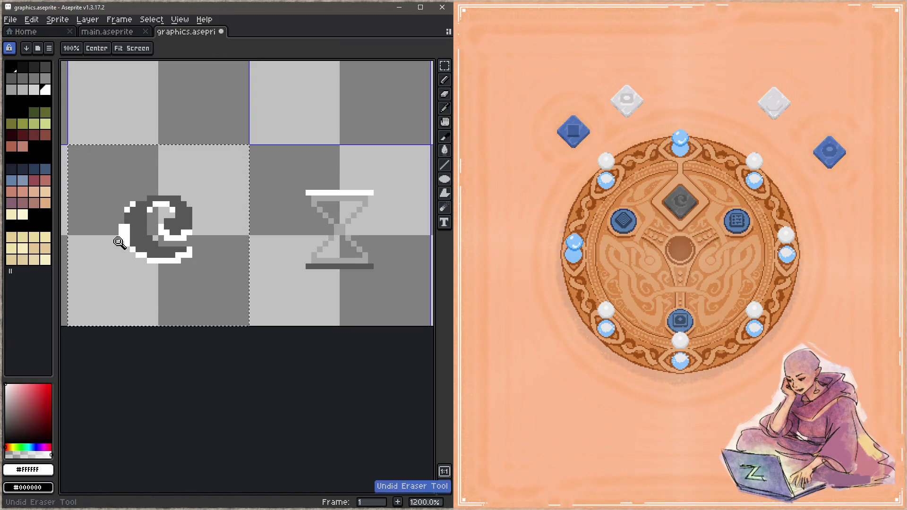
{"action": "key", "text": "e"}
{"action": "key", "text": "ctrl+s"}
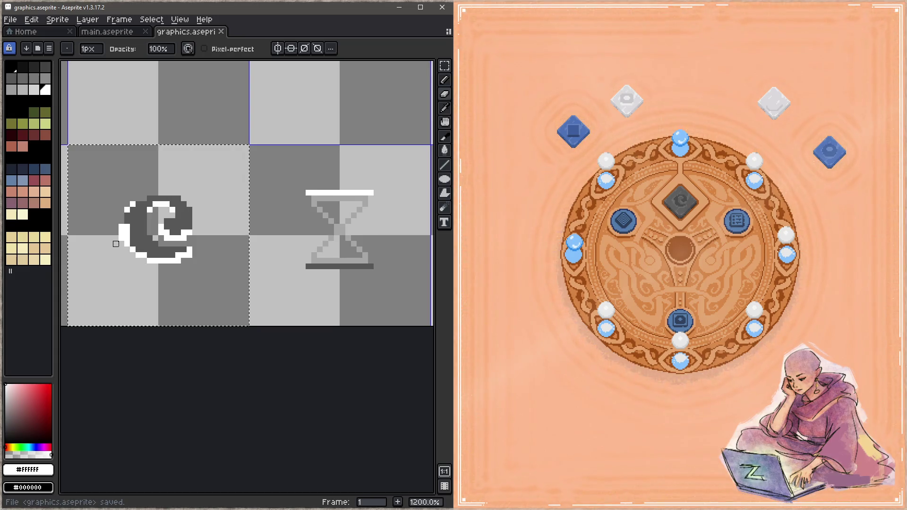
- Turn a white crescent pixel dark grey and erase the white left-side edge pixels, then save
{"action": "left_click", "coordinate": [132, 227], "text": "alt"}
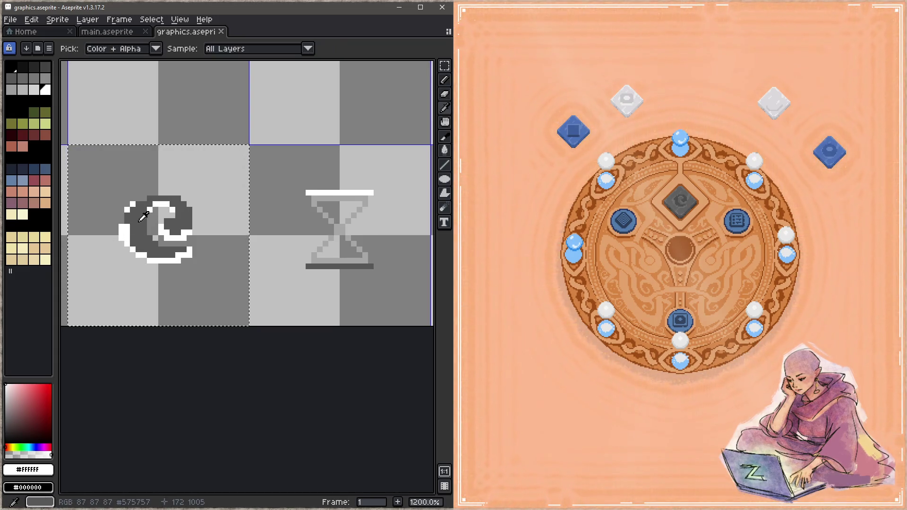
{"action": "left_click", "coordinate": [127, 233]}
{"action": "key", "text": "b"}
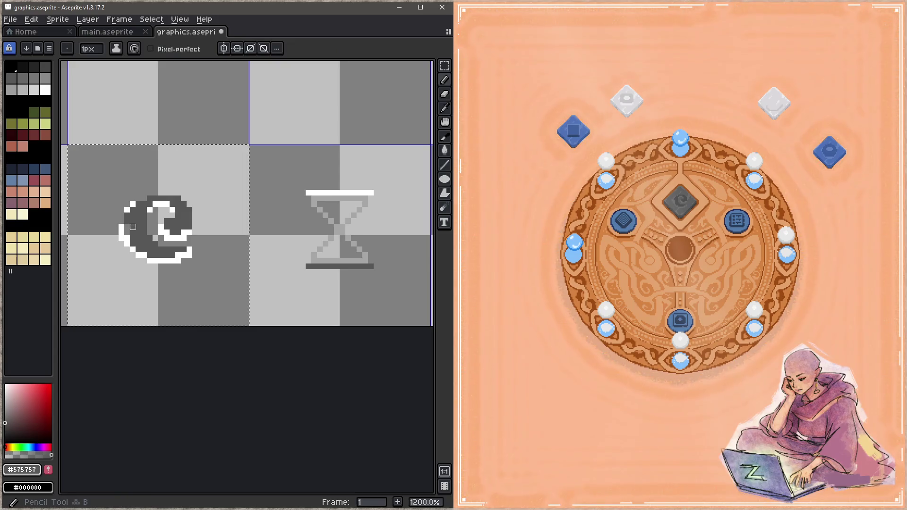
{"action": "key", "text": "ctrl+s"}
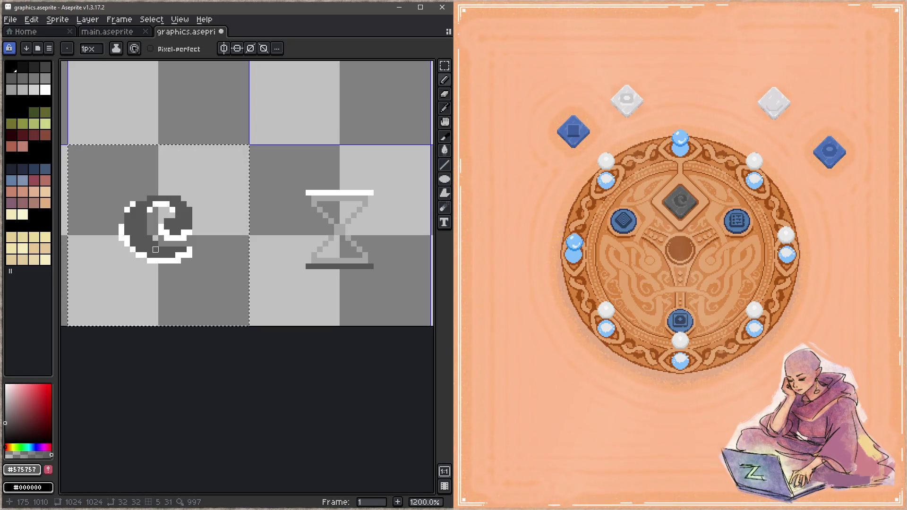
{"action": "left_click_drag", "start_coordinate": [116, 232], "coordinate": [122, 244]}
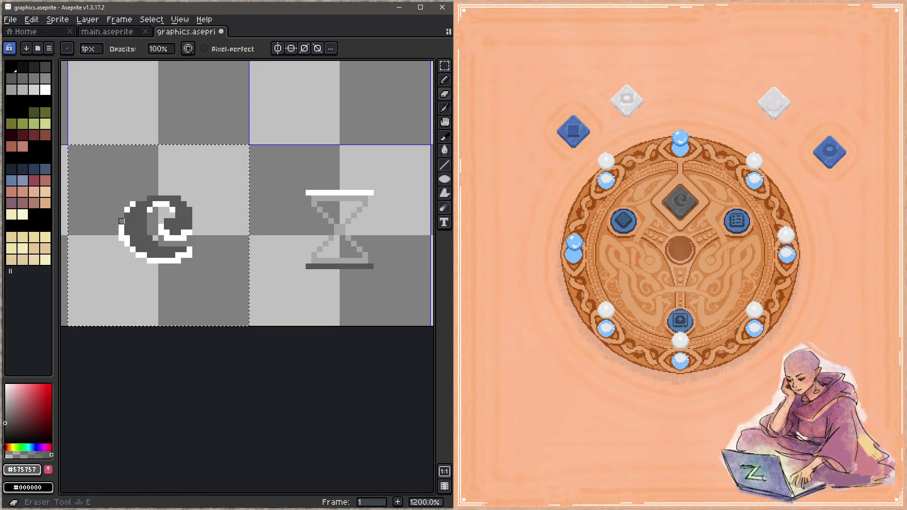
{"action": "key", "text": "ctrl+s"}
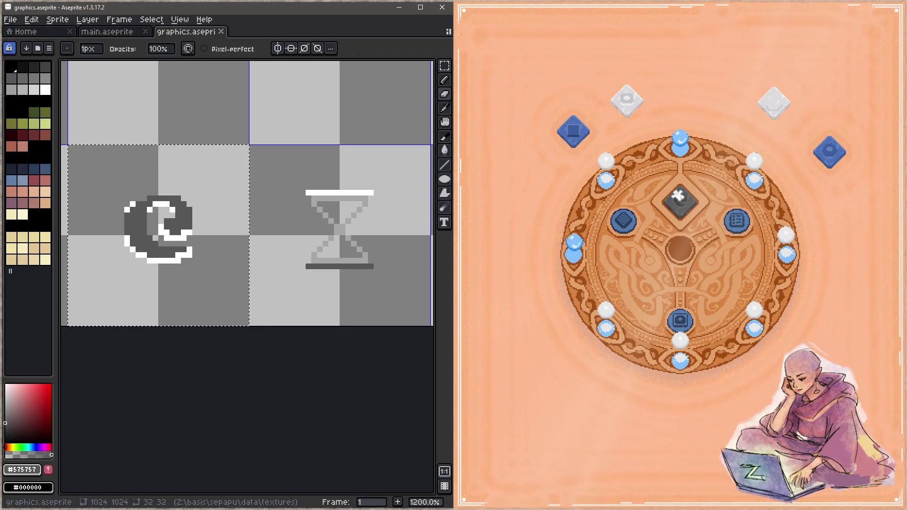
- In the game, move the swirl relic tile onto the board's centre slot and advance to the diamond board
{"action": "left_click", "coordinate": [668, 192]}
{"action": "left_click", "coordinate": [668, 192]}
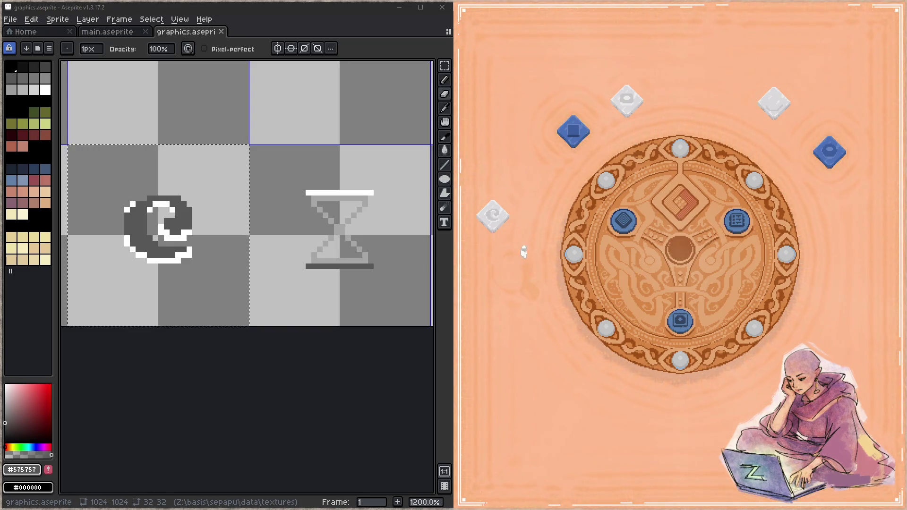
{"action": "mouse_move", "coordinate": [496, 205]}
{"action": "left_mouse_down"}
{"action": "mouse_move", "coordinate": [693, 222]}
{"action": "mouse_move", "coordinate": [730, 158]}
{"action": "mouse_move", "coordinate": [721, 111]}
{"action": "left_mouse_up"}
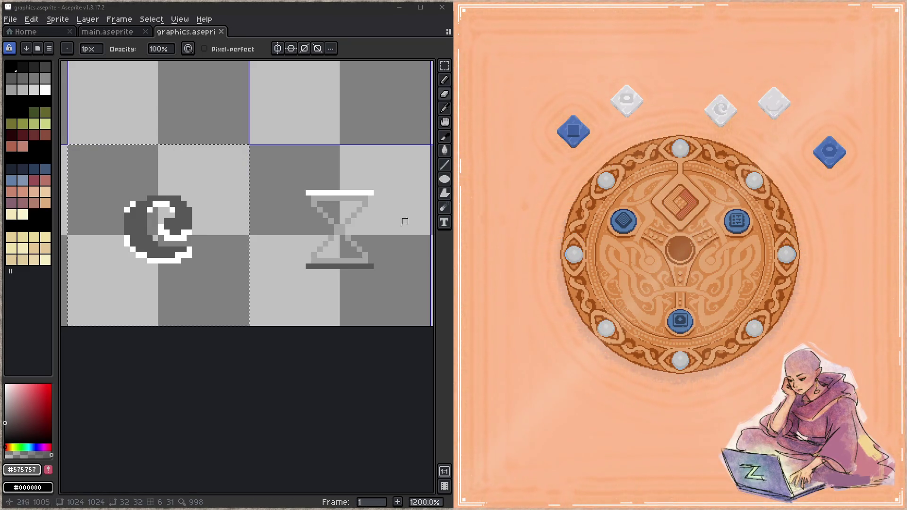
{"action": "scroll", "coordinate": [416, 217], "scroll_direction": "right", "scroll_amount": 2}
{"action": "left_click", "coordinate": [624, 223]}
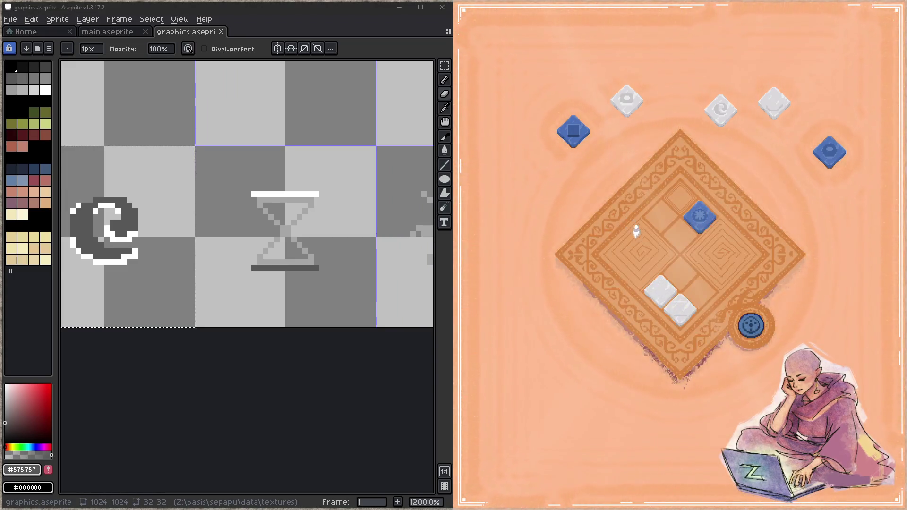
{"action": "mouse_move", "coordinate": [688, 312]}
{"action": "left_mouse_down"}
{"action": "mouse_move", "coordinate": [737, 374]}
{"action": "mouse_move", "coordinate": [680, 209]}
{"action": "mouse_move", "coordinate": [519, 201]}
{"action": "mouse_move", "coordinate": [514, 218]}
{"action": "left_mouse_up"}
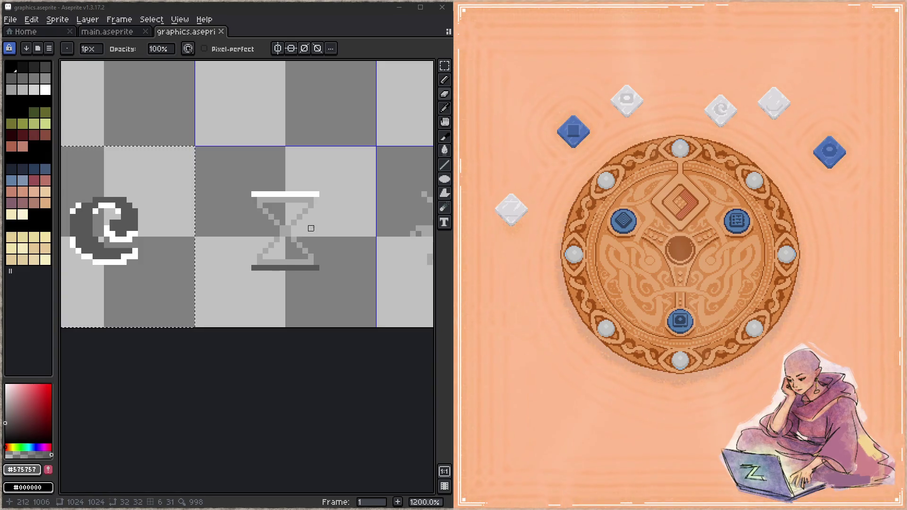
{"action": "left_click_drag", "start_coordinate": [317, 228], "coordinate": [134, 223]}
{"action": "scroll", "coordinate": [119, 231], "scroll_direction": "down", "scroll_amount": 4}
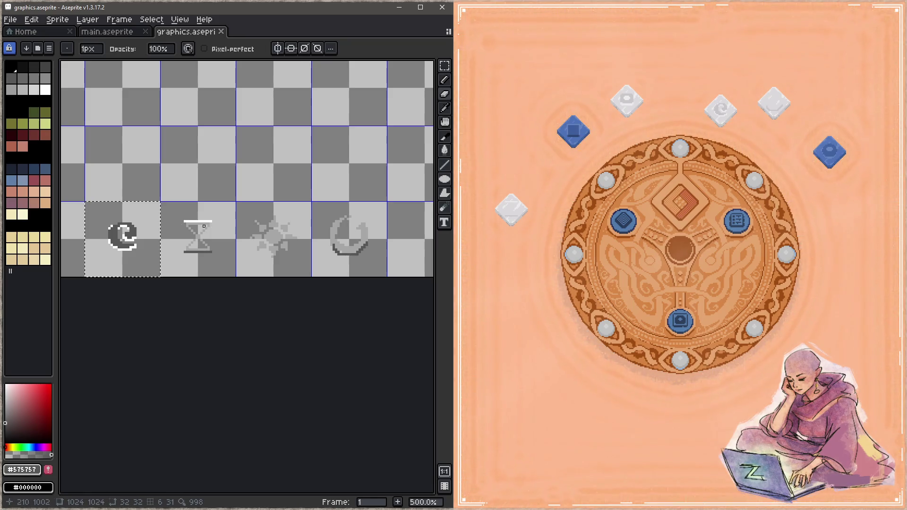
- Select the hourglass tile and fill its frame with dark grey
{"action": "scroll", "coordinate": [183, 228], "scroll_direction": "up", "scroll_amount": 2}
{"action": "scroll", "coordinate": [184, 228], "scroll_direction": "up", "scroll_amount": 3}
{"action": "scroll", "coordinate": [211, 243], "scroll_direction": "down", "scroll_amount": 3}
{"action": "left_click_drag", "start_coordinate": [111, 235], "coordinate": [239, 245]}
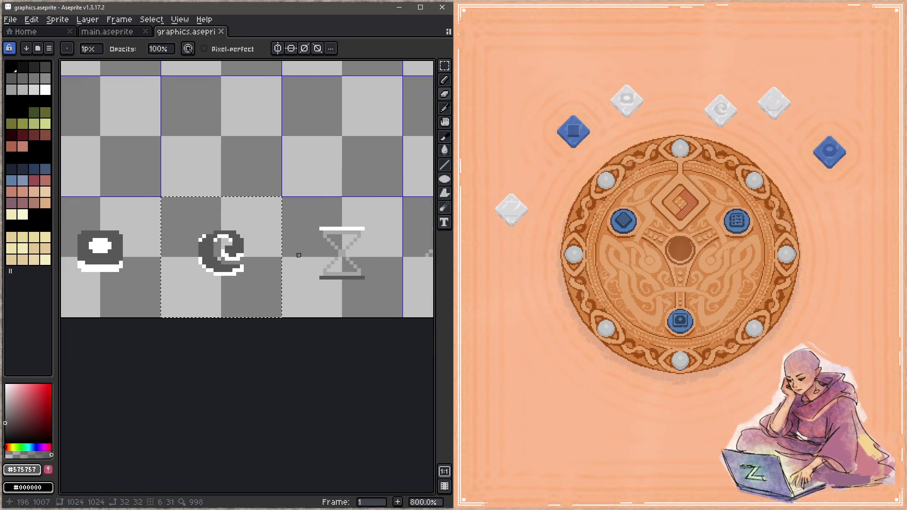
{"action": "key", "text": "i"}
{"action": "key", "text": "b"}
{"action": "scroll", "coordinate": [294, 240], "scroll_direction": "up", "scroll_amount": 3}
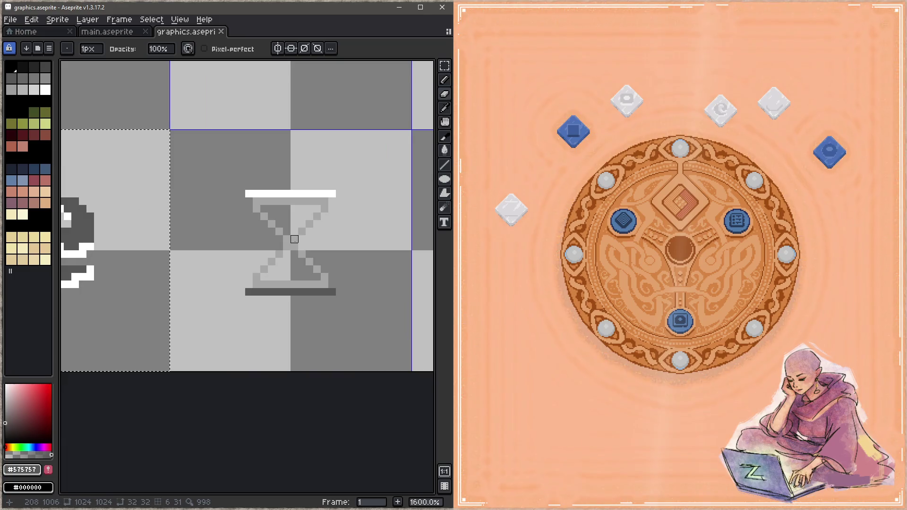
{"action": "key", "text": "w"}
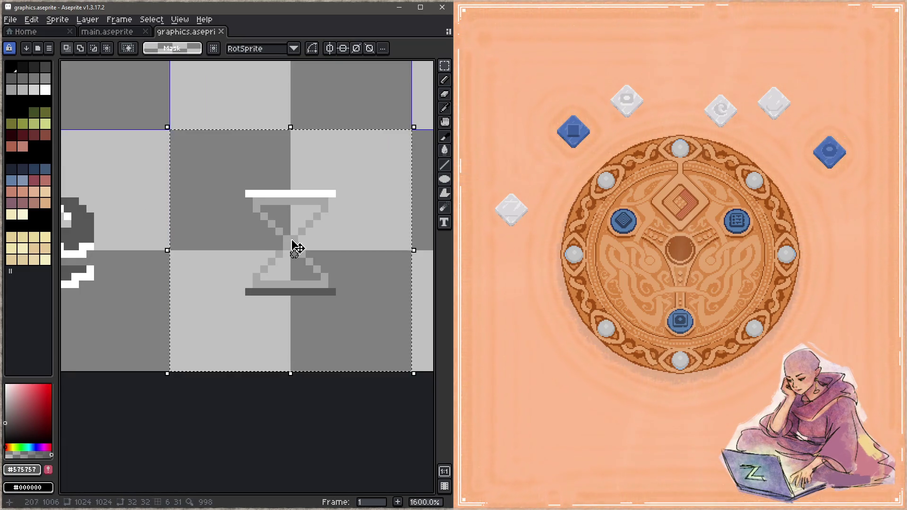
{"action": "left_click", "coordinate": [287, 240]}
{"action": "key", "text": "g"}
{"action": "left_click", "coordinate": [287, 240]}
- Paint the hourglass's bottom bar white and save
{"action": "scroll", "coordinate": [331, 236], "scroll_direction": "down", "scroll_amount": 1}
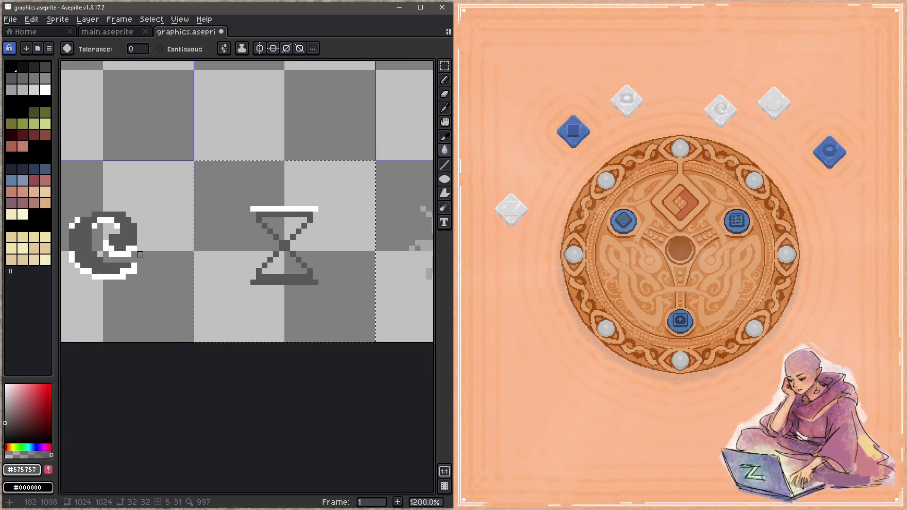
{"action": "key", "text": "i"}
{"action": "scroll", "coordinate": [264, 282], "scroll_direction": "up", "scroll_amount": 1}
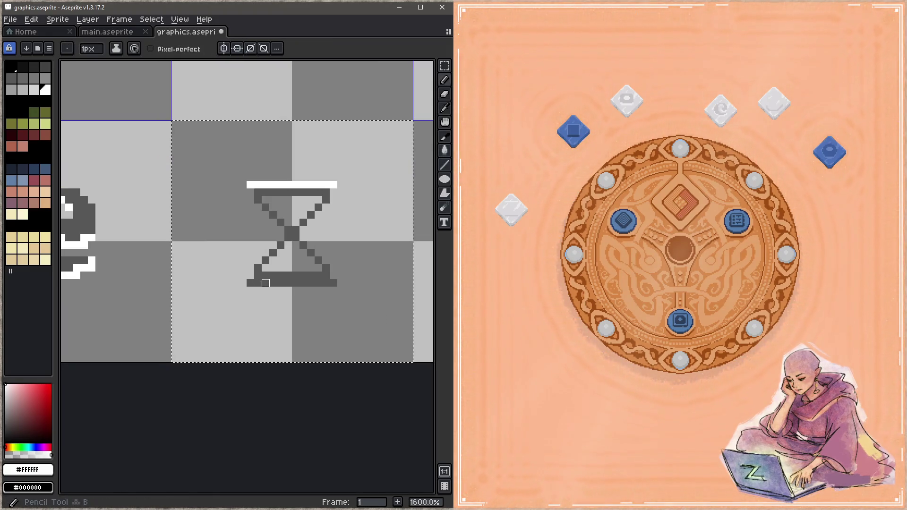
{"action": "left_click_drag", "start_coordinate": [250, 283], "coordinate": [334, 283]}
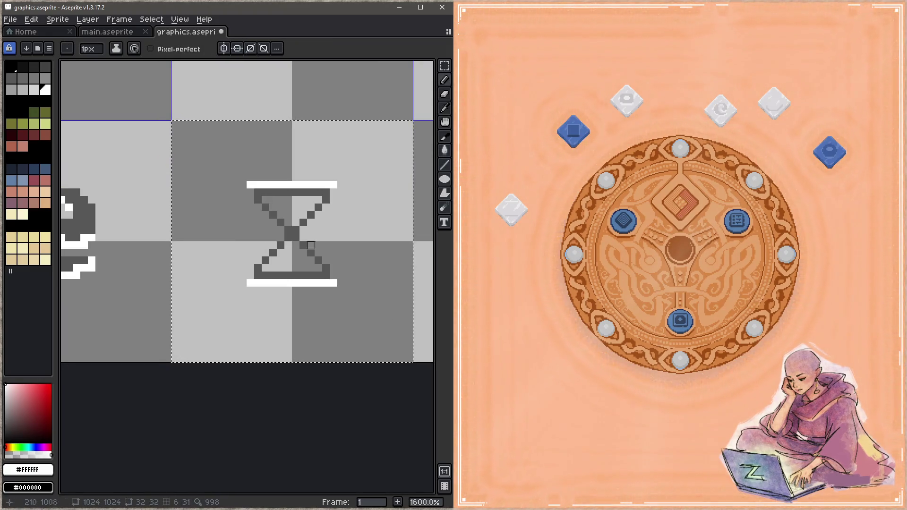
{"action": "key", "text": "ctrl+s"}
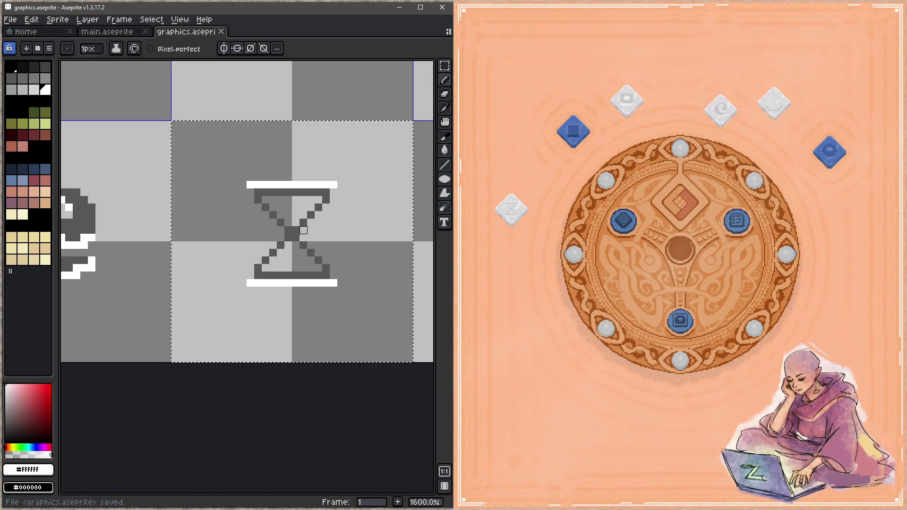
- Add white pixels under the top bar's right end and up the lower-left diagonal, then save
{"action": "left_click", "coordinate": [334, 193]}
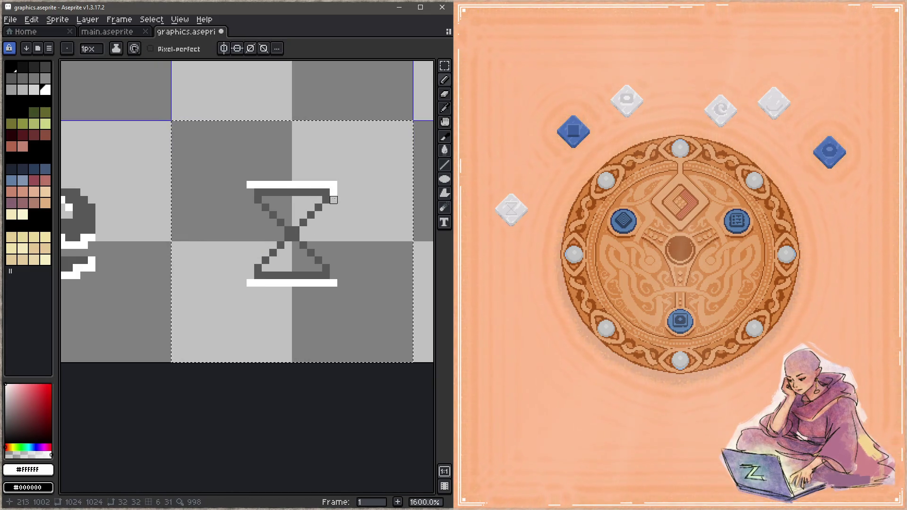
{"action": "mouse_move", "coordinate": [326, 207]}
{"action": "left_mouse_down"}
{"action": "mouse_move", "coordinate": [305, 236]}
{"action": "mouse_move", "coordinate": [326, 253]}
{"action": "mouse_move", "coordinate": [312, 244]}
{"action": "mouse_move", "coordinate": [333, 276]}
{"action": "left_mouse_up"}
{"action": "key", "text": "ctrl+z"}
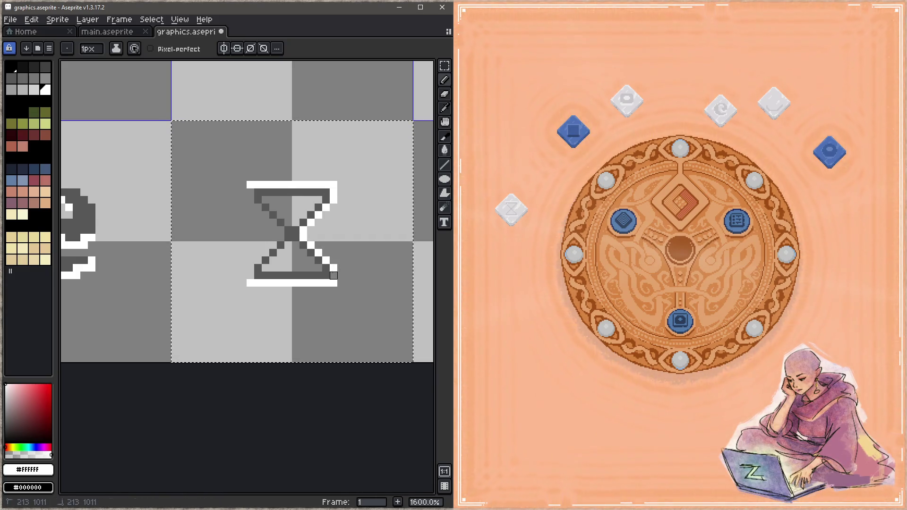
{"action": "mouse_move", "coordinate": [251, 268]}
{"action": "left_mouse_down"}
{"action": "mouse_move", "coordinate": [281, 237]}
{"action": "mouse_move", "coordinate": [258, 207]}
{"action": "left_mouse_up"}
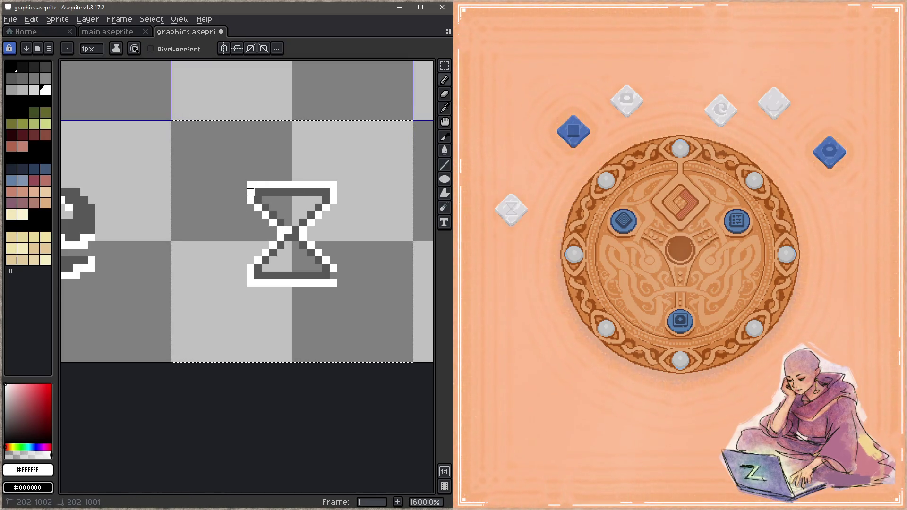
{"action": "left_click", "coordinate": [288, 230], "text": "alt"}
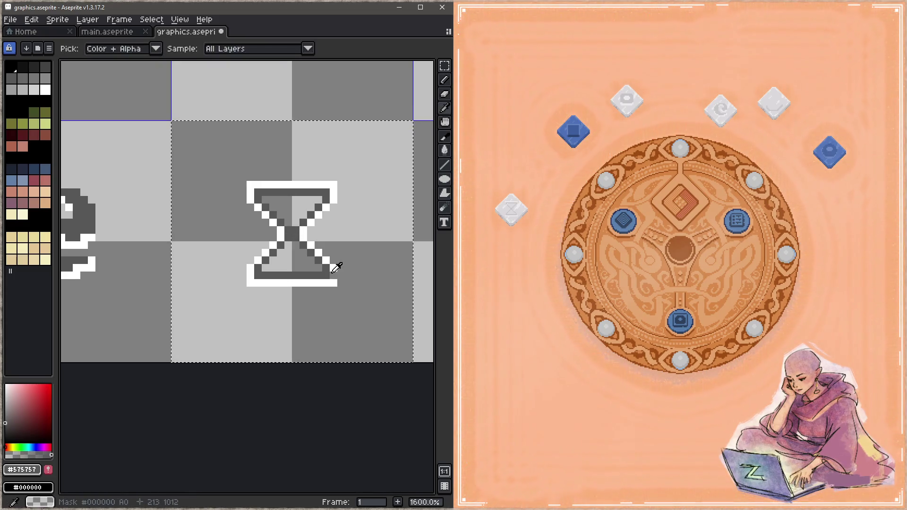
{"action": "left_click", "coordinate": [334, 275], "text": "alt"}
{"action": "key", "text": "ctrl+s"}
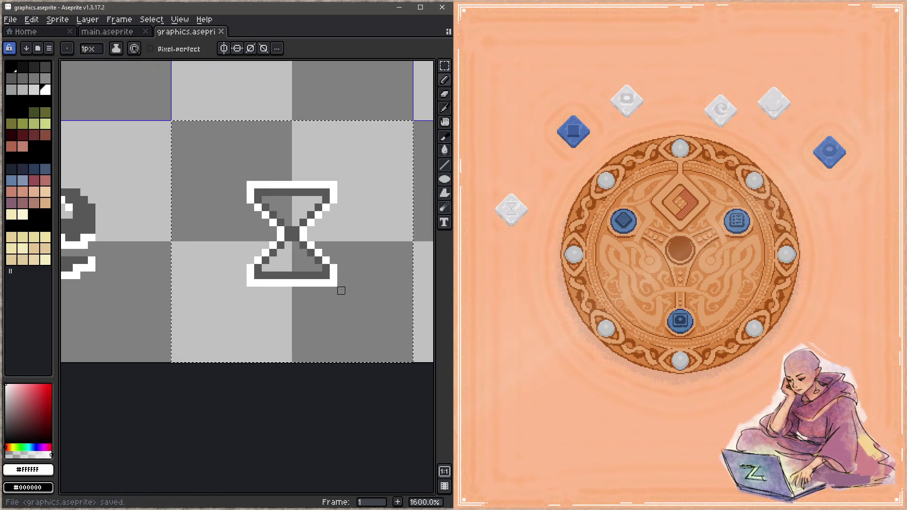
- Zoom out and pan the canvas to view the neighbouring relic icons
{"action": "left_click", "coordinate": [296, 245]}
{"action": "scroll", "coordinate": [219, 257], "scroll_direction": "down", "scroll_amount": 3}
{"action": "left_click_drag", "start_coordinate": [162, 215], "coordinate": [434, 280]}
{"action": "left_click_drag", "start_coordinate": [126, 231], "coordinate": [217, 237]}
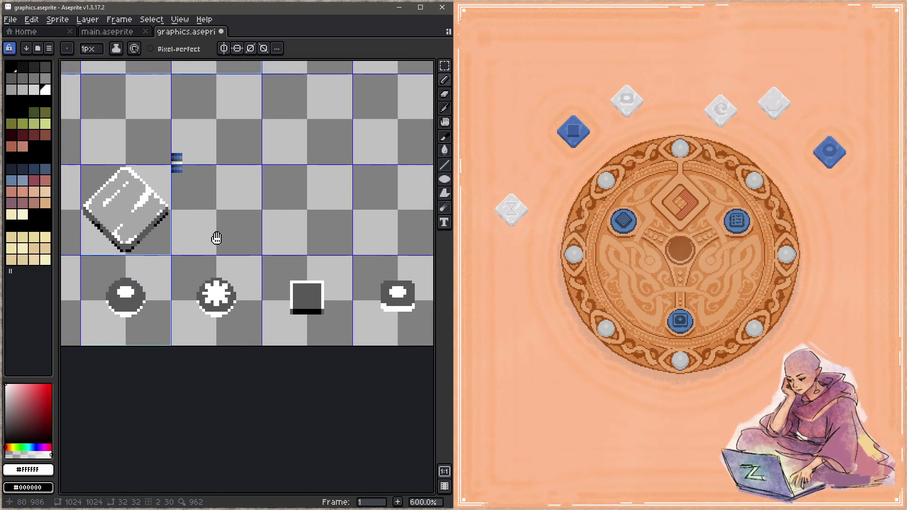
- Sample dark grey #575757 from the square icon and paint a pixel in the hourglass's lower bulb
{"action": "left_click_drag", "start_coordinate": [172, 219], "coordinate": [211, 219]}
{"action": "left_click", "coordinate": [184, 232], "text": "alt"}
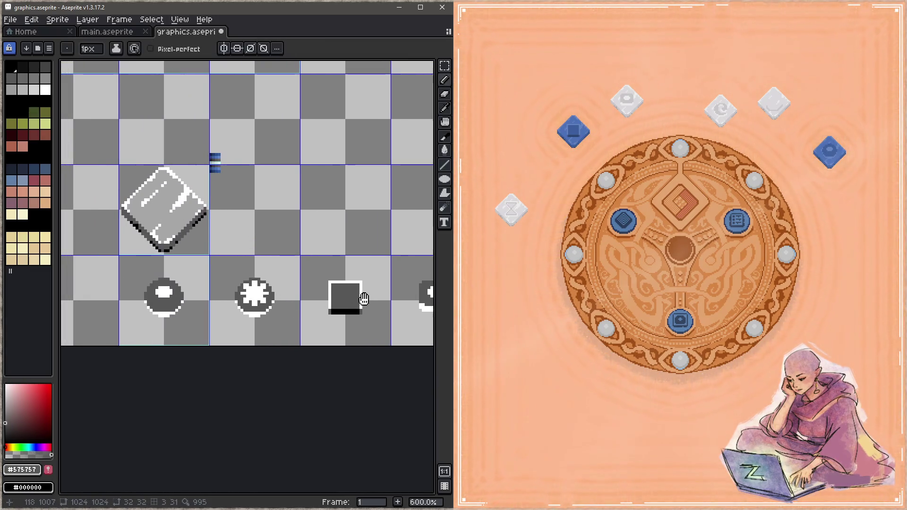
{"action": "left_click_drag", "start_coordinate": [425, 265], "coordinate": [151, 224]}
{"action": "scroll", "coordinate": [194, 255], "scroll_direction": "up", "scroll_amount": 3}
{"action": "scroll", "coordinate": [193, 255], "scroll_direction": "up", "scroll_amount": 2}
{"action": "left_click", "coordinate": [293, 288]}
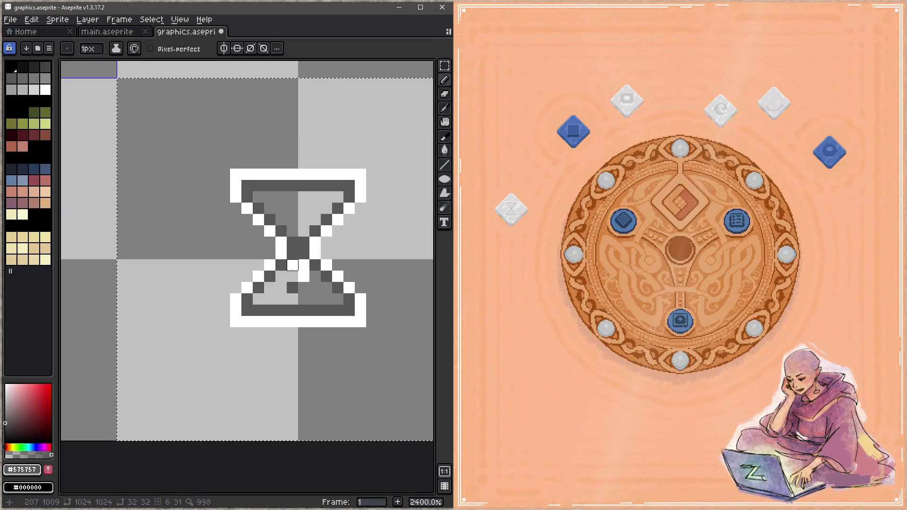
- With contiguous fill, flood the hourglass's lower bulb, neck and upper bulb with #575757, and save
{"action": "key", "text": "g"}
{"action": "left_click", "coordinate": [305, 279]}
{"action": "key", "text": "ctrl+z"}
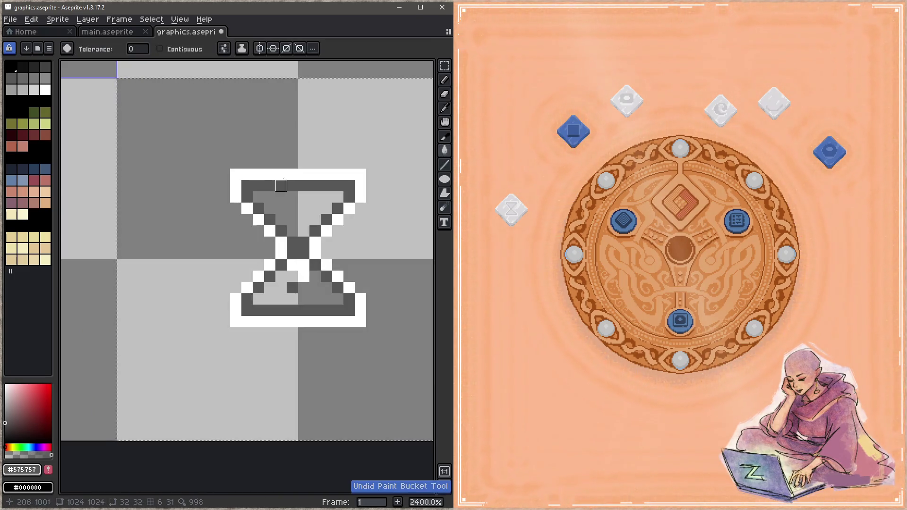
{"action": "left_click", "coordinate": [159, 48]}
{"action": "left_click", "coordinate": [312, 286]}
{"action": "left_click", "coordinate": [304, 263]}
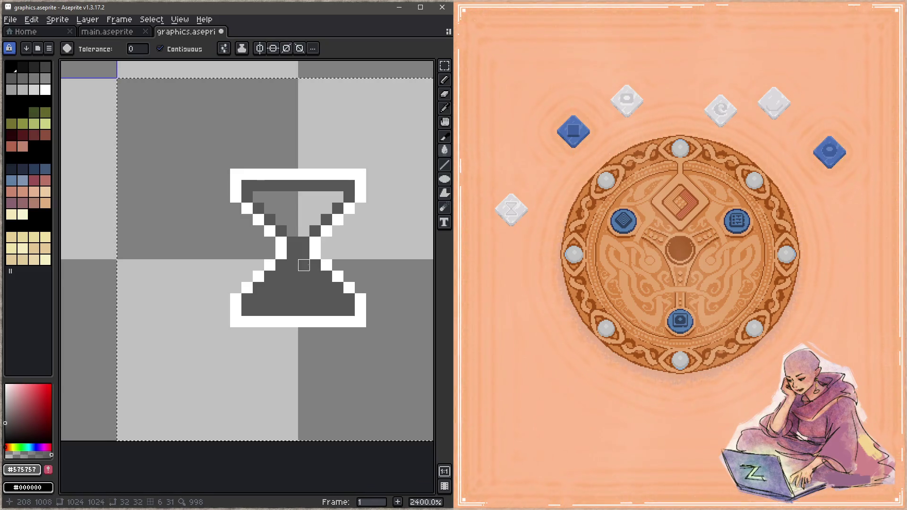
{"action": "left_click", "coordinate": [304, 219]}
{"action": "key", "text": "ctrl+s"}
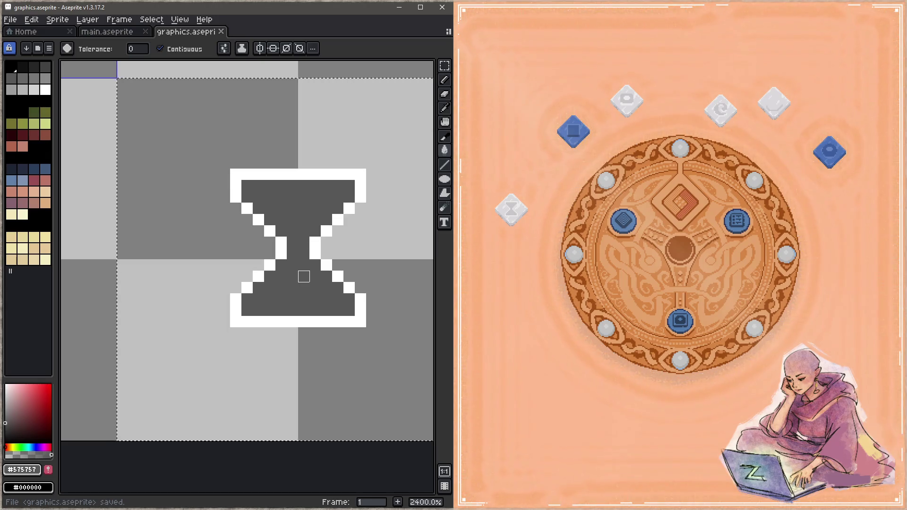
- Clear the hourglass's four white corner pixels and save
{"action": "key", "text": "b"}
{"action": "left_click", "coordinate": [236, 322]}
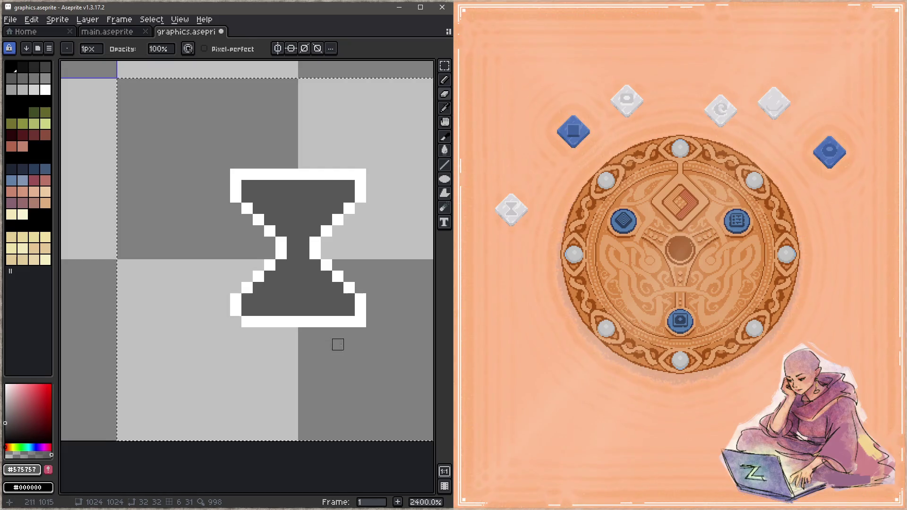
{"action": "left_click", "coordinate": [361, 322]}
{"action": "left_click", "coordinate": [360, 175]}
{"action": "left_click", "coordinate": [236, 175]}
{"action": "key", "text": "ctrl+s"}
- Paint the hourglass neck pixels white using white sampled from the outline, and save
{"action": "key", "text": "i"}
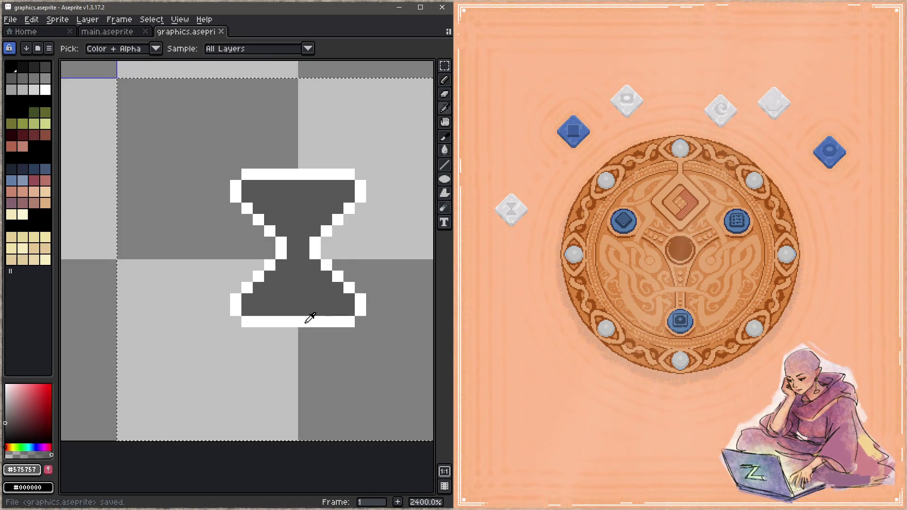
{"action": "left_click", "coordinate": [310, 318]}
{"action": "key", "text": "b"}
{"action": "left_click_drag", "start_coordinate": [293, 243], "coordinate": [304, 243]}
{"action": "key", "text": "ctrl+s"}
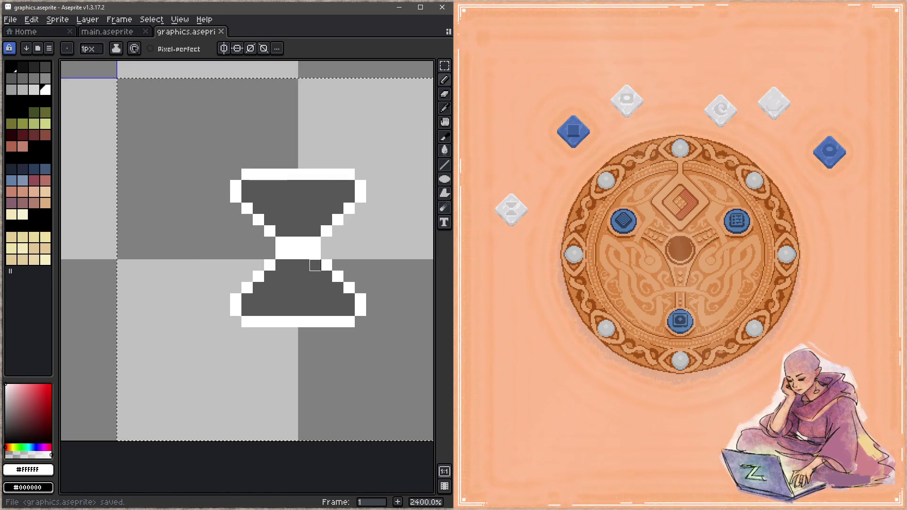
- Whiten pixels to narrow the upper and lower neck, and repaint the central neck pixels dark grey
{"action": "left_click", "coordinate": [281, 232]}
{"action": "left_click", "coordinate": [316, 231]}
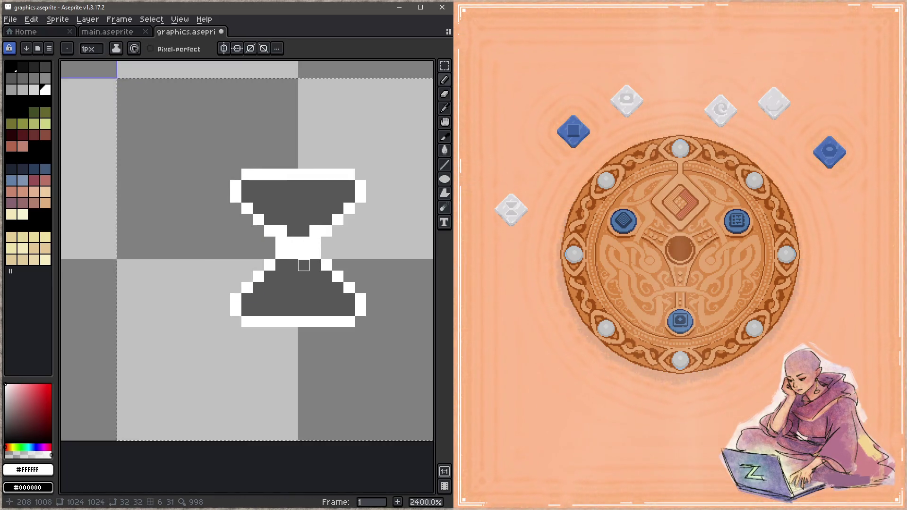
{"action": "left_click", "coordinate": [282, 265]}
{"action": "left_click", "coordinate": [315, 265]}
{"action": "left_click", "coordinate": [304, 265], "text": "alt"}
{"action": "left_click", "coordinate": [304, 254]}
{"action": "left_click", "coordinate": [292, 254]}
{"action": "left_click", "coordinate": [293, 242]}
{"action": "left_click", "coordinate": [304, 242]}
{"action": "key", "text": "ctrl+s"}
- Return the four upper and lower neck pixels to dark grey and save
{"action": "left_click", "coordinate": [315, 231]}
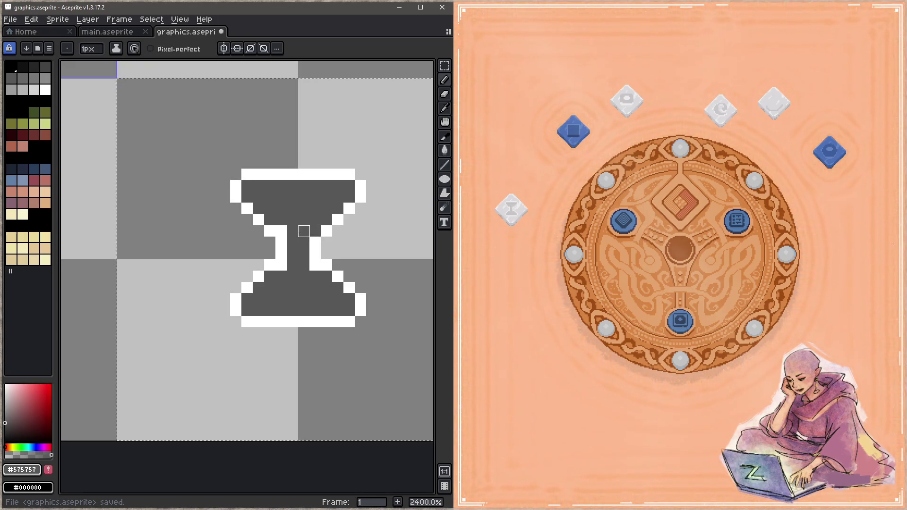
{"action": "left_click", "coordinate": [280, 231]}
{"action": "left_click", "coordinate": [280, 265]}
{"action": "left_click", "coordinate": [315, 265]}
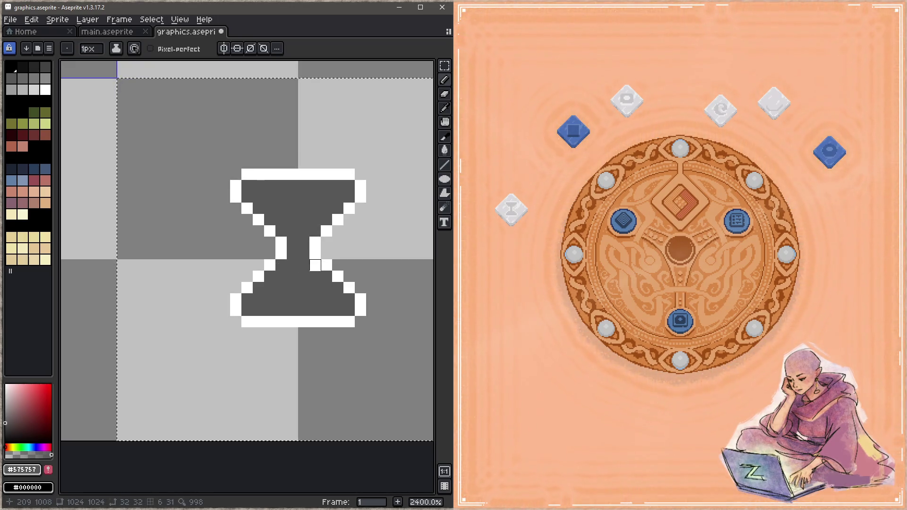
{"action": "key", "text": "ctrl+s"}
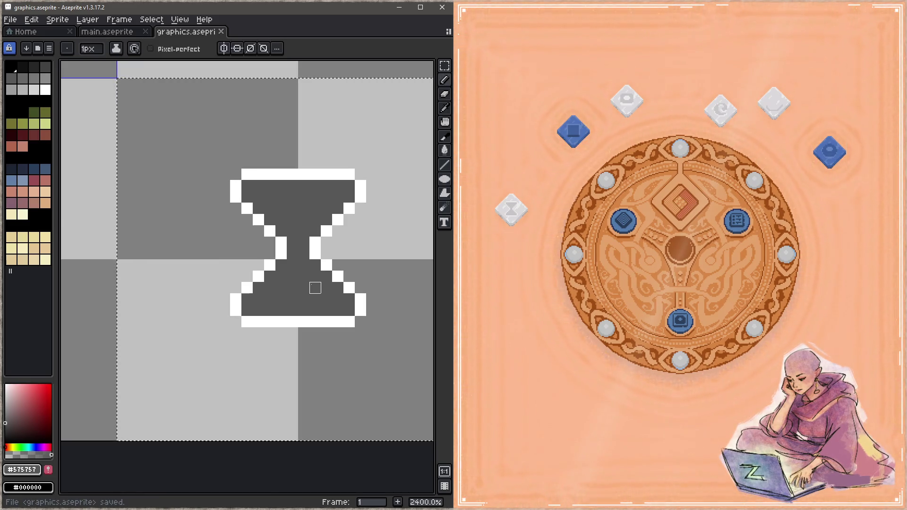
- Paint two-pixel white notches into the hourglass's bottom and top edges, and save
{"action": "left_click", "coordinate": [283, 318], "text": "alt"}
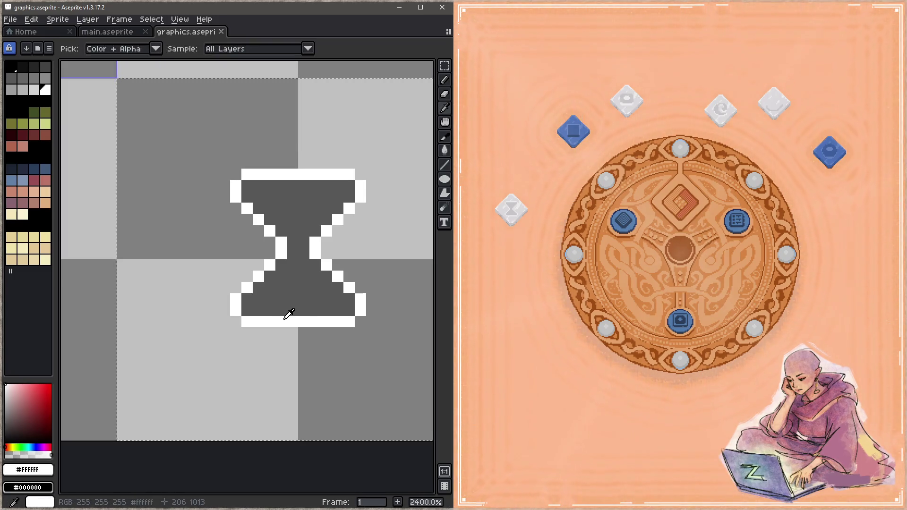
{"action": "left_click", "coordinate": [304, 311]}
{"action": "left_click", "coordinate": [292, 310]}
{"action": "left_click_drag", "start_coordinate": [293, 186], "coordinate": [304, 185]}
{"action": "key", "text": "ctrl+s"}
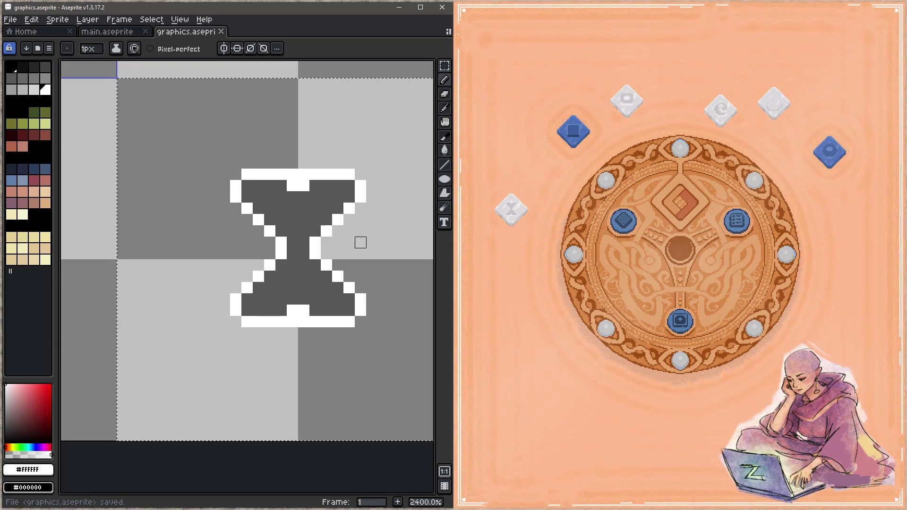
{"action": "left_click", "coordinate": [502, 244]}
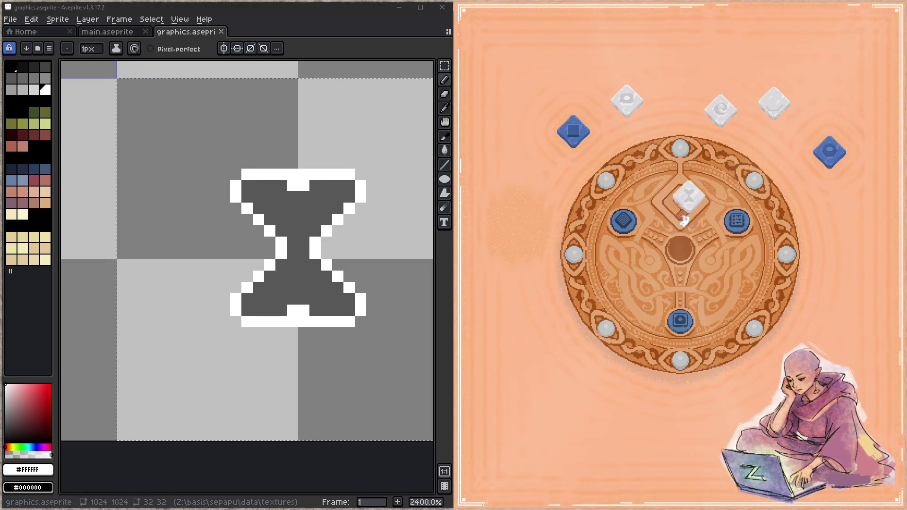
{"action": "left_click", "coordinate": [684, 203]}
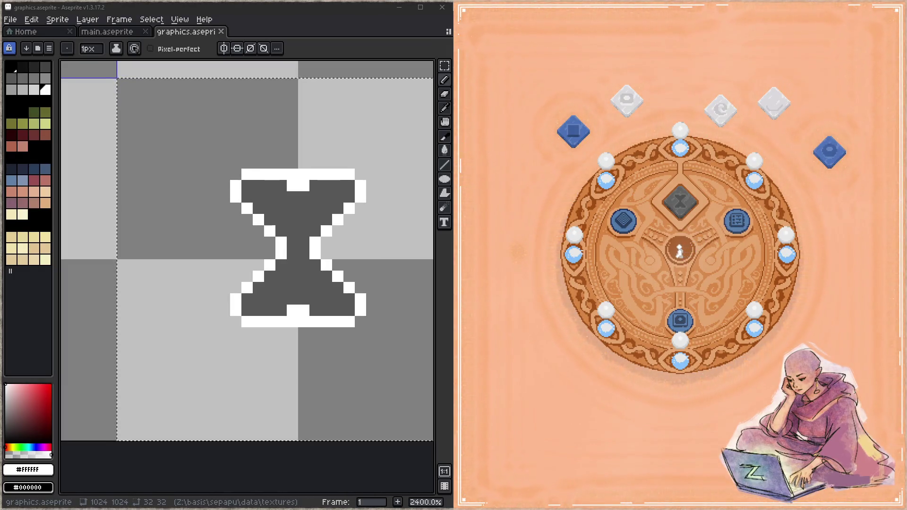
{"action": "left_click", "coordinate": [676, 210]}
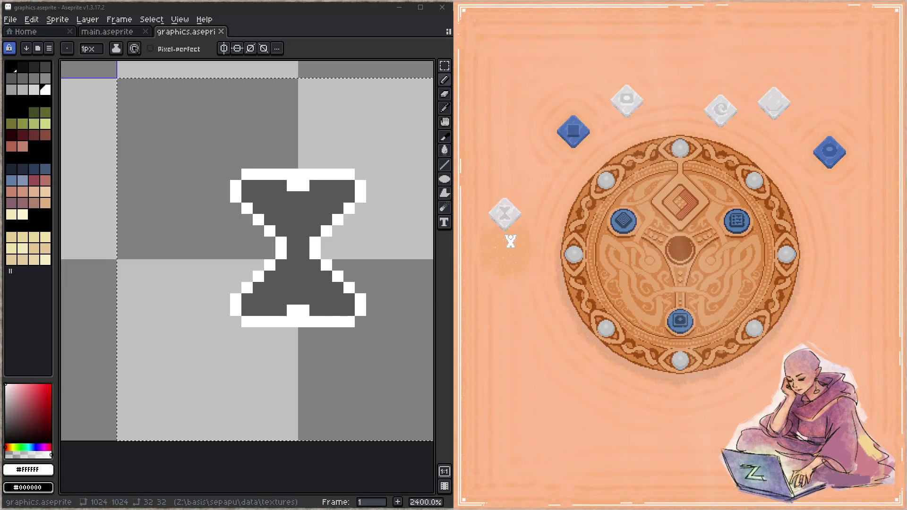
{"action": "left_click", "coordinate": [677, 214]}
{"action": "left_click", "coordinate": [679, 318]}
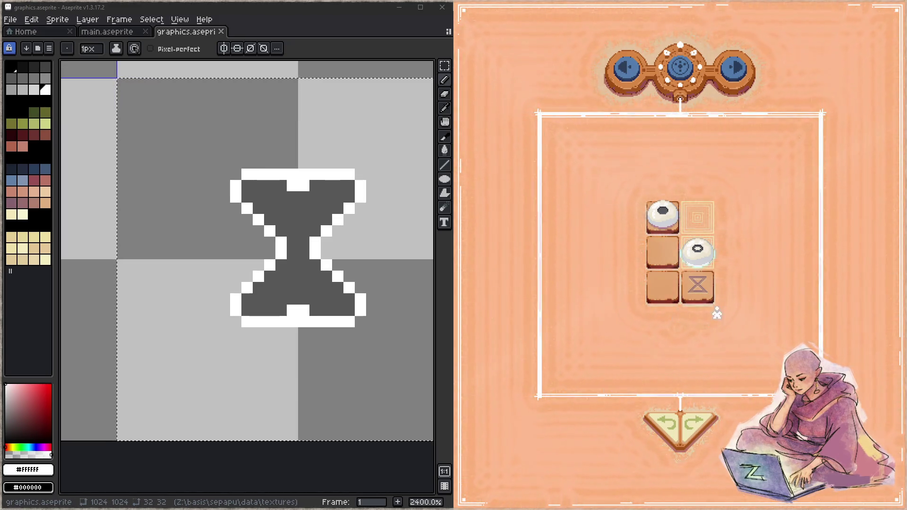
{"action": "mouse_move", "coordinate": [700, 251]}
{"action": "left_mouse_down"}
{"action": "mouse_move", "coordinate": [707, 281]}
{"action": "mouse_move", "coordinate": [679, 266]}
{"action": "left_mouse_up"}
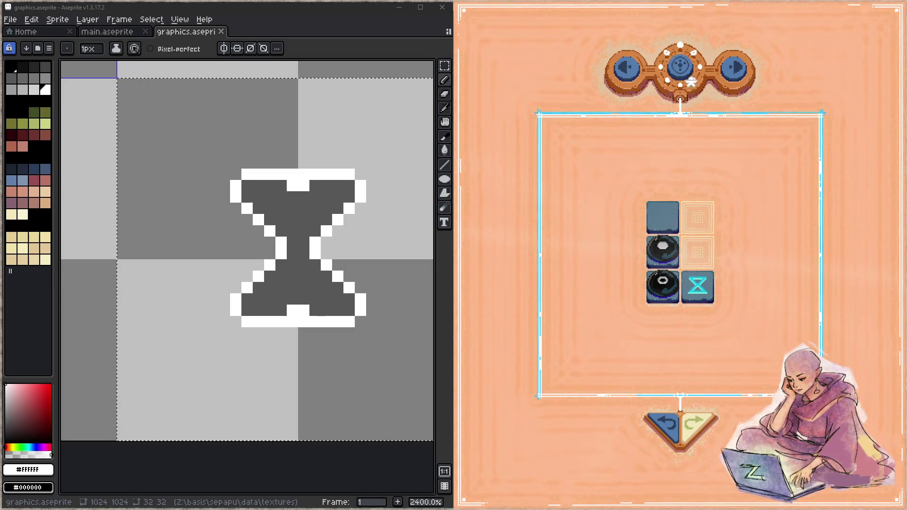
{"action": "key", "text": "Escape"}
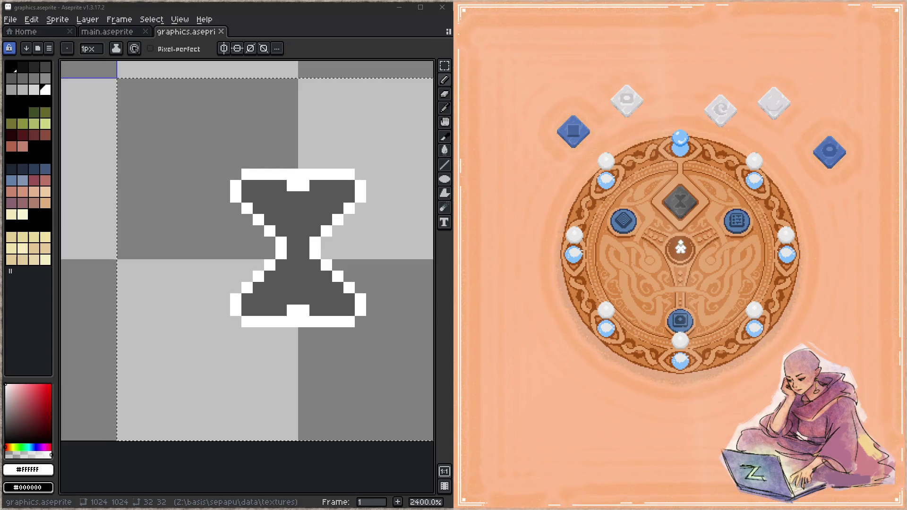
{"action": "left_click", "coordinate": [741, 215]}
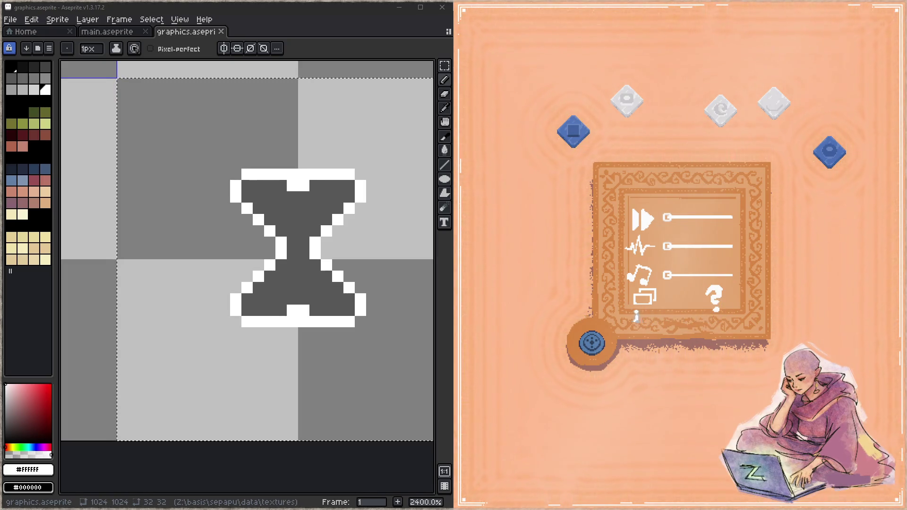
{"action": "left_click", "coordinate": [595, 339]}
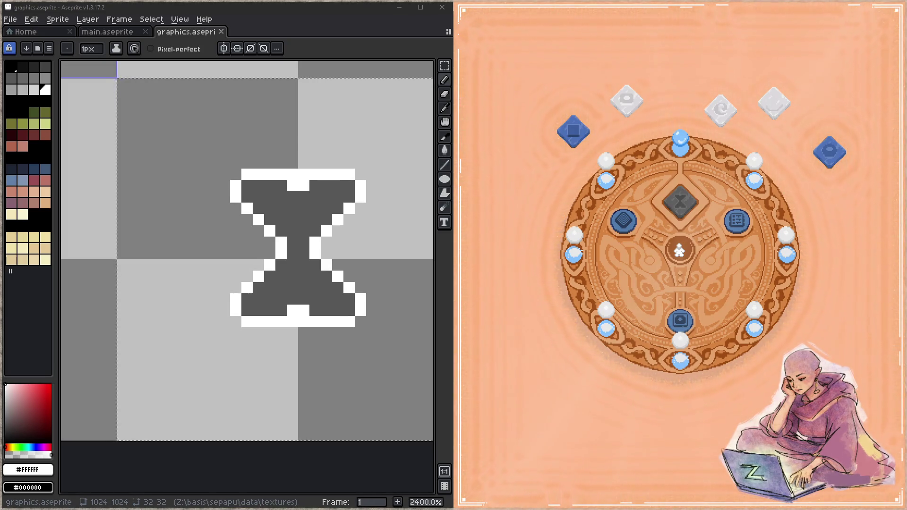
{"action": "left_click", "coordinate": [681, 216]}
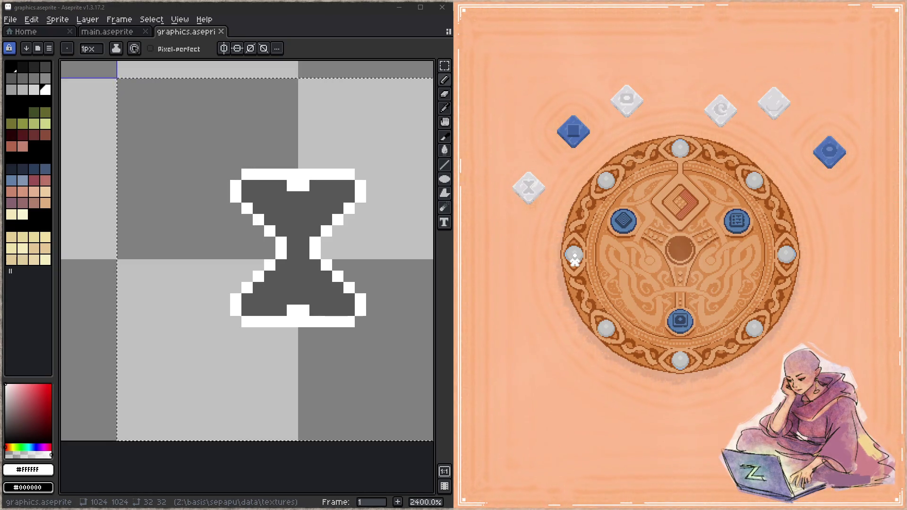
{"action": "scroll", "coordinate": [326, 279], "scroll_direction": "down", "scroll_amount": 3}
- Select the sun icon's cell and fill its centre circle with dark grey #575757
{"action": "scroll", "coordinate": [337, 235], "scroll_direction": "right", "scroll_amount": 5}
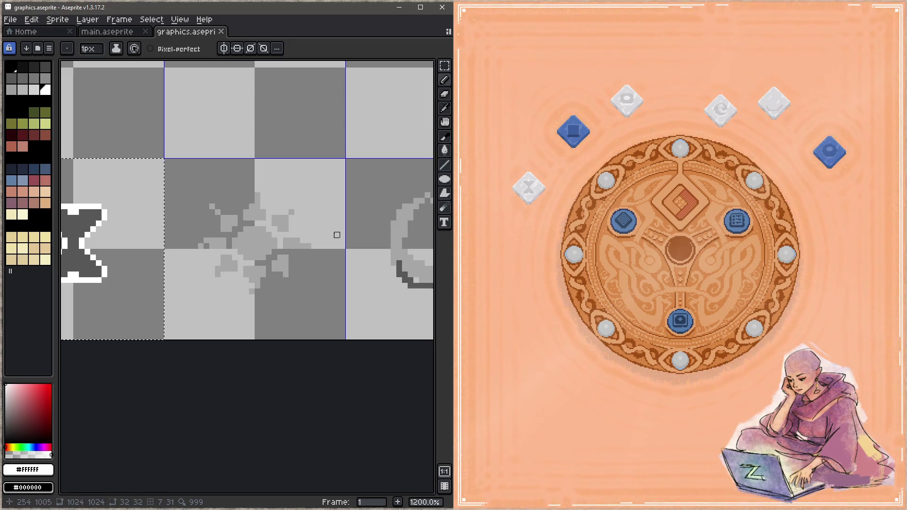
{"action": "key", "text": "m"}
{"action": "key", "text": "shift+Right"}
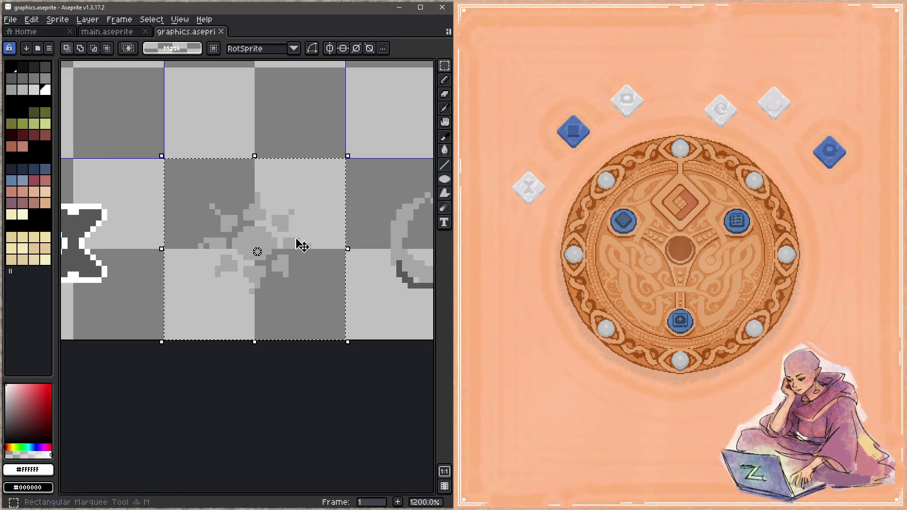
{"action": "key", "text": "g"}
{"action": "left_click", "coordinate": [263, 246], "text": "alt"}
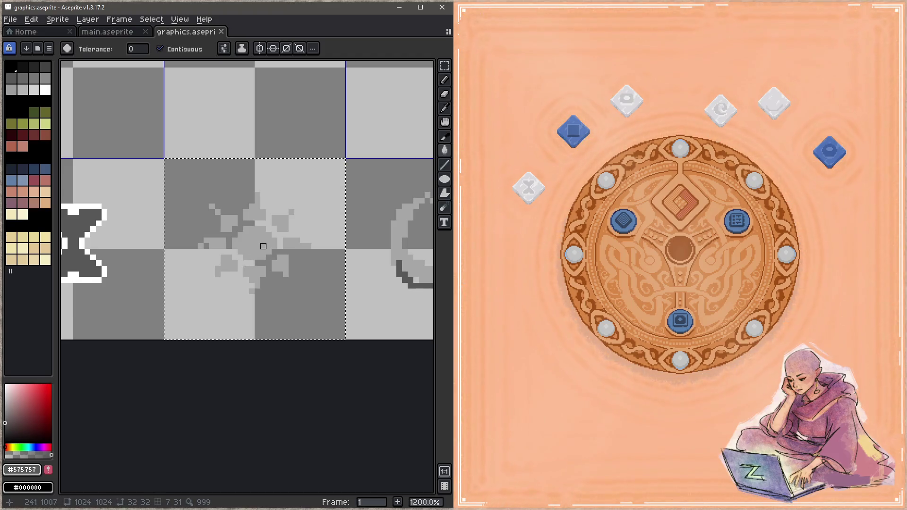
{"action": "left_click", "coordinate": [263, 246]}
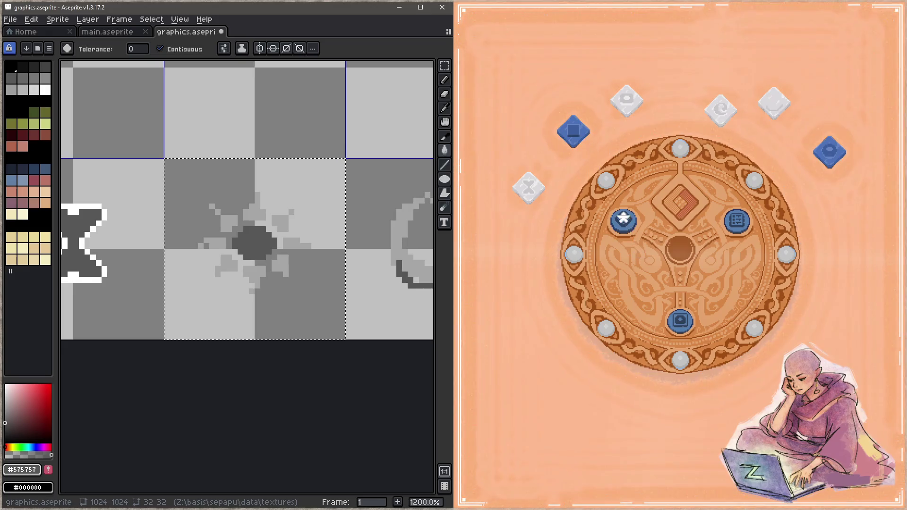
- Save graphics.aseprite and check the relic icons on the game's circular board
{"action": "left_click", "coordinate": [624, 219]}
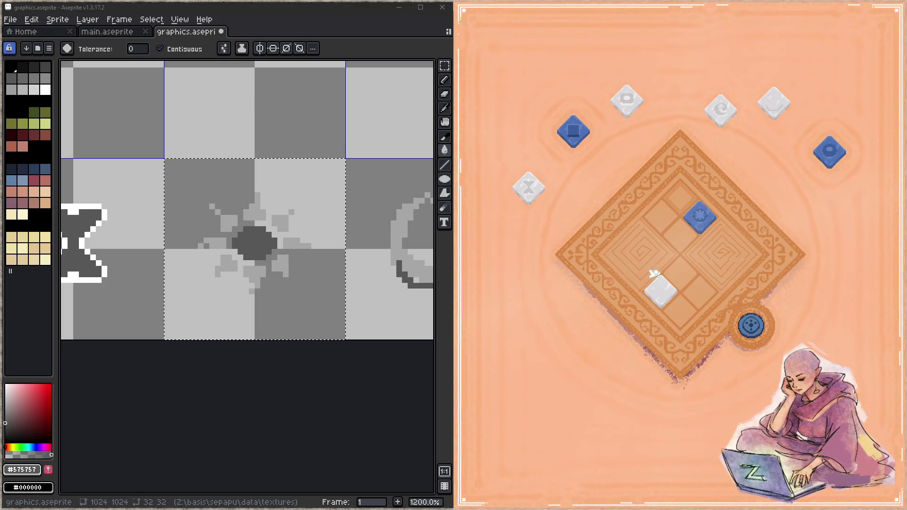
{"action": "left_click", "coordinate": [361, 314]}
{"action": "key", "text": "ctrl+s"}
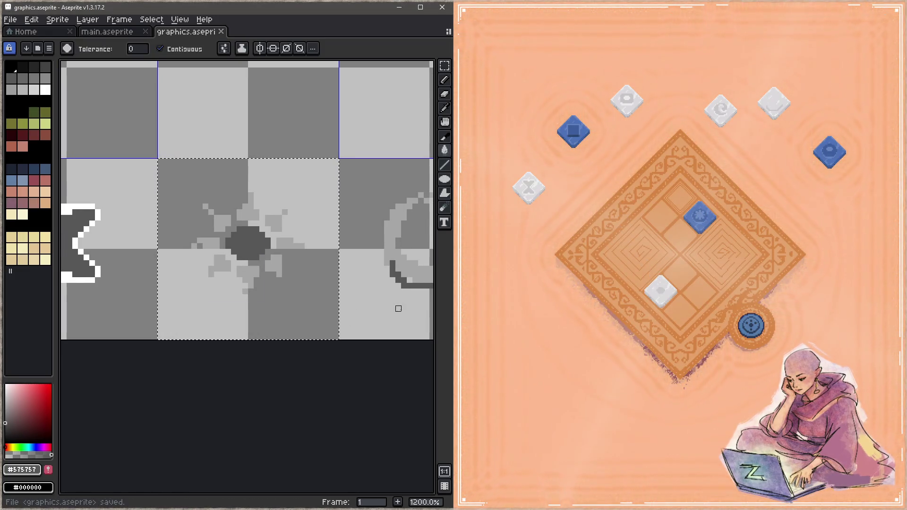
{"action": "left_click", "coordinate": [661, 289]}
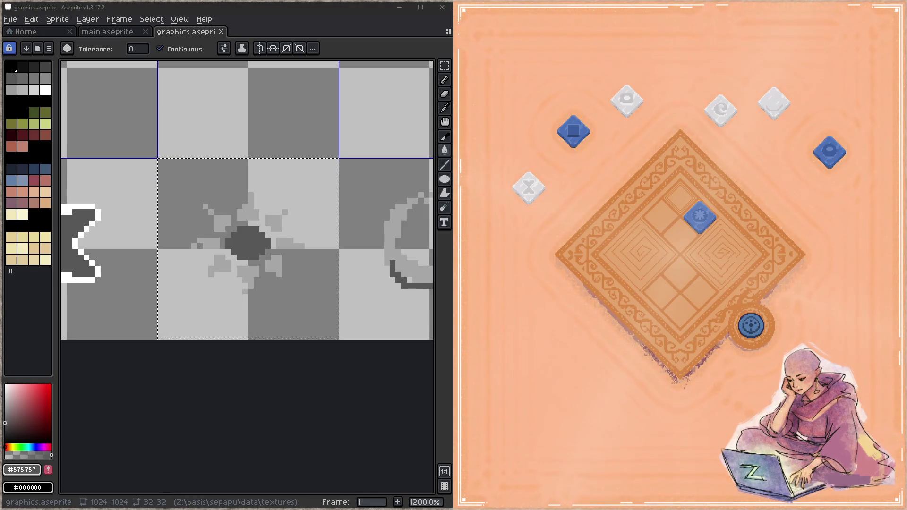
{"action": "left_click", "coordinate": [752, 325]}
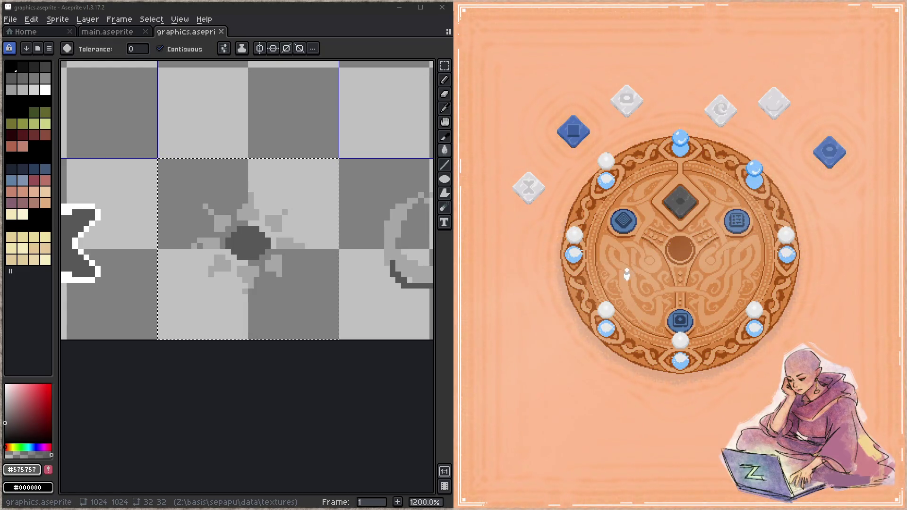
- With Contiguous turned off, fill all the sun's light-grey rays dark grey and save
{"action": "left_click", "coordinate": [268, 218]}
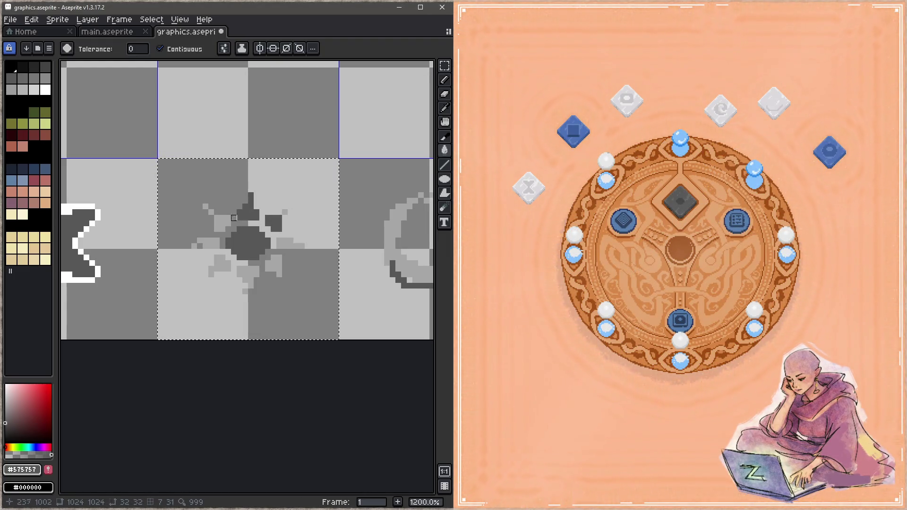
{"action": "left_click", "coordinate": [160, 48]}
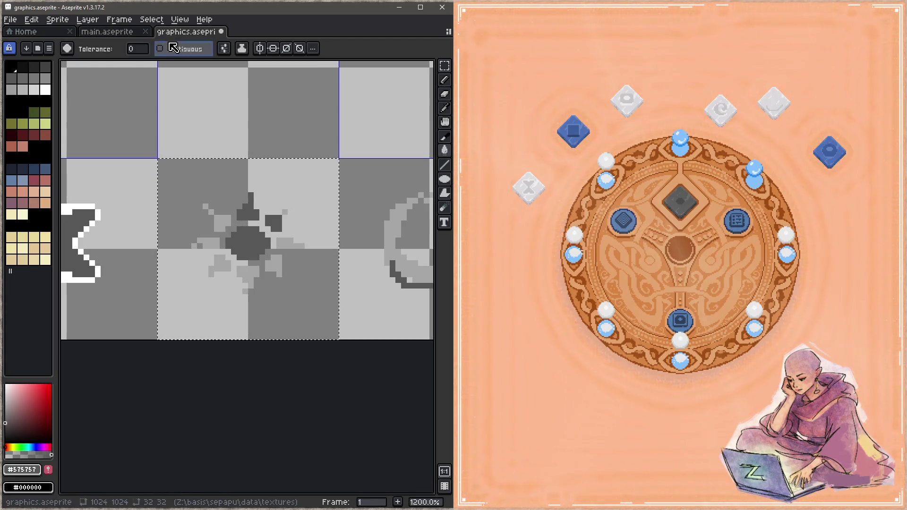
{"action": "left_click", "coordinate": [212, 223]}
{"action": "key", "text": "ctrl+s"}
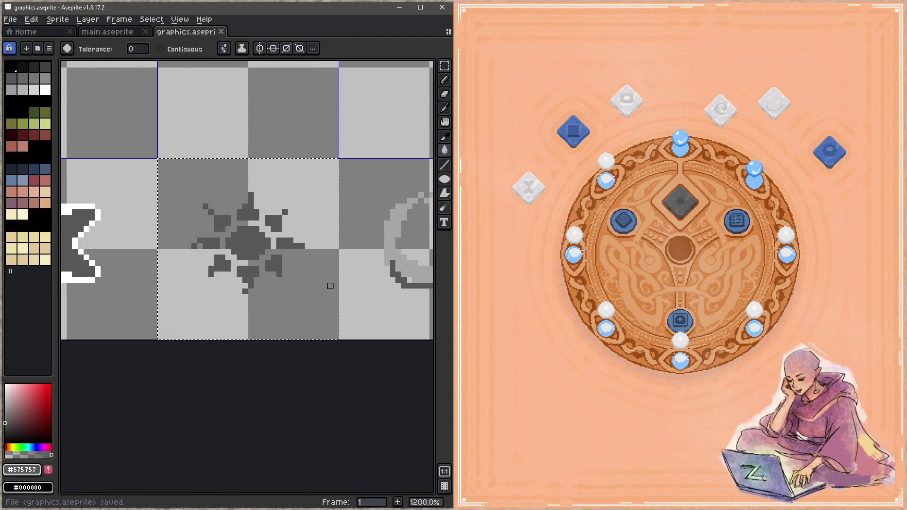
{"action": "scroll", "coordinate": [330, 286], "scroll_direction": "up", "scroll_amount": 1}
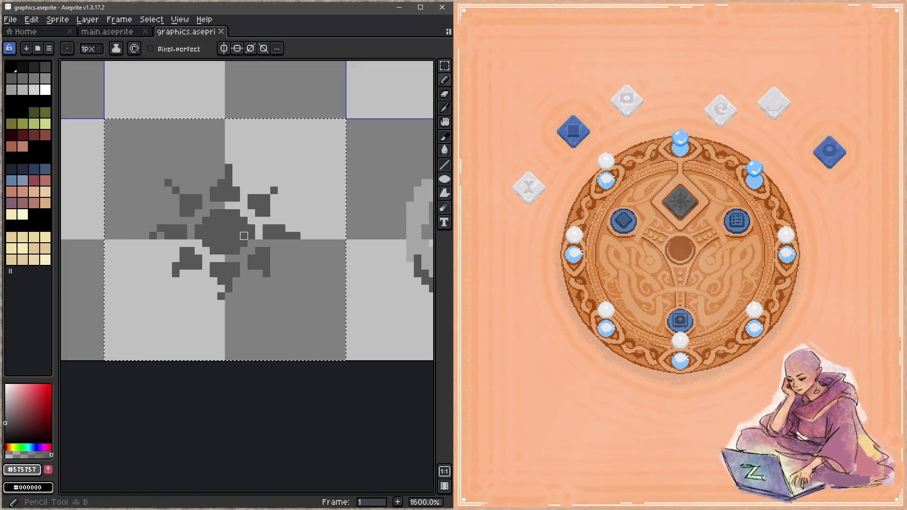
- With the Pencil, draw white pixels along the sun centre's lower-left edge and save
{"action": "key", "text": "b"}
{"action": "mouse_move", "coordinate": [205, 208]}
{"action": "left_mouse_down"}
{"action": "mouse_move", "coordinate": [258, 223]}
{"action": "mouse_move", "coordinate": [388, 223]}
{"action": "left_mouse_up"}
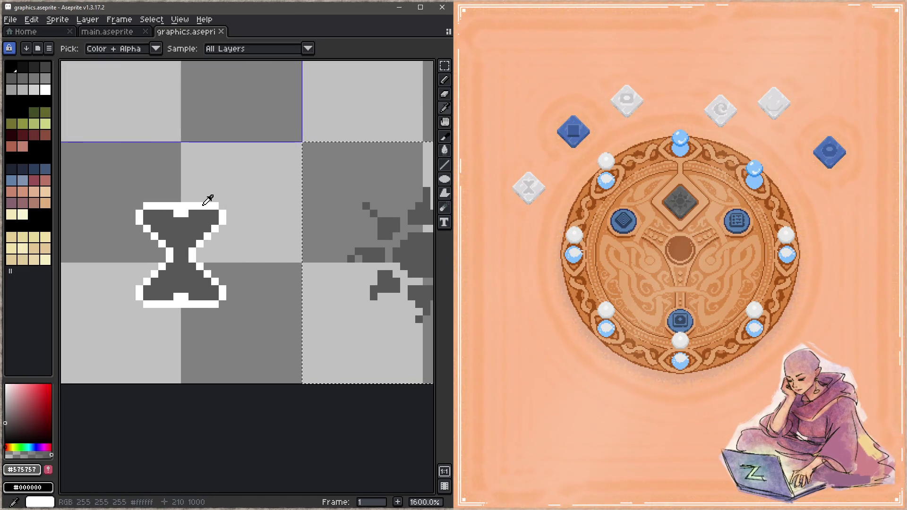
{"action": "left_click_drag", "start_coordinate": [344, 259], "coordinate": [142, 235]}
{"action": "scroll", "coordinate": [229, 229], "scroll_direction": "up", "scroll_amount": 2}
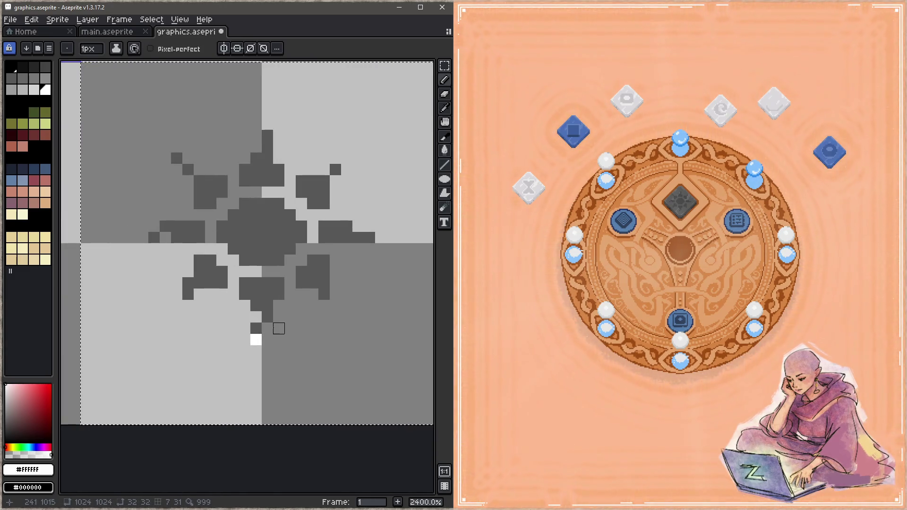
{"action": "key", "text": "ctrl+z"}
{"action": "mouse_move", "coordinate": [222, 238]}
{"action": "left_mouse_down"}
{"action": "mouse_move", "coordinate": [245, 260]}
{"action": "mouse_move", "coordinate": [302, 249]}
{"action": "mouse_move", "coordinate": [302, 226]}
{"action": "mouse_move", "coordinate": [279, 204]}
{"action": "mouse_move", "coordinate": [245, 204]}
{"action": "mouse_move", "coordinate": [222, 227]}
{"action": "left_mouse_up"}
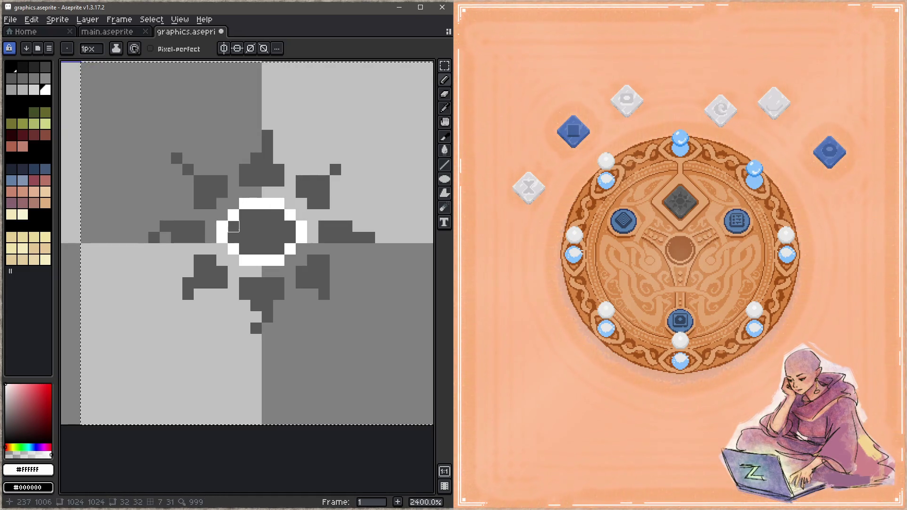
{"action": "key", "text": "ctrl+s"}
{"action": "key", "text": "z"}
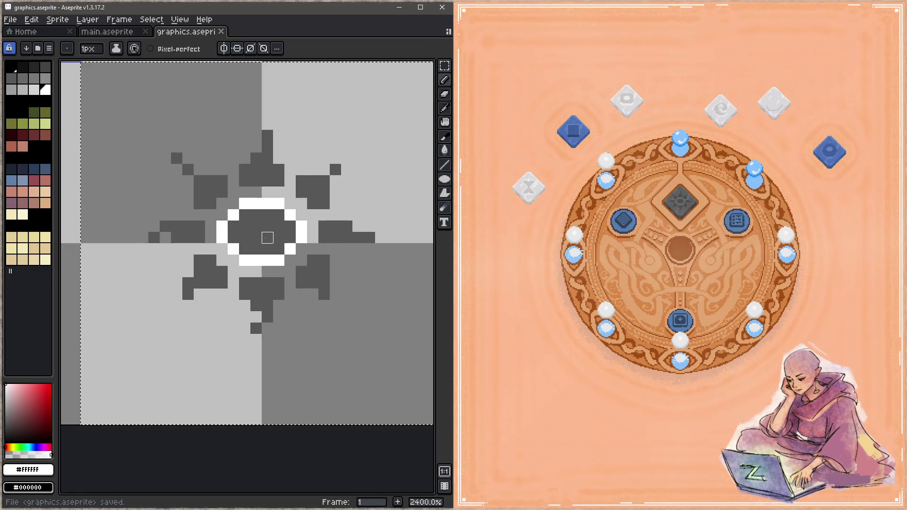
- Close the white ring above the sun's centre, save, and outline the upper-left rays in white
{"action": "mouse_move", "coordinate": [234, 193]}
{"action": "left_mouse_down"}
{"action": "mouse_move", "coordinate": [290, 192]}
{"action": "mouse_move", "coordinate": [291, 204]}
{"action": "mouse_move", "coordinate": [313, 215]}
{"action": "mouse_move", "coordinate": [313, 249]}
{"action": "mouse_move", "coordinate": [291, 272]}
{"action": "mouse_move", "coordinate": [233, 272]}
{"action": "mouse_move", "coordinate": [222, 215]}
{"action": "left_mouse_up"}
{"action": "left_click", "coordinate": [222, 249], "text": "shift"}
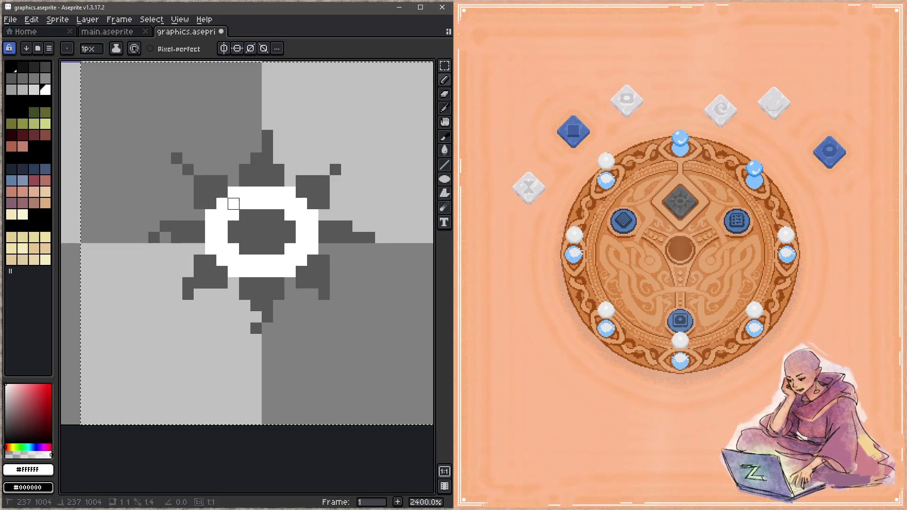
{"action": "key", "text": "ctrl+s"}
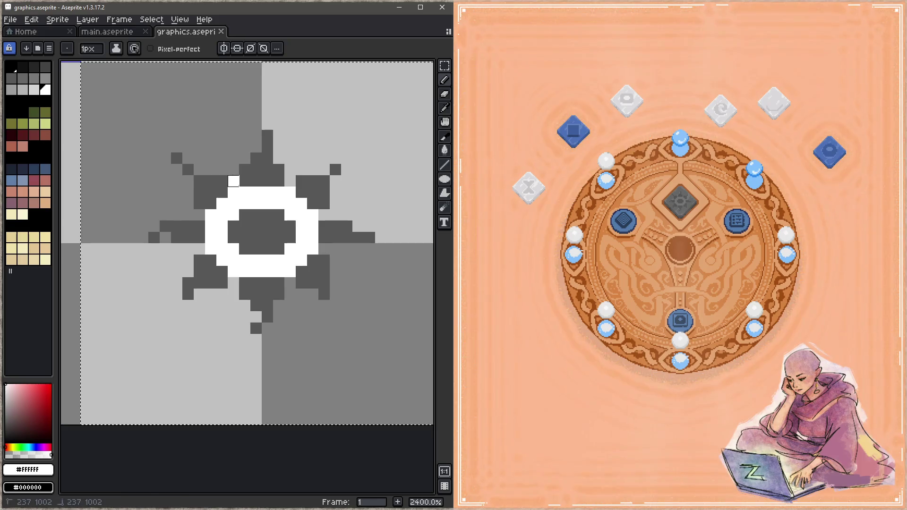
{"action": "mouse_move", "coordinate": [234, 170]}
{"action": "left_mouse_down"}
{"action": "mouse_move", "coordinate": [198, 170]}
{"action": "mouse_move", "coordinate": [176, 147]}
{"action": "mouse_move", "coordinate": [166, 158]}
{"action": "mouse_move", "coordinate": [188, 181]}
{"action": "mouse_move", "coordinate": [188, 215]}
{"action": "mouse_move", "coordinate": [165, 204]}
{"action": "mouse_move", "coordinate": [143, 238]}
{"action": "mouse_move", "coordinate": [154, 250]}
{"action": "mouse_move", "coordinate": [166, 249]}
{"action": "mouse_move", "coordinate": [166, 238]}
{"action": "mouse_move", "coordinate": [200, 249]}
{"action": "left_mouse_up"}
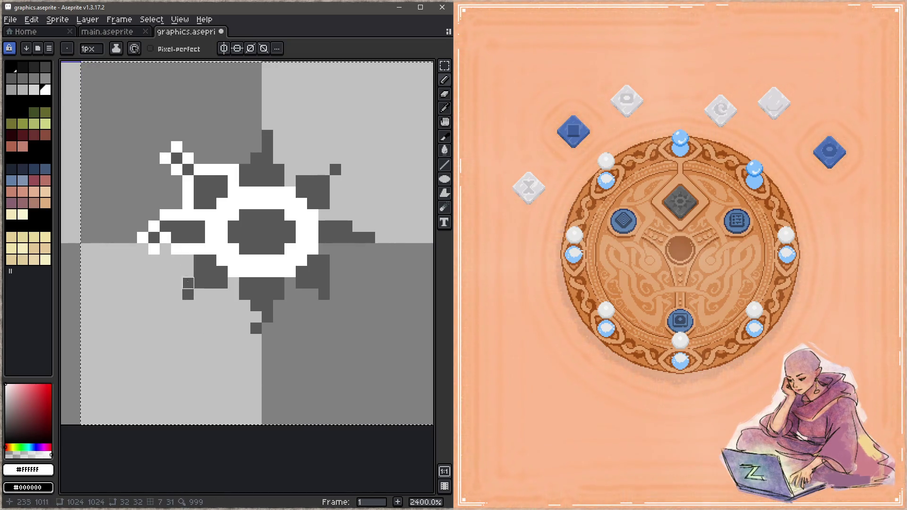
{"action": "left_click", "coordinate": [60, 22]}
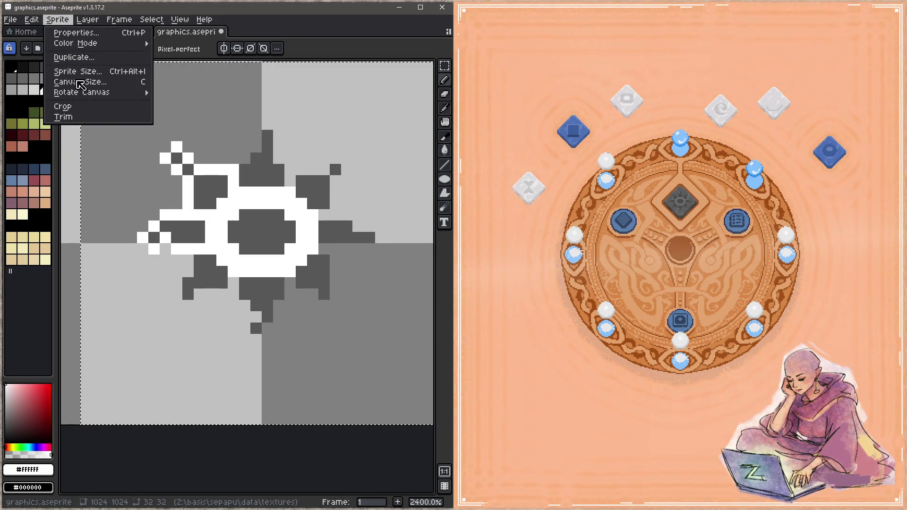
{"action": "mouse_move", "coordinate": [36, 23]}
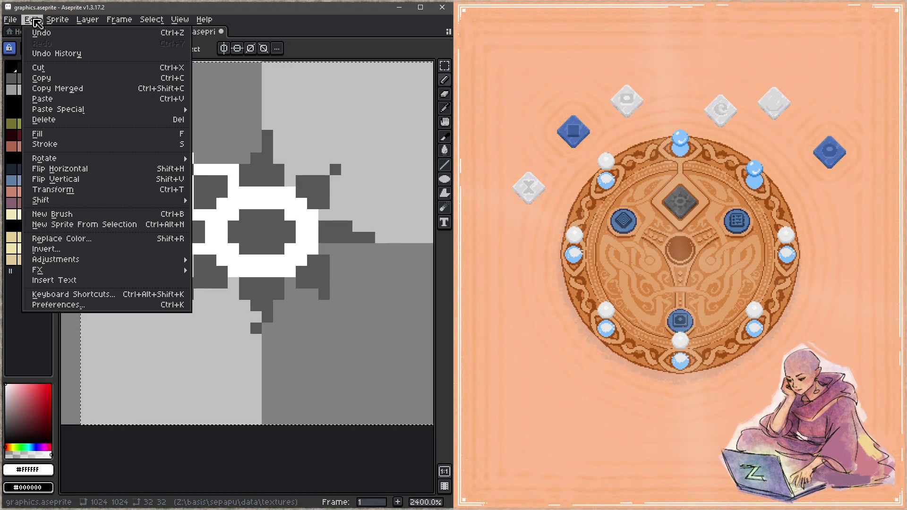
{"action": "left_click", "coordinate": [56, 145]}
{"action": "scroll", "coordinate": [234, 247], "scroll_direction": "down", "scroll_amount": 1}
{"action": "key", "text": "ctrl+d"}
{"action": "key", "text": "z"}
{"action": "key", "text": "ctrl+z"}
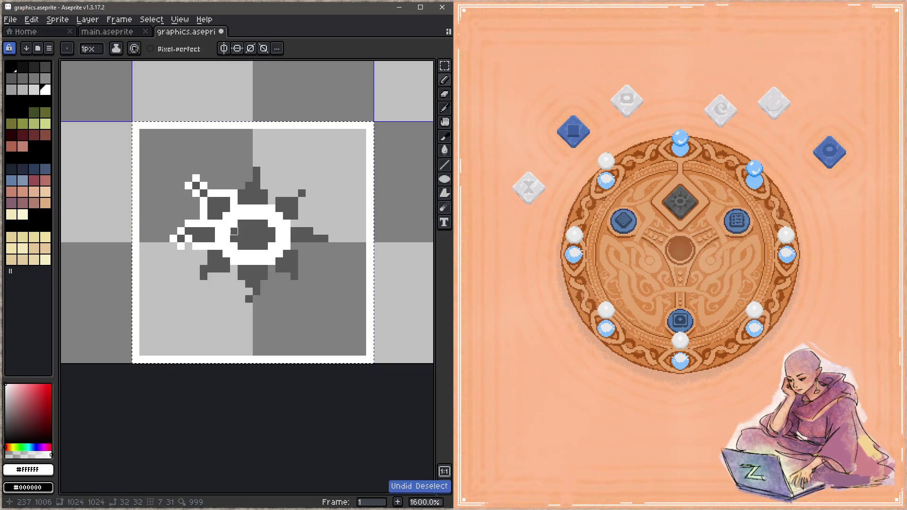
{"action": "key", "text": "ctrl+z"}
{"action": "key", "text": "v"}
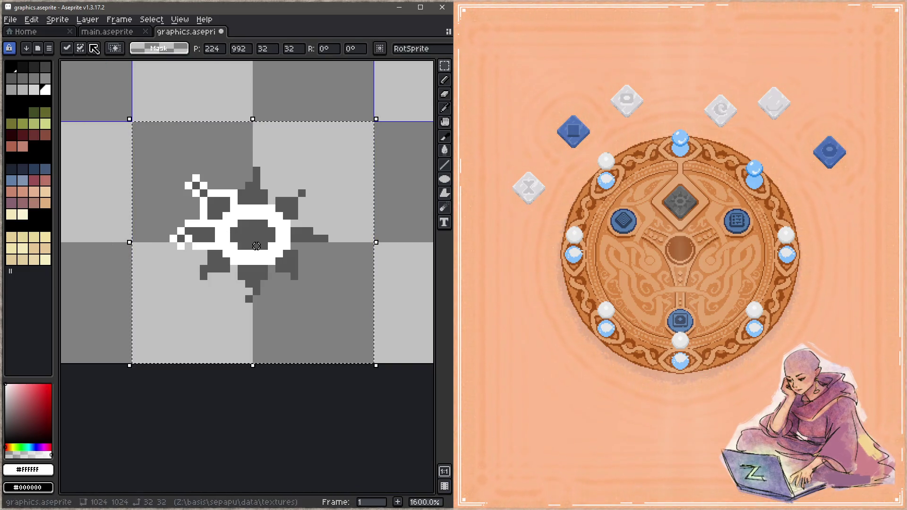
{"action": "left_click", "coordinate": [53, 22]}
{"action": "mouse_move", "coordinate": [89, 26]}
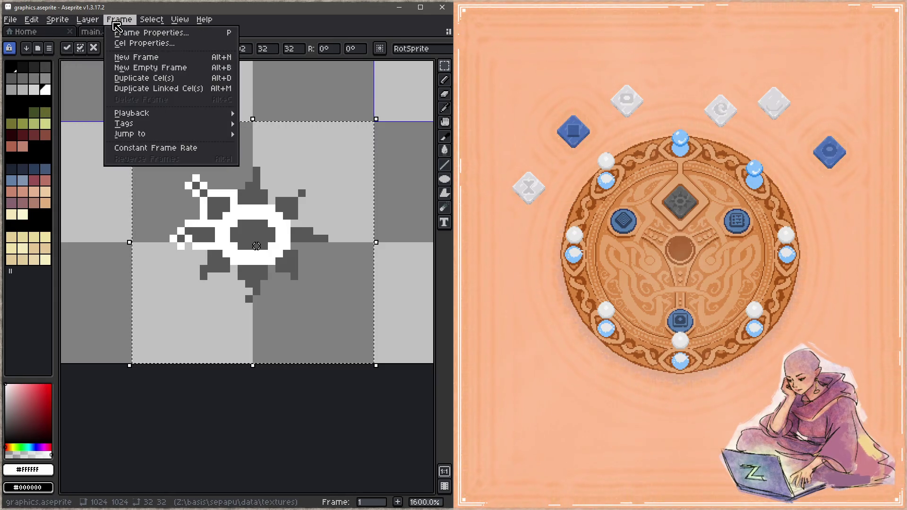
{"action": "mouse_move", "coordinate": [157, 25]}
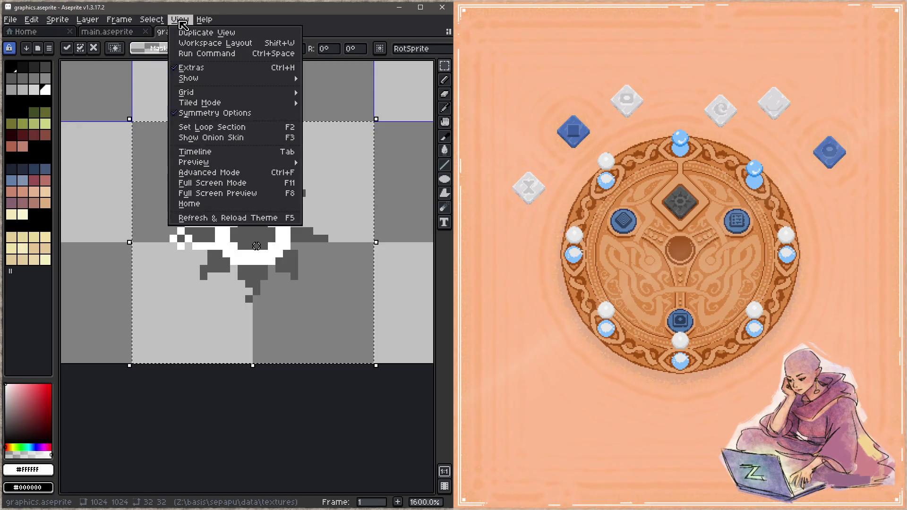
{"action": "mouse_move", "coordinate": [31, 21]}
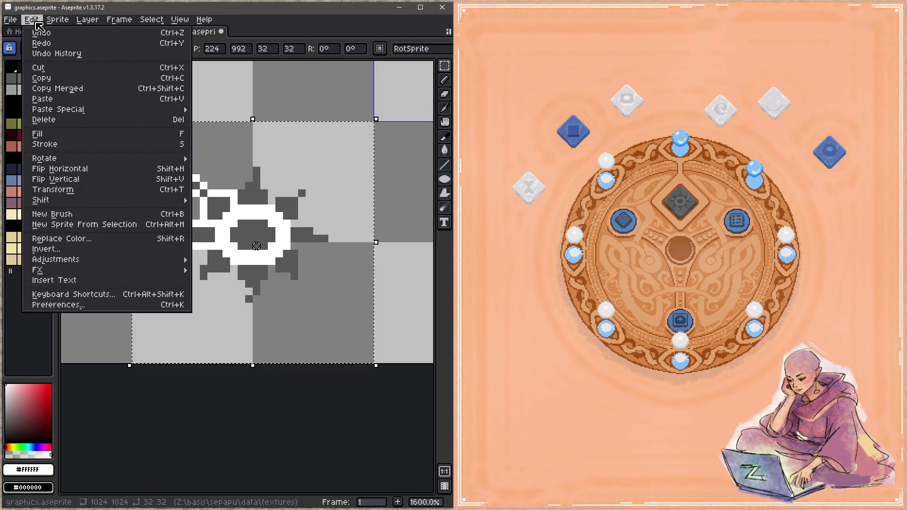
{"action": "mouse_move", "coordinate": [59, 160]}
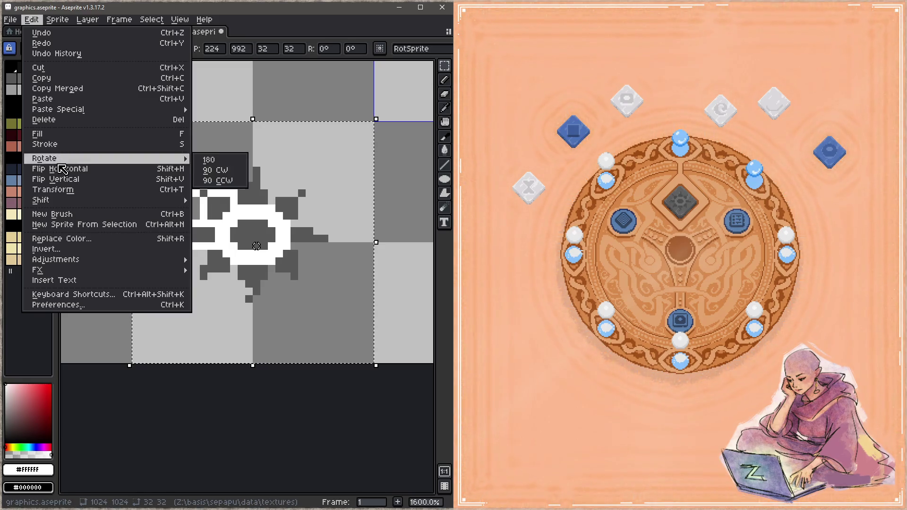
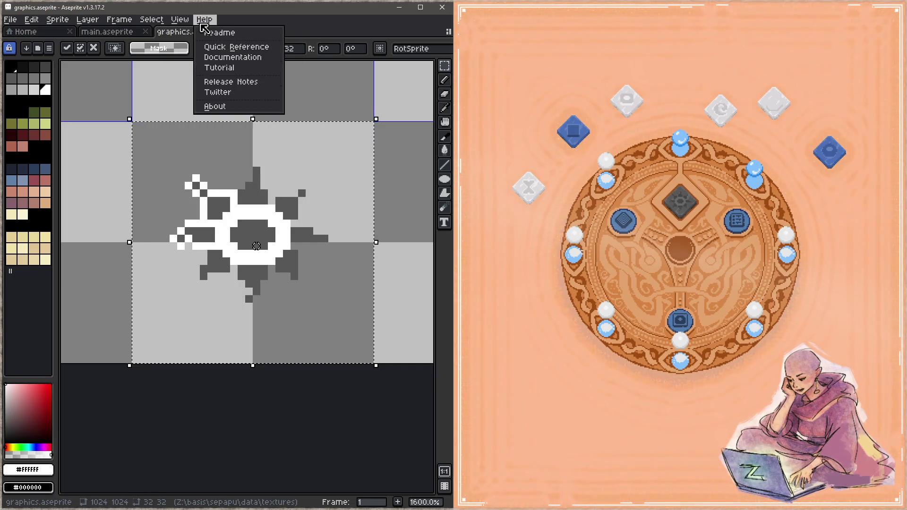
- Outline the sun's left side and top ray in white with the Pencil, then save
{"action": "left_click", "coordinate": [319, 277]}
{"action": "scroll", "coordinate": [316, 273], "scroll_direction": "up", "scroll_amount": 2}
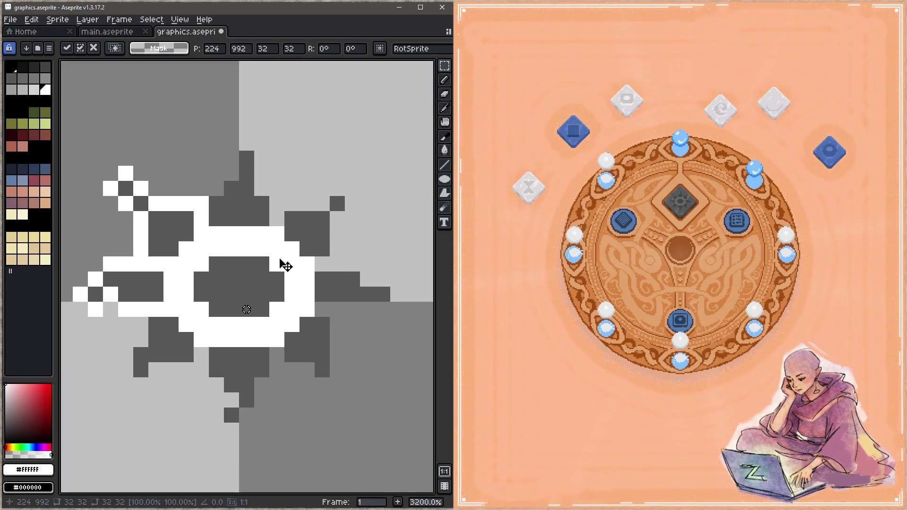
{"action": "key", "text": "b"}
{"action": "left_click_drag", "start_coordinate": [225, 237], "coordinate": [240, 194]}
{"action": "left_click", "coordinate": [255, 192]}
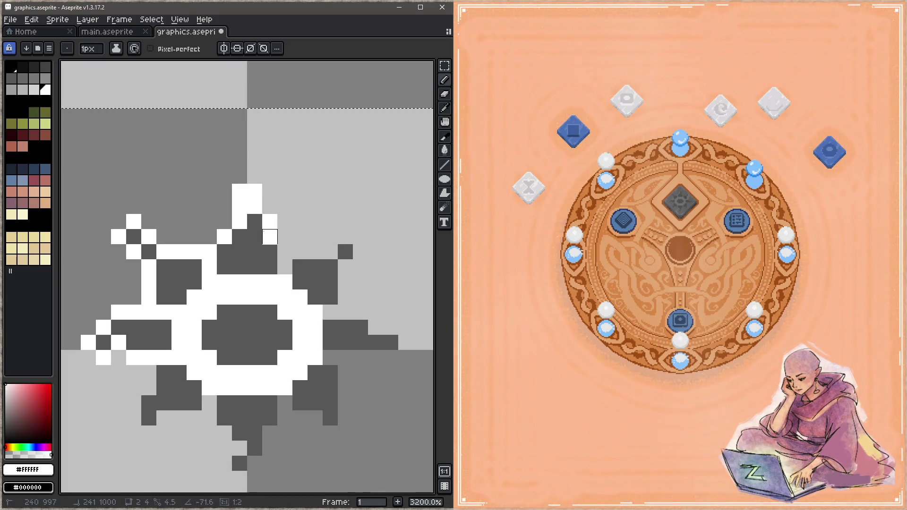
{"action": "left_click", "coordinate": [269, 207], "text": "shift"}
{"action": "left_click", "coordinate": [270, 238], "text": "shift"}
{"action": "key", "text": "ctrl+s"}
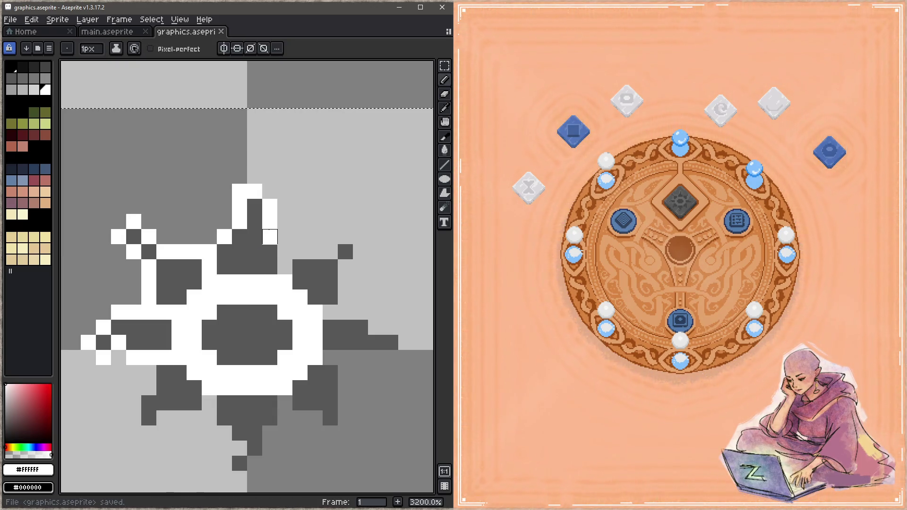
- Trace a white outline around the sun's upper-right and right rays
{"action": "left_click", "coordinate": [285, 253]}
{"action": "left_click", "coordinate": [300, 253]}
{"action": "left_click", "coordinate": [316, 252]}
{"action": "left_click", "coordinate": [330, 252]}
{"action": "left_click", "coordinate": [346, 237]}
{"action": "left_click", "coordinate": [360, 252]}
{"action": "left_click", "coordinate": [346, 267]}
{"action": "left_click", "coordinate": [361, 236]}
{"action": "left_click", "coordinate": [345, 282]}
- Outline the right side and lower-right ray in white, redoing a misplaced line
{"action": "left_click", "coordinate": [330, 312], "text": "shift"}
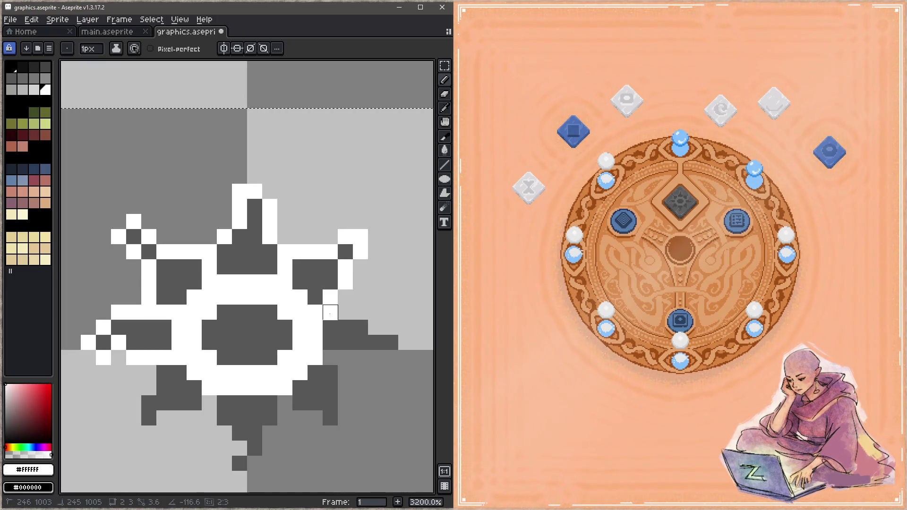
{"action": "key", "text": "ctrl+z"}
{"action": "left_click", "coordinate": [345, 312], "text": "shift"}
{"action": "left_click", "coordinate": [330, 312]}
{"action": "left_click", "coordinate": [360, 313]}
{"action": "left_click", "coordinate": [376, 328]}
{"action": "left_click", "coordinate": [391, 328]}
{"action": "mouse_move", "coordinate": [406, 343]}
{"action": "left_mouse_down"}
{"action": "mouse_move", "coordinate": [406, 357]}
{"action": "mouse_move", "coordinate": [330, 358]}
{"action": "mouse_move", "coordinate": [346, 395]}
{"action": "mouse_move", "coordinate": [345, 434]}
{"action": "mouse_move", "coordinate": [315, 433]}
{"action": "mouse_move", "coordinate": [316, 418]}
{"action": "mouse_move", "coordinate": [285, 403]}
{"action": "left_mouse_up"}
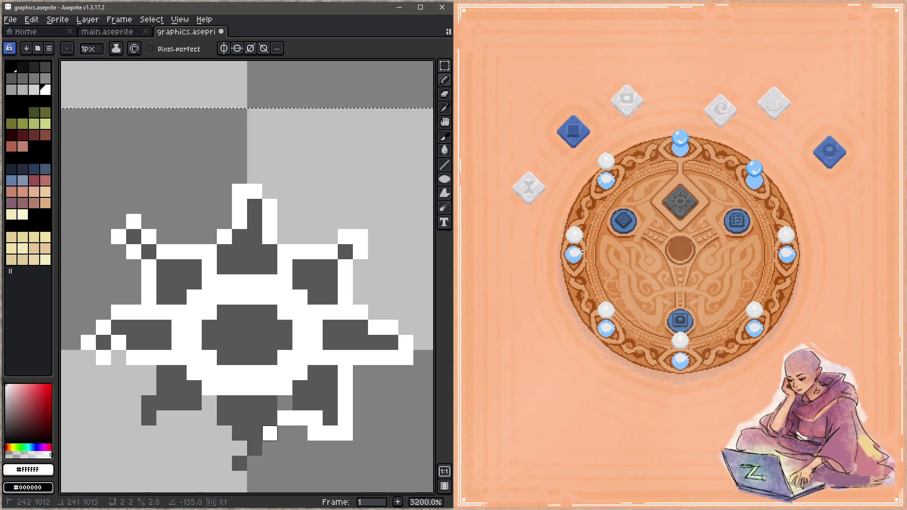
- Enclose the sun's bottom tip with white outline pixels
{"action": "left_click_drag", "start_coordinate": [270, 434], "coordinate": [270, 448]}
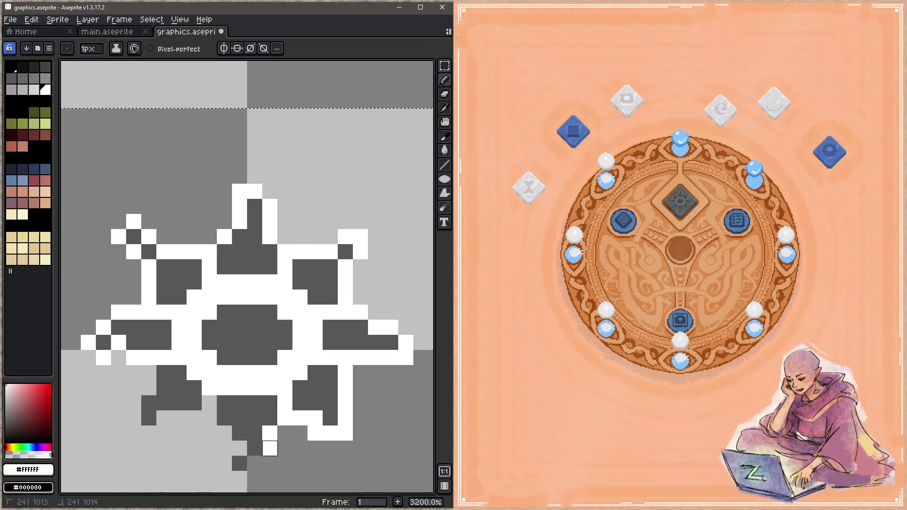
{"action": "left_click", "coordinate": [255, 464]}
{"action": "left_click_drag", "start_coordinate": [224, 478], "coordinate": [240, 479]}
{"action": "left_click", "coordinate": [225, 463]}
{"action": "left_click", "coordinate": [240, 448]}
{"action": "left_click", "coordinate": [225, 433]}
- Outline the lower-left ray in white, close the left side, and save graphics.aseprite
{"action": "left_click", "coordinate": [209, 418]}
{"action": "left_click", "coordinate": [209, 403]}
{"action": "left_click_drag", "start_coordinate": [195, 418], "coordinate": [164, 418]}
{"action": "left_click", "coordinate": [149, 434]}
{"action": "left_click", "coordinate": [134, 418]}
{"action": "left_click", "coordinate": [134, 403]}
{"action": "left_click", "coordinate": [149, 388]}
{"action": "left_click", "coordinate": [149, 373]}
{"action": "key", "text": "ctrl+s"}
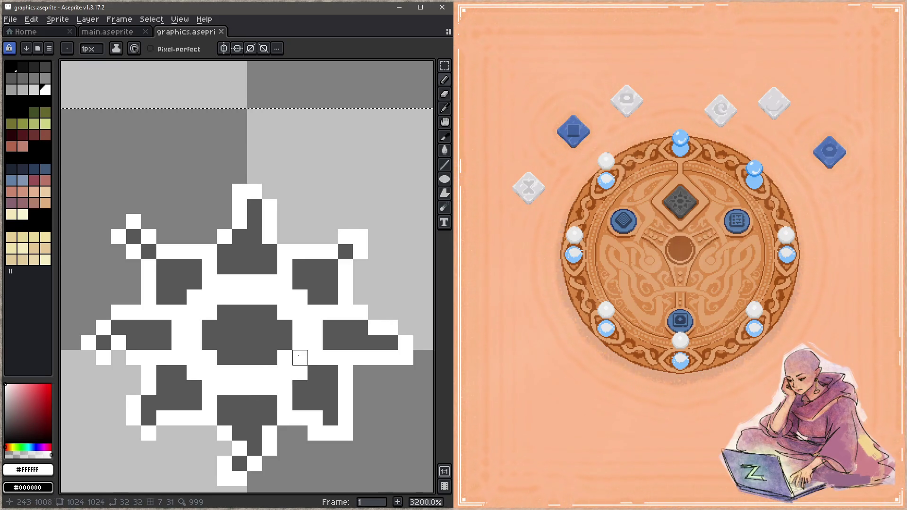
- Add a white tail block below the sun's bottom point, joined to the tip, and save
{"action": "left_click_drag", "start_coordinate": [301, 358], "coordinate": [319, 196]}
{"action": "left_click", "coordinate": [294, 288]}
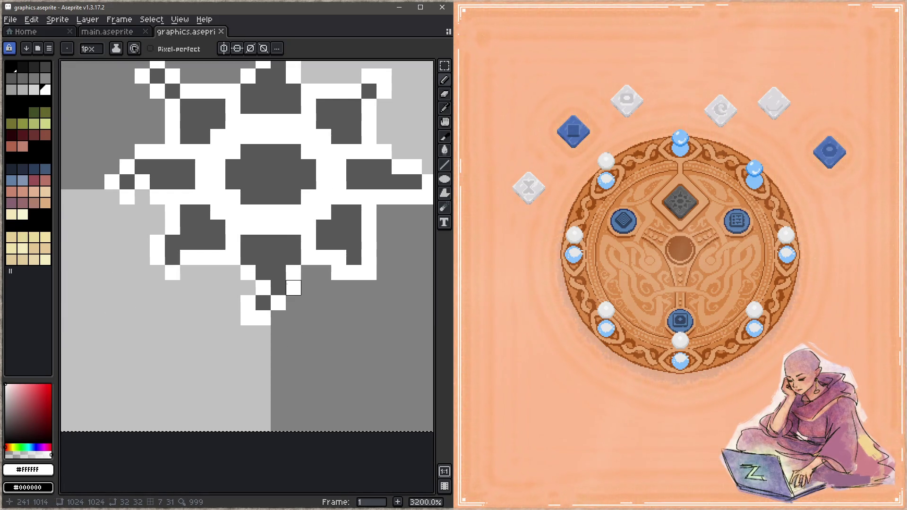
{"action": "mouse_move", "coordinate": [263, 348]}
{"action": "left_mouse_down"}
{"action": "mouse_move", "coordinate": [278, 349]}
{"action": "mouse_move", "coordinate": [279, 363]}
{"action": "mouse_move", "coordinate": [263, 363]}
{"action": "left_mouse_up"}
{"action": "key", "text": "ctrl+s"}
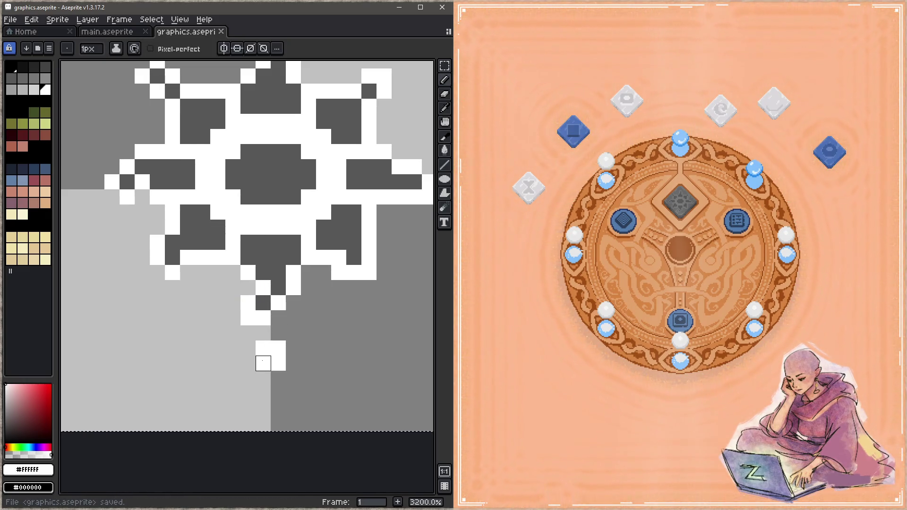
{"action": "left_click", "coordinate": [263, 333]}
{"action": "left_click", "coordinate": [279, 333]}
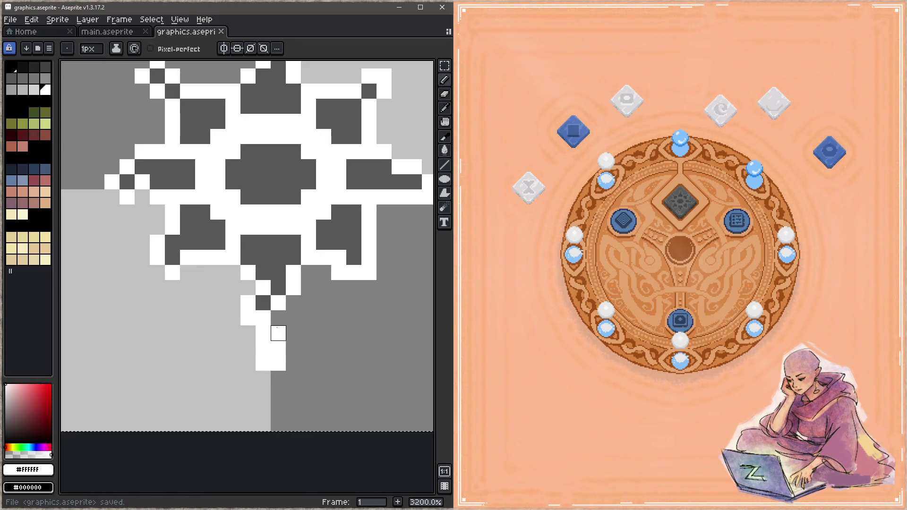
- Draw a small hollow white ring above the sun's top point and save
{"action": "scroll", "coordinate": [282, 237], "scroll_direction": "up", "scroll_amount": 5}
{"action": "mouse_move", "coordinate": [281, 200]}
{"action": "left_mouse_down"}
{"action": "mouse_move", "coordinate": [296, 216]}
{"action": "mouse_move", "coordinate": [312, 185]}
{"action": "mouse_move", "coordinate": [312, 201]}
{"action": "left_mouse_up"}
{"action": "left_click", "coordinate": [296, 231]}
{"action": "key", "text": "ctrl+s"}
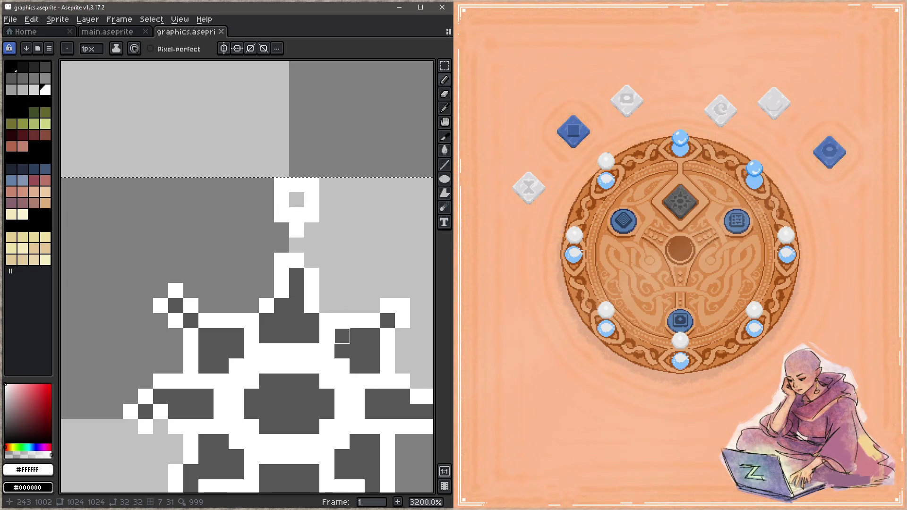
{"action": "scroll", "coordinate": [357, 336], "scroll_direction": "down", "scroll_amount": 5}
{"action": "scroll", "coordinate": [239, 296], "scroll_direction": "up", "scroll_amount": 3}
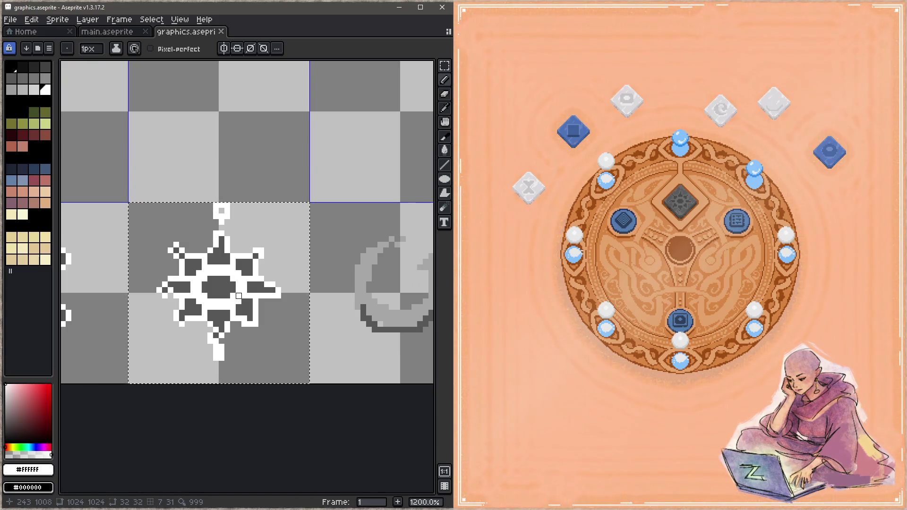
- Paint a small white flag shape beside the top ring, undoing stray pixels, and save
{"action": "mouse_move", "coordinate": [250, 219]}
{"action": "left_mouse_down"}
{"action": "mouse_move", "coordinate": [245, 236]}
{"action": "mouse_move", "coordinate": [259, 212]}
{"action": "left_mouse_up"}
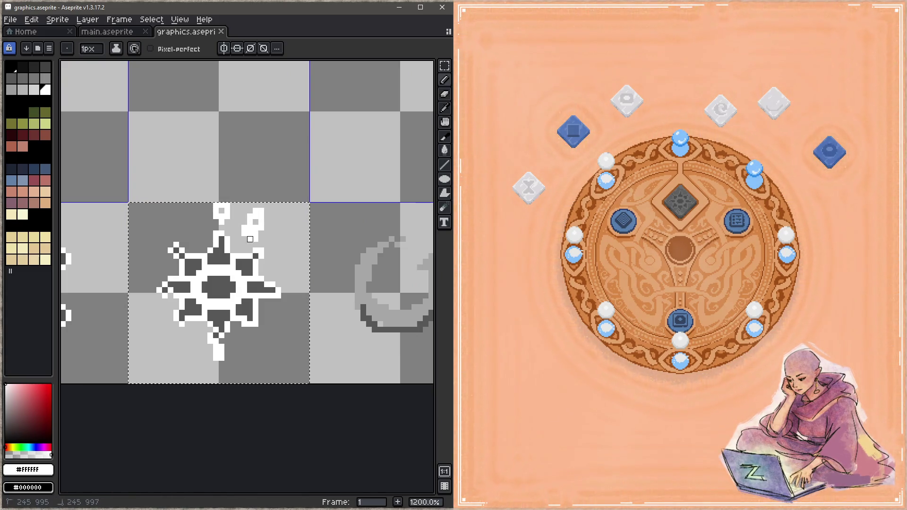
{"action": "key", "text": "ctrl+s"}
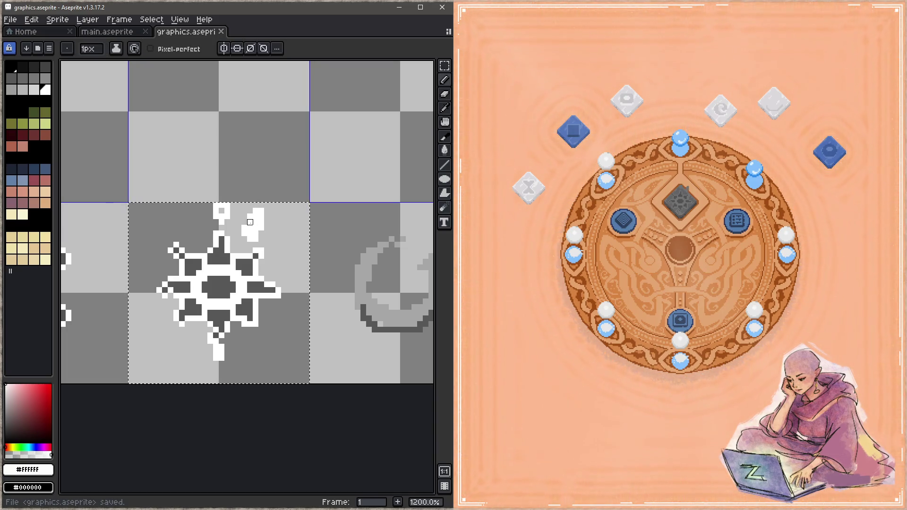
{"action": "scroll", "coordinate": [250, 222], "scroll_direction": "up", "scroll_amount": 4}
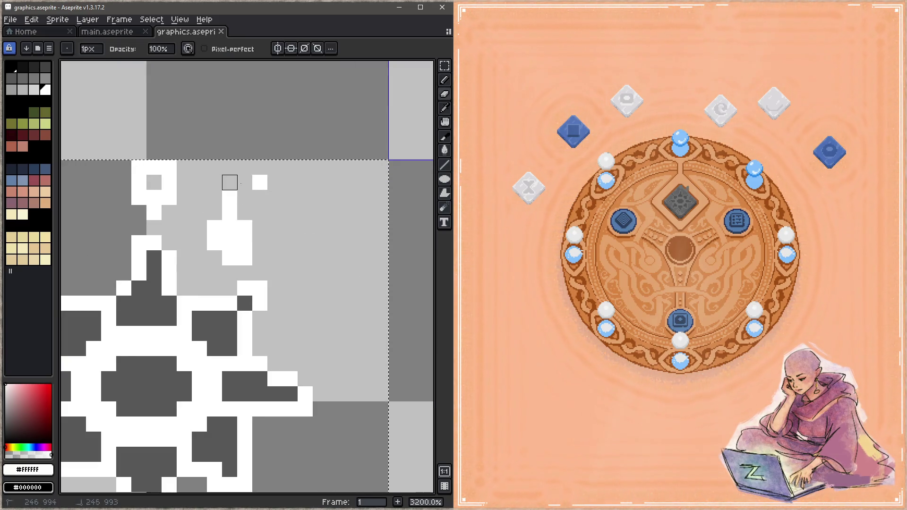
{"action": "key", "text": "ctrl+z"}
{"action": "key", "text": "ctrl+s"}
{"action": "key", "text": "ctrl+z"}
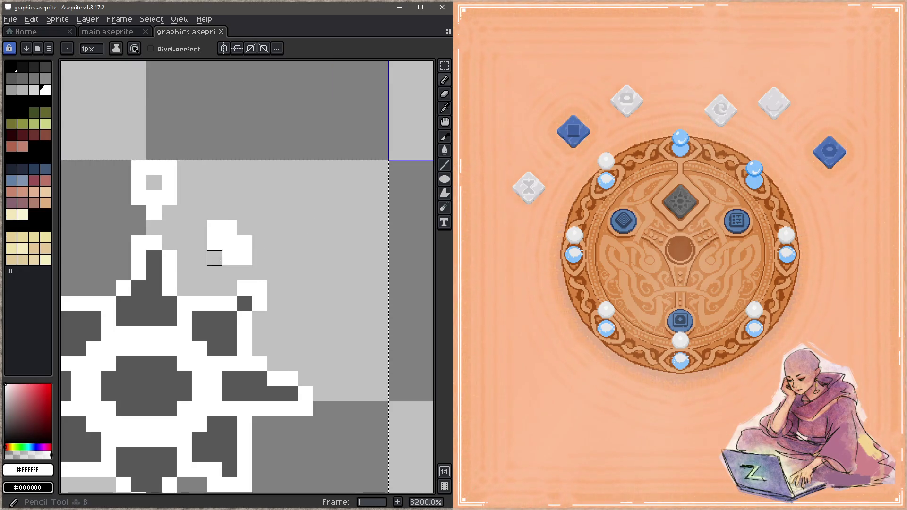
{"action": "left_click_drag", "start_coordinate": [213, 257], "coordinate": [199, 241]}
{"action": "key", "text": "ctrl+s"}
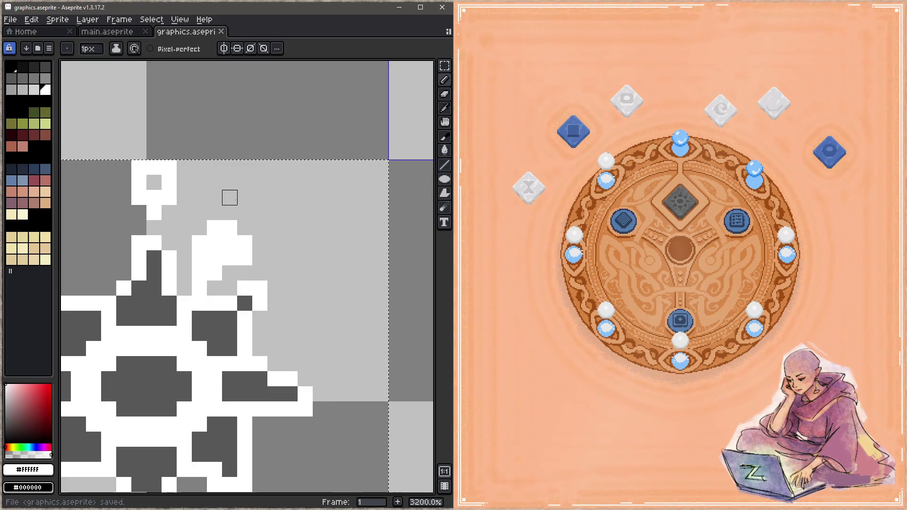
- Erase stray white pixels around the flag, save, and check the sun rune in the game preview
{"action": "key", "text": "e"}
{"action": "left_click", "coordinate": [230, 227]}
{"action": "left_click", "coordinate": [245, 243]}
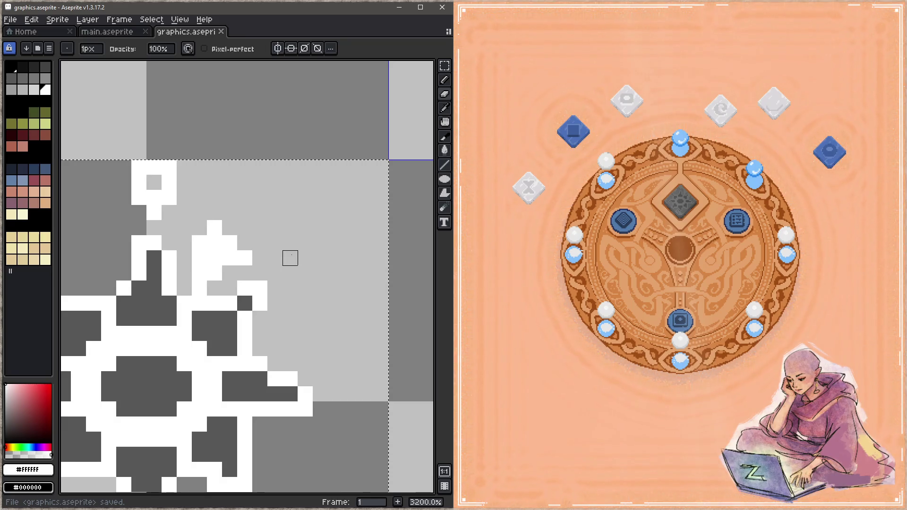
{"action": "left_click_drag", "start_coordinate": [199, 288], "coordinate": [185, 289]}
{"action": "left_click", "coordinate": [215, 274]}
{"action": "key", "text": "ctrl+s"}
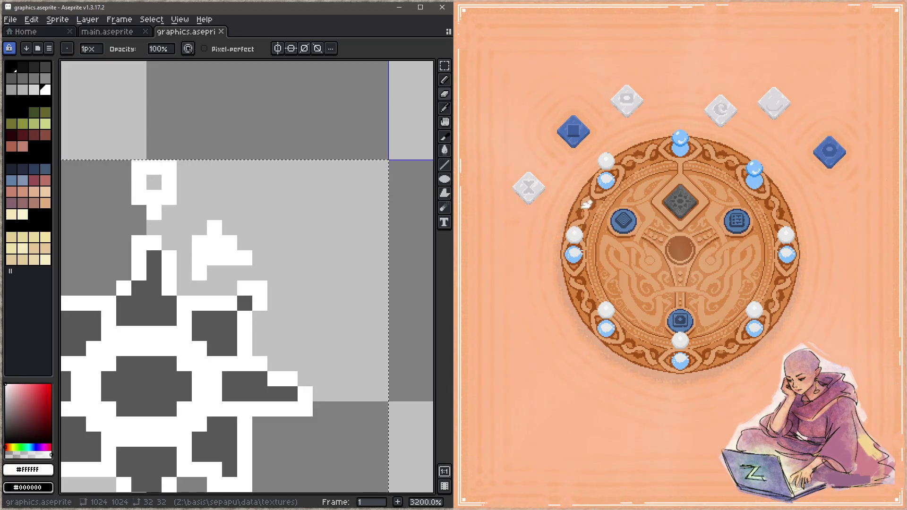
{"action": "left_click", "coordinate": [693, 199]}
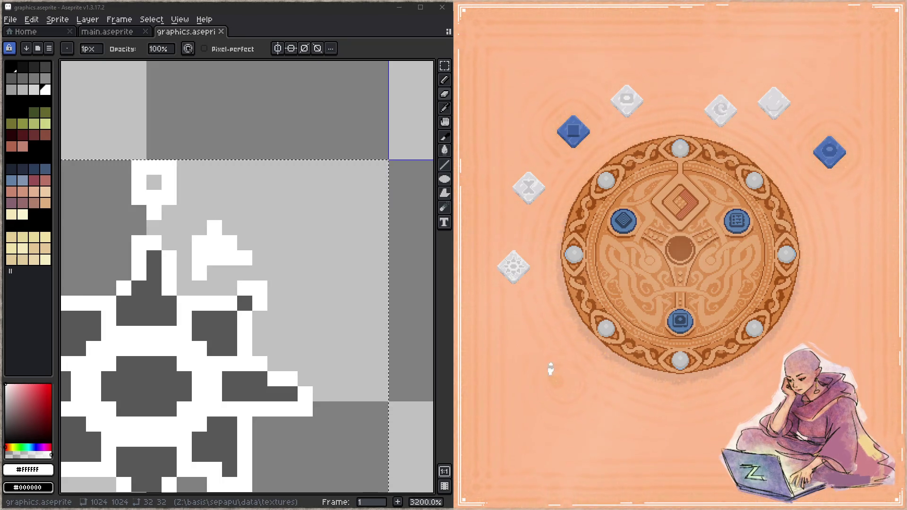
{"action": "scroll", "coordinate": [238, 261], "scroll_direction": "down", "scroll_amount": 4}
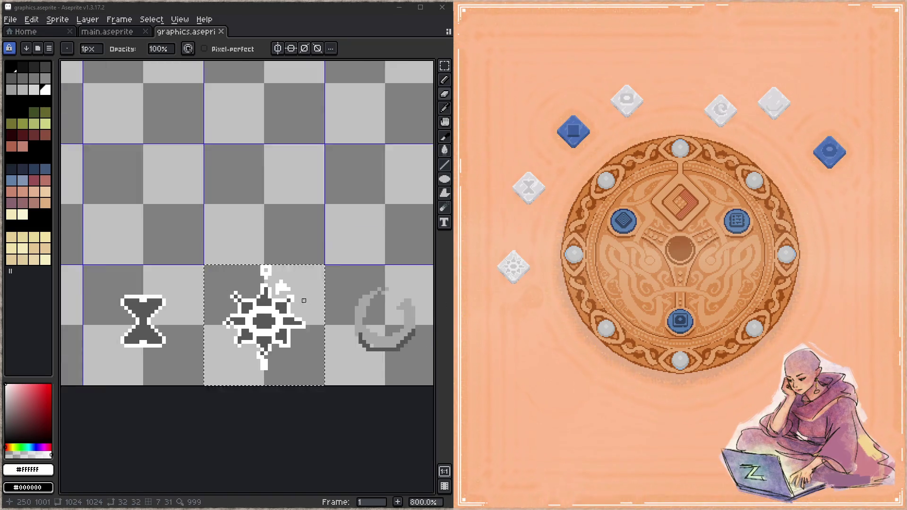
- Select the gray swirl's 32x32 grid cell and frame it beside the redrawn sun
{"action": "scroll", "coordinate": [237, 260], "scroll_direction": "up", "scroll_amount": 2}
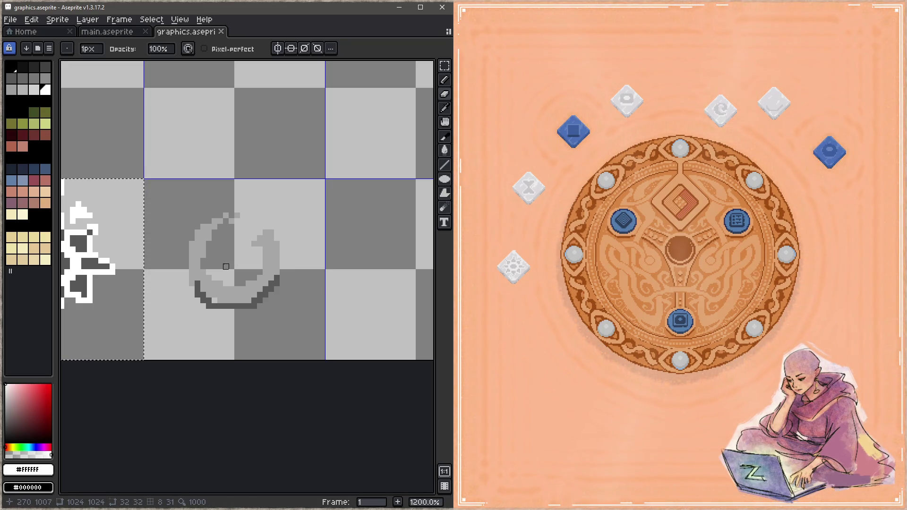
{"action": "left_click_drag", "start_coordinate": [203, 266], "coordinate": [211, 266]}
{"action": "key", "text": "m"}
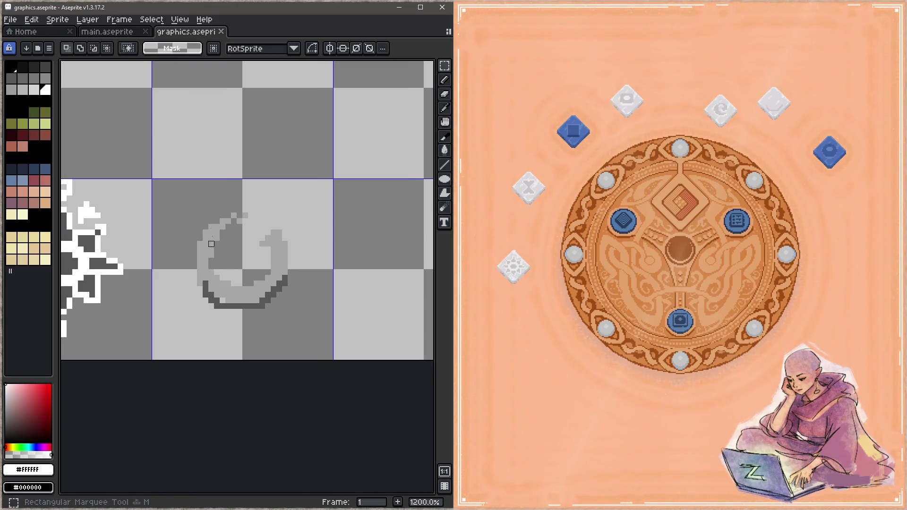
{"action": "double_click", "coordinate": [242, 319]}
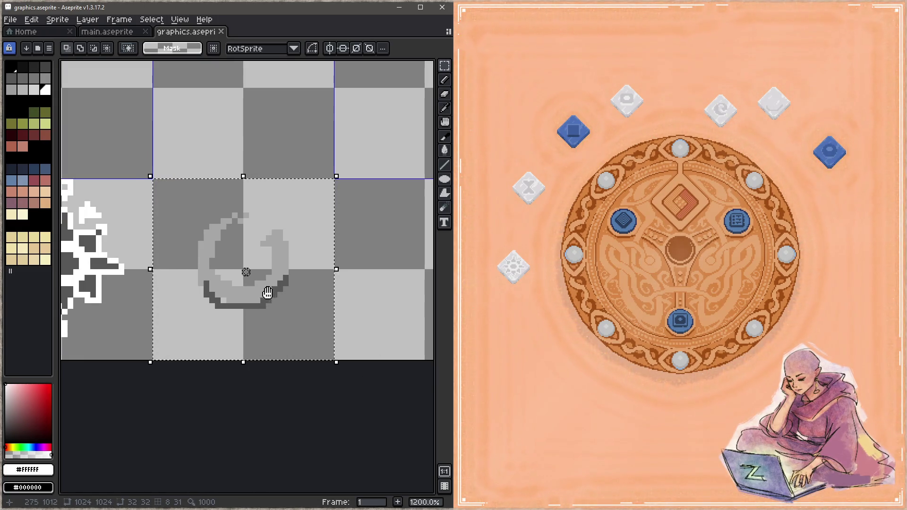
{"action": "left_click_drag", "start_coordinate": [264, 293], "coordinate": [299, 280]}
{"action": "left_click_drag", "start_coordinate": [231, 299], "coordinate": [279, 307]}
- Pick dark gray #575757 and darken the swirl's lower-left, upper-left and top edges
{"action": "key", "text": "i"}
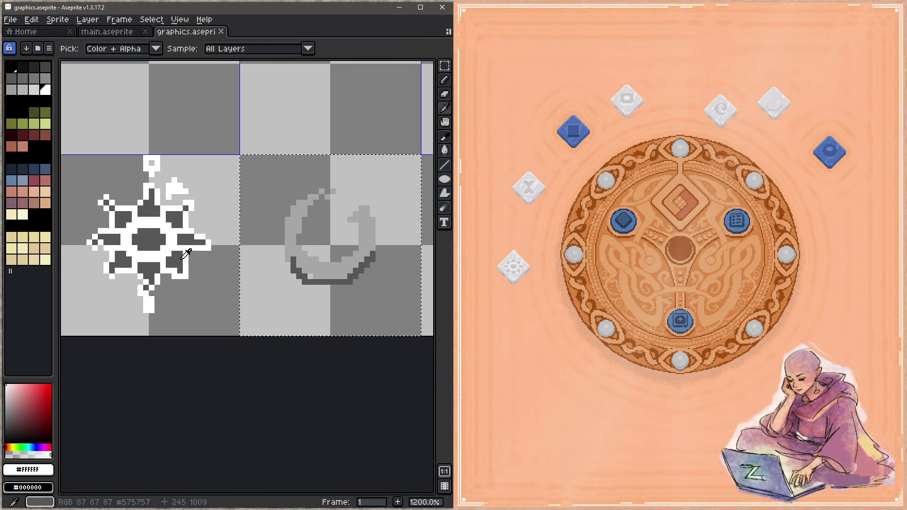
{"action": "left_click", "coordinate": [303, 278]}
{"action": "key", "text": "b"}
{"action": "left_click", "coordinate": [358, 214]}
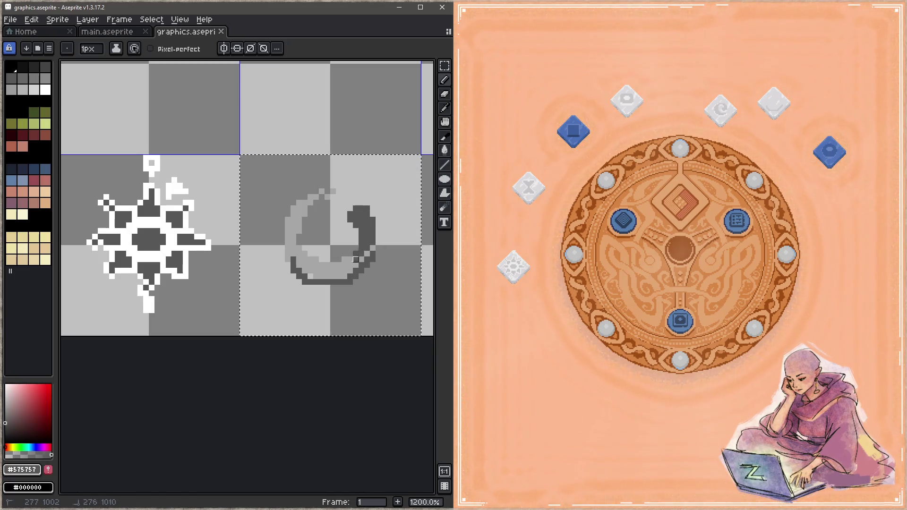
{"action": "left_click_drag", "start_coordinate": [322, 265], "coordinate": [305, 265]}
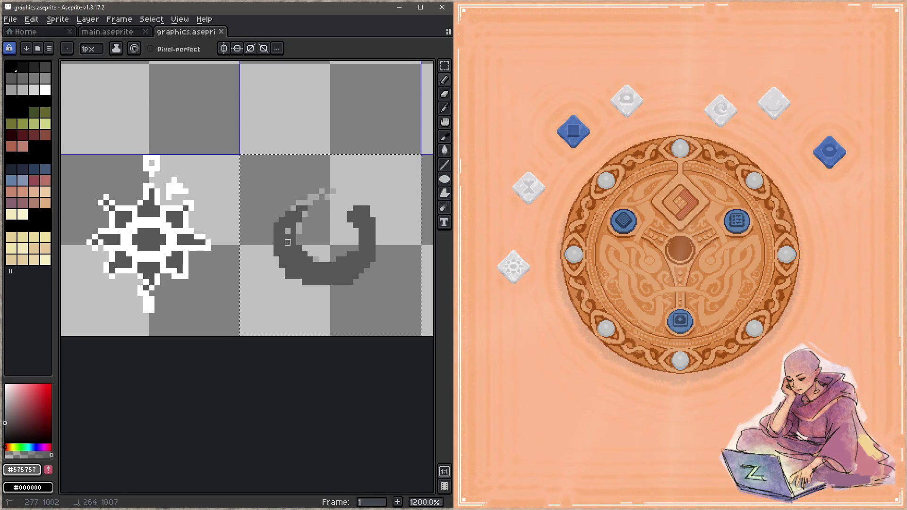
{"action": "left_click_drag", "start_coordinate": [288, 214], "coordinate": [283, 220]}
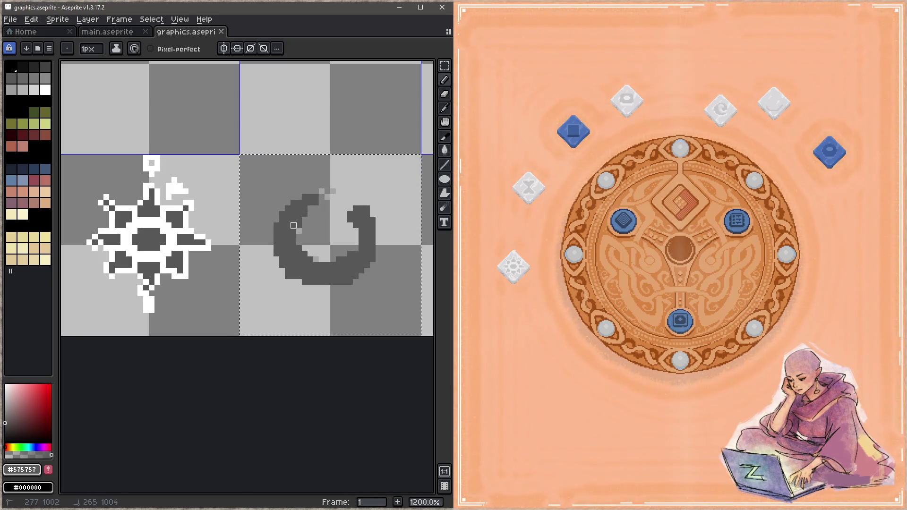
{"action": "left_click", "coordinate": [322, 192]}
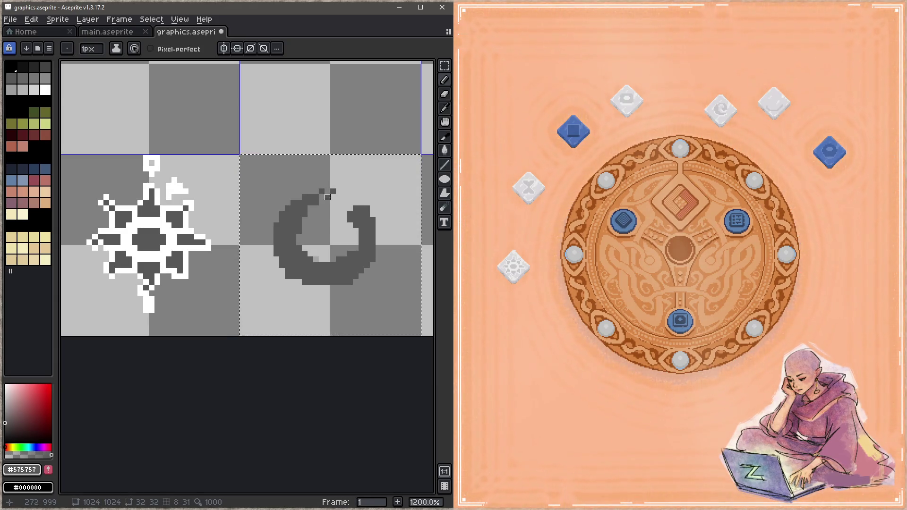
- Thicken the swirl's right arm in dark gray, save, and nudge the swirl one pixel right
{"action": "key", "text": "e"}
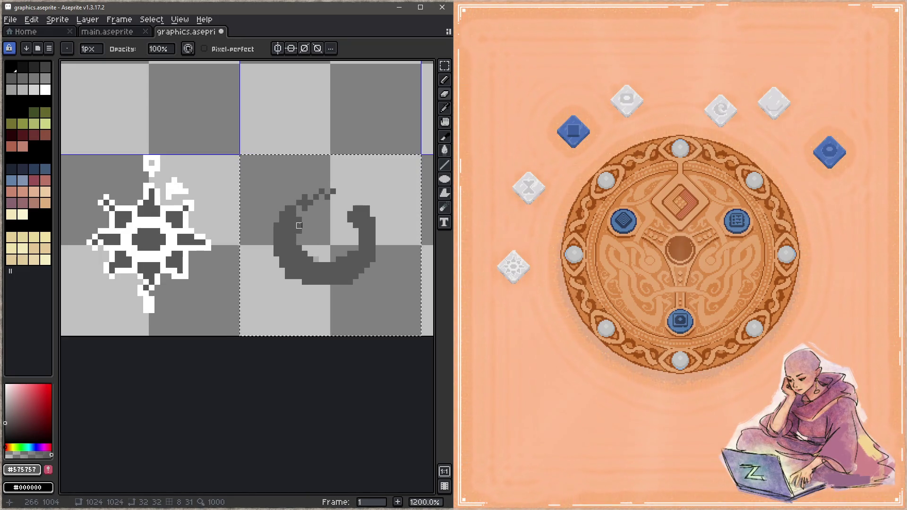
{"action": "key", "text": "b"}
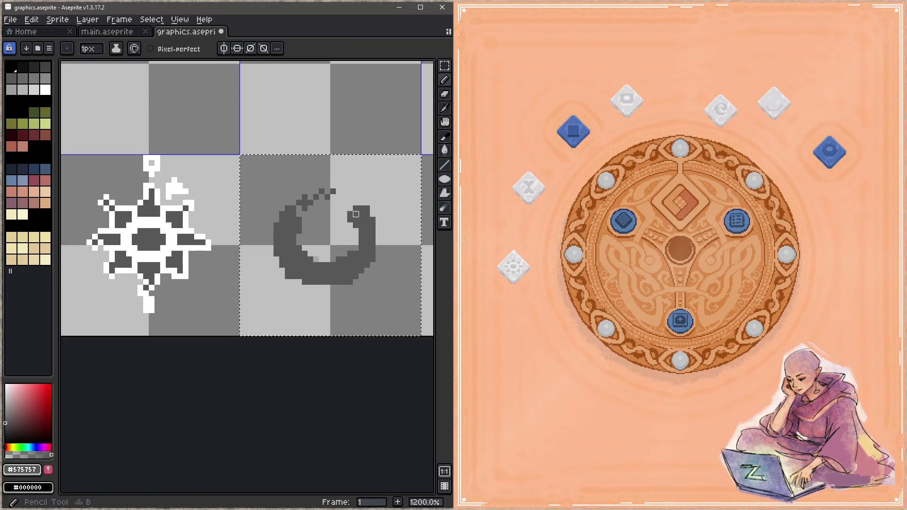
{"action": "left_click_drag", "start_coordinate": [373, 209], "coordinate": [378, 248]}
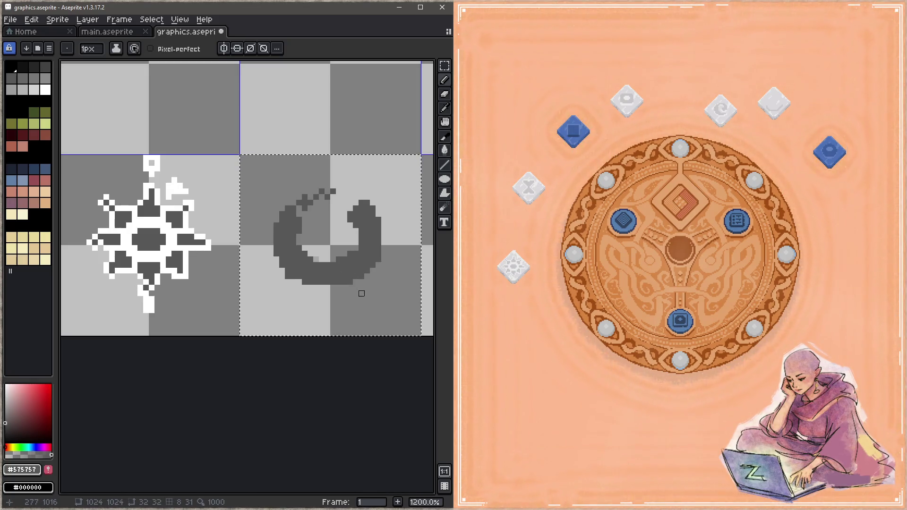
{"action": "key", "text": "ctrl+s"}
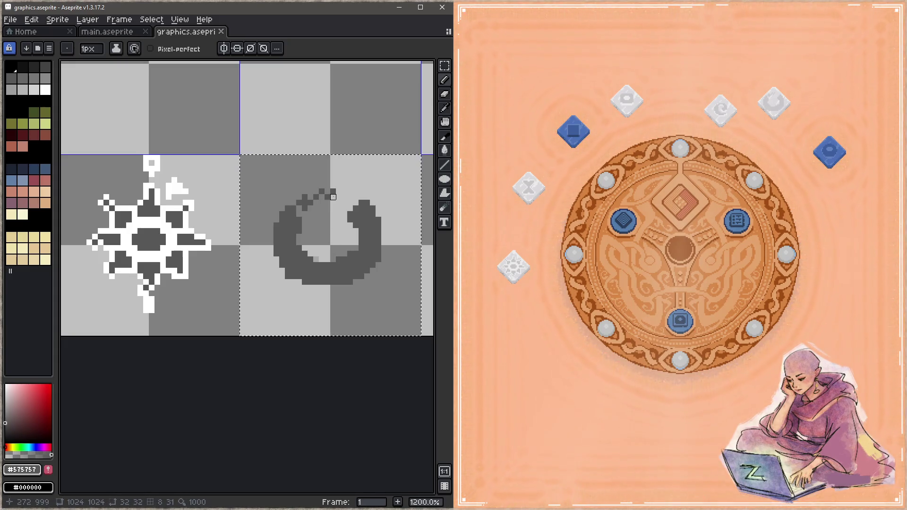
{"action": "key", "text": "Right"}
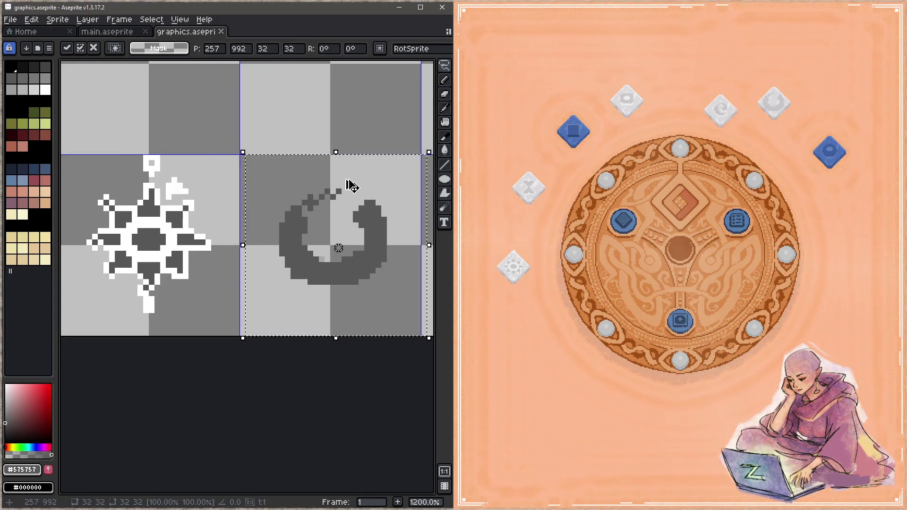
- Lasso-clear part of the swirl and move its lower-right piece into place, then save
{"action": "key", "text": "ctrl+d"}
{"action": "mouse_move", "coordinate": [355, 180]}
{"action": "left_mouse_down"}
{"action": "mouse_move", "coordinate": [271, 250]}
{"action": "mouse_move", "coordinate": [359, 181]}
{"action": "left_mouse_up"}
{"action": "left_click", "coordinate": [304, 241]}
{"action": "key", "text": "Delete"}
{"action": "key", "text": "ctrl+d"}
{"action": "mouse_move", "coordinate": [386, 191]}
{"action": "left_mouse_down"}
{"action": "mouse_move", "coordinate": [353, 206]}
{"action": "mouse_move", "coordinate": [418, 248]}
{"action": "mouse_move", "coordinate": [380, 247]}
{"action": "mouse_move", "coordinate": [375, 265]}
{"action": "mouse_move", "coordinate": [393, 284]}
{"action": "mouse_move", "coordinate": [381, 243]}
{"action": "left_mouse_up"}
{"action": "left_click", "coordinate": [384, 293]}
{"action": "mouse_move", "coordinate": [395, 277]}
{"action": "left_mouse_down"}
{"action": "mouse_move", "coordinate": [375, 277]}
{"action": "mouse_move", "coordinate": [377, 285]}
{"action": "mouse_move", "coordinate": [385, 251]}
{"action": "mouse_move", "coordinate": [331, 307]}
{"action": "mouse_move", "coordinate": [412, 310]}
{"action": "left_mouse_up"}
{"action": "left_click", "coordinate": [368, 282]}
{"action": "key", "text": "ctrl+s"}
- Shift the swirl's lower and lower-left pieces slightly, saving after each move
{"action": "left_click_drag", "start_coordinate": [359, 299], "coordinate": [358, 300]}
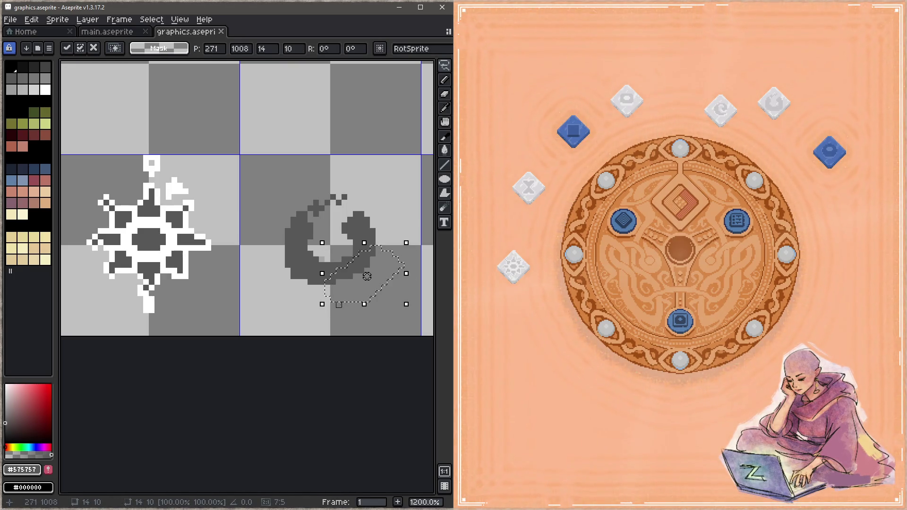
{"action": "left_click", "coordinate": [334, 305]}
{"action": "key", "text": "ctrl+s"}
{"action": "mouse_move", "coordinate": [288, 276]}
{"action": "left_mouse_down"}
{"action": "mouse_move", "coordinate": [326, 293]}
{"action": "mouse_move", "coordinate": [265, 247]}
{"action": "mouse_move", "coordinate": [344, 244]}
{"action": "left_mouse_up"}
{"action": "left_click_drag", "start_coordinate": [321, 298], "coordinate": [318, 298]}
{"action": "left_click", "coordinate": [322, 305]}
{"action": "key", "text": "ctrl+s"}
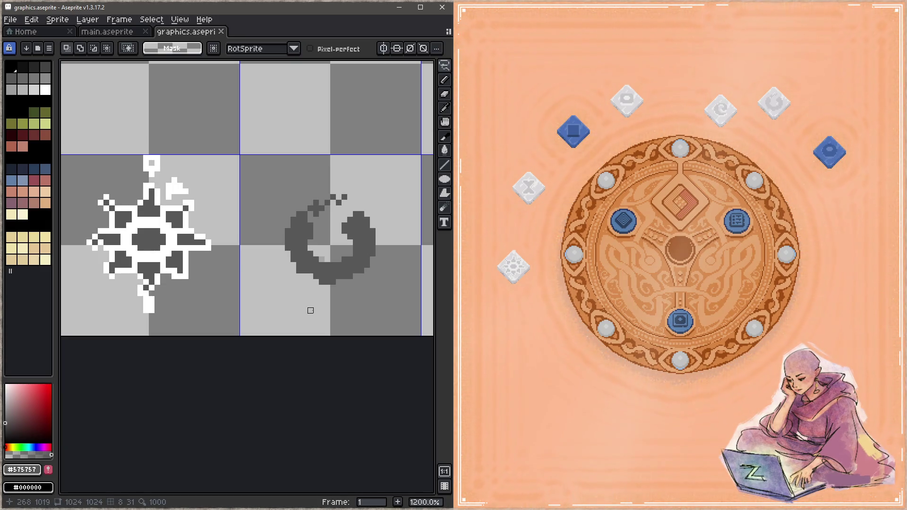
- Fill a pixel at the swirl's lower edge and erase a stray top-right pixel, saving
{"action": "key", "text": "b"}
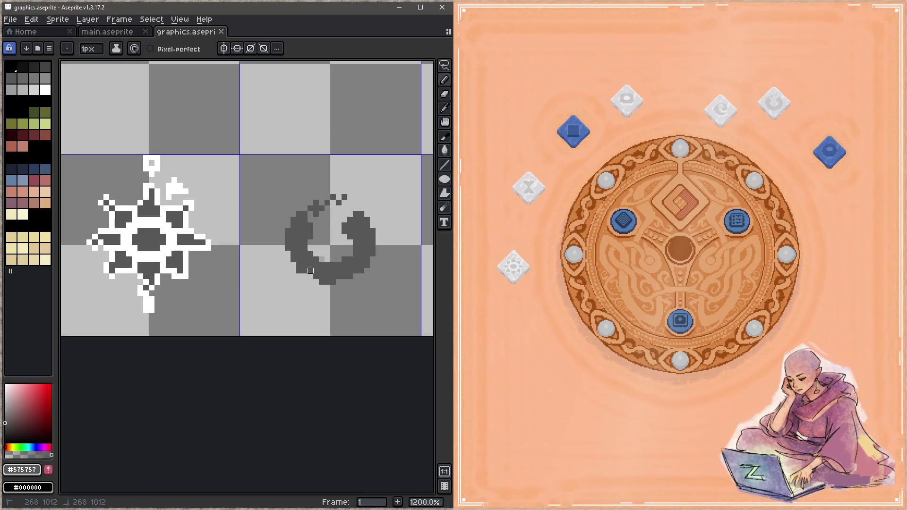
{"action": "left_click", "coordinate": [304, 265]}
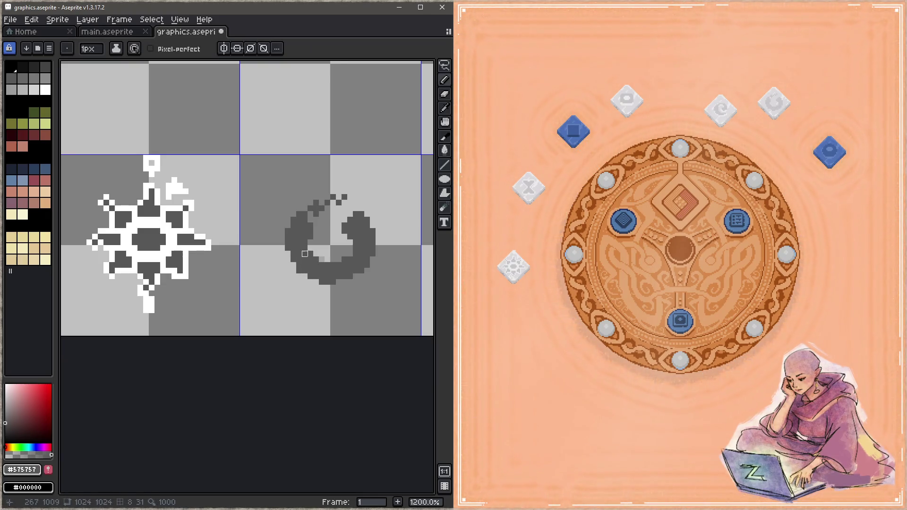
{"action": "key", "text": "e"}
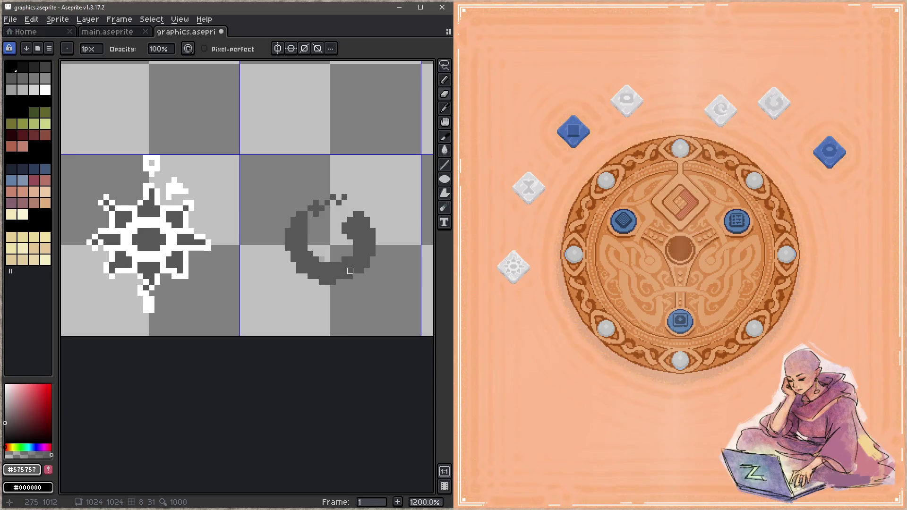
{"action": "key", "text": "ctrl+s"}
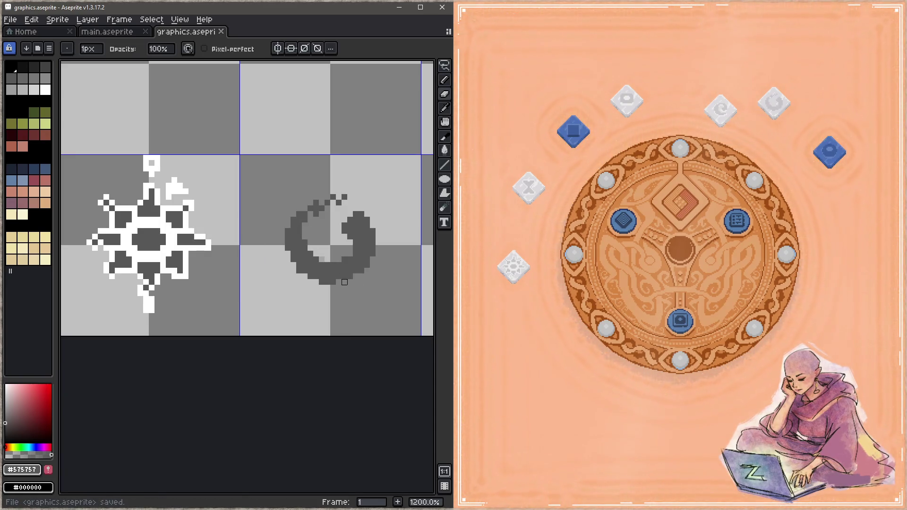
{"action": "left_click", "coordinate": [344, 197]}
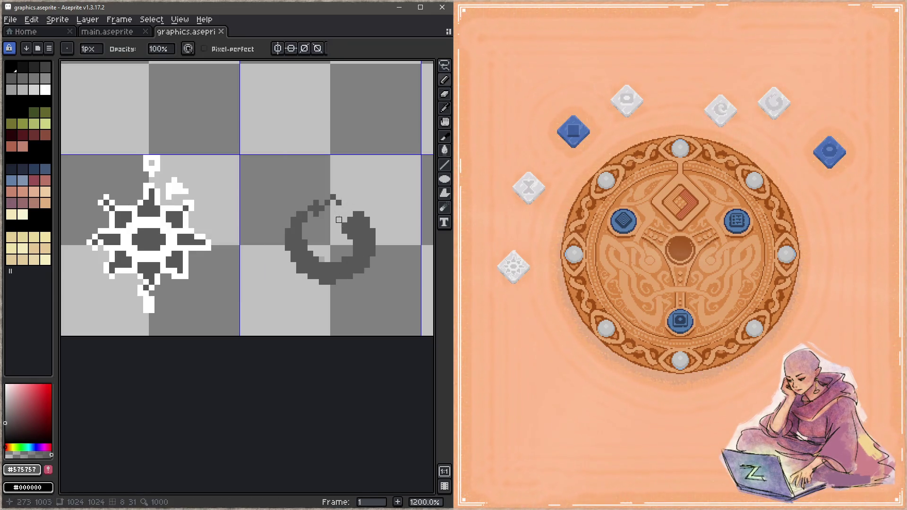
{"action": "key", "text": "e"}
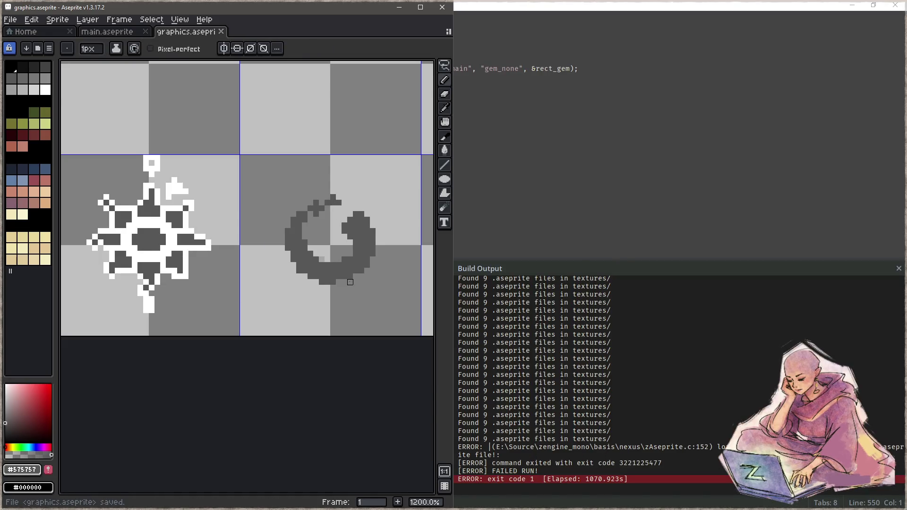
- Rebuild and run the game from Focus, close RemedyBG, and tile game right, Aseprite left
{"action": "left_click", "coordinate": [671, 149]}
{"action": "key", "text": "F5"}
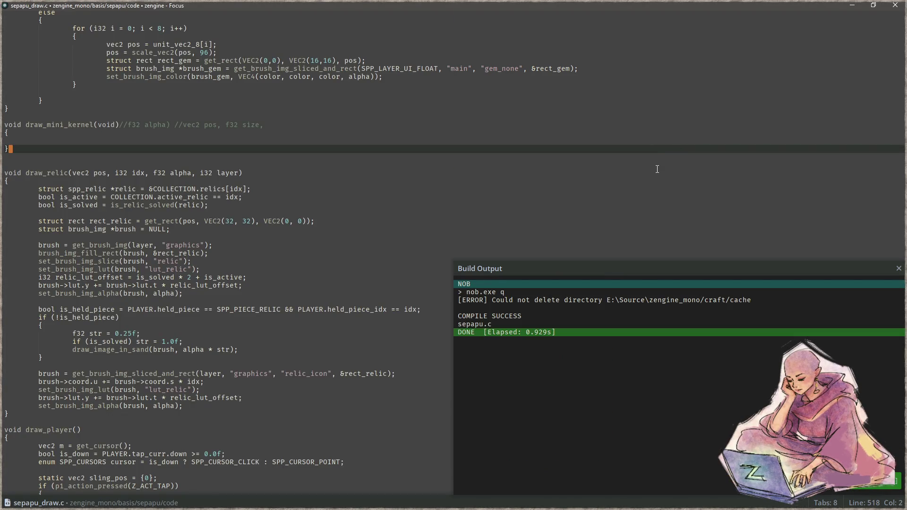
{"action": "key", "text": "F6"}
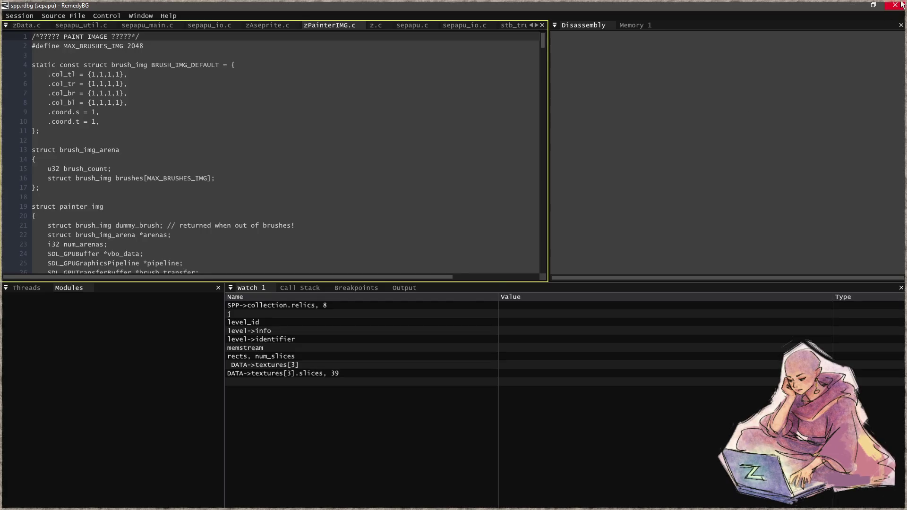
{"action": "left_click", "coordinate": [900, 5]}
{"action": "key", "text": "F5"}
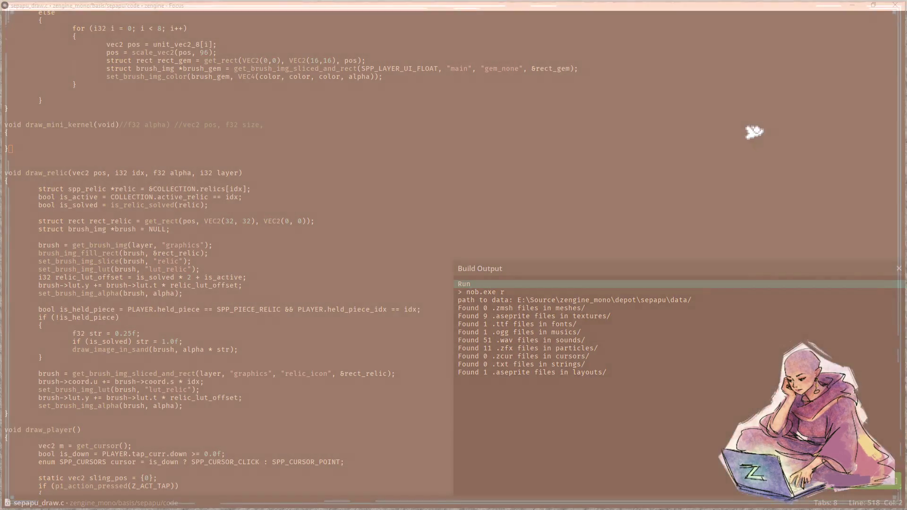
{"action": "key", "text": "super+Right"}
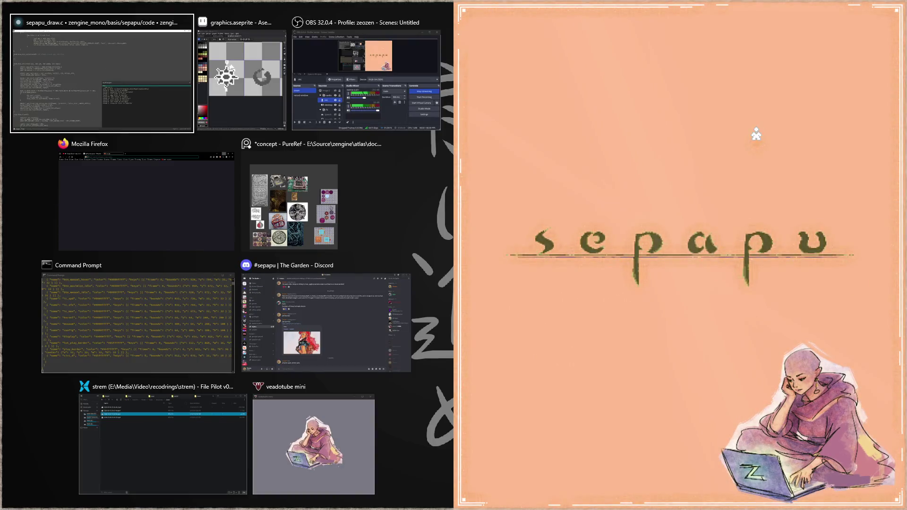
{"action": "left_click", "coordinate": [245, 76]}
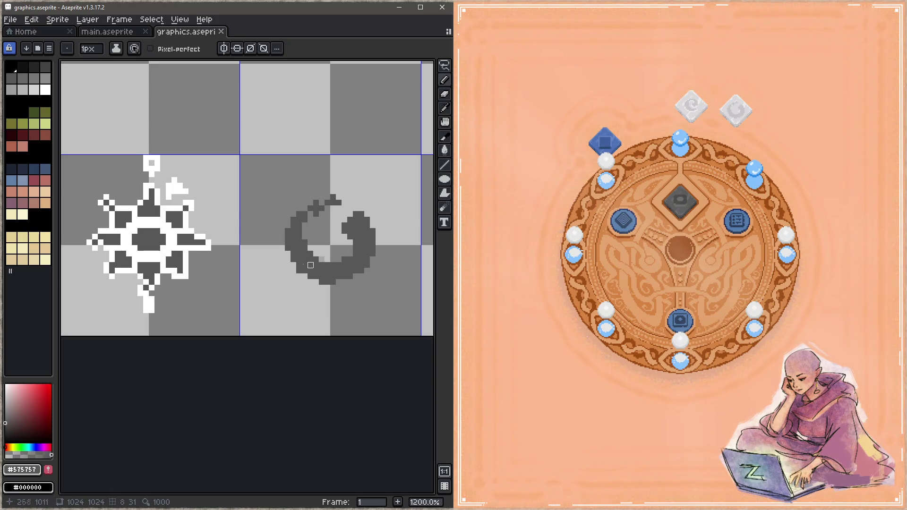
- Pick white and draw an outline along the swirl's bottom and lower-right edge, then save
{"action": "scroll", "coordinate": [284, 260], "scroll_direction": "right", "scroll_amount": 2}
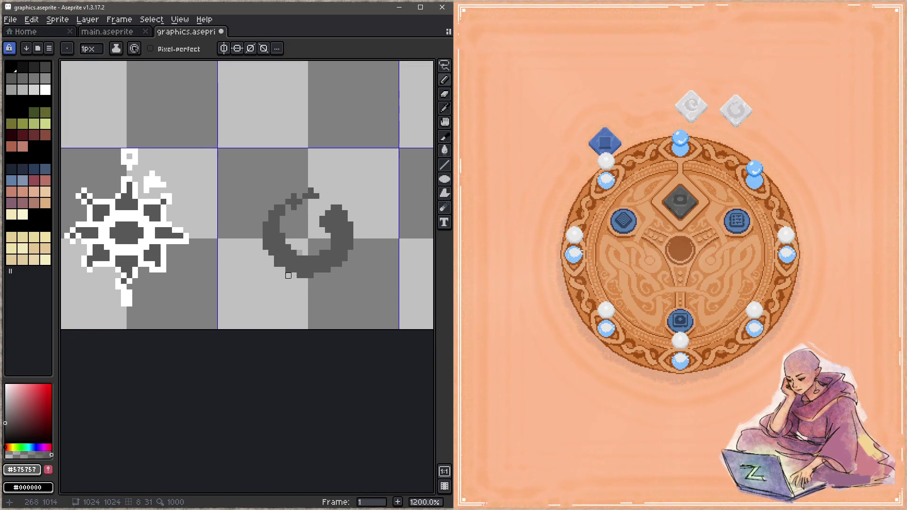
{"action": "key", "text": "ctrl+s"}
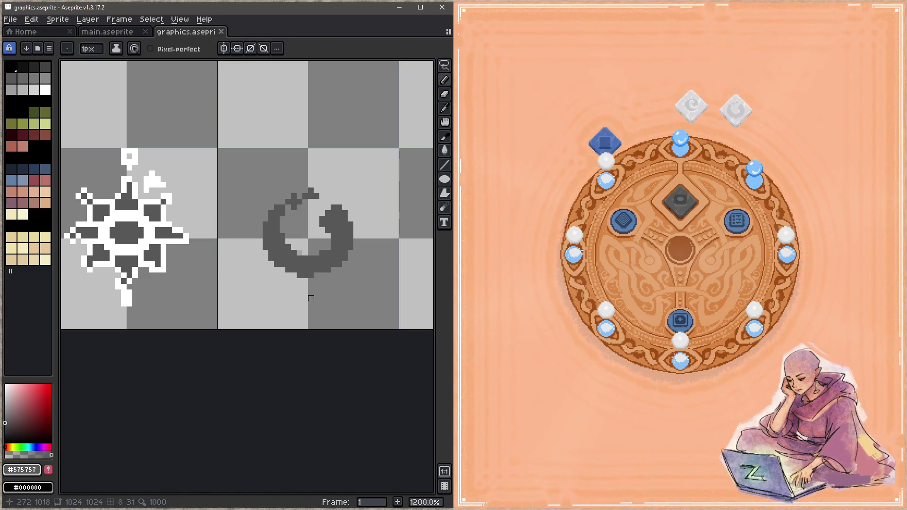
{"action": "left_click", "coordinate": [237, 264], "text": "alt"}
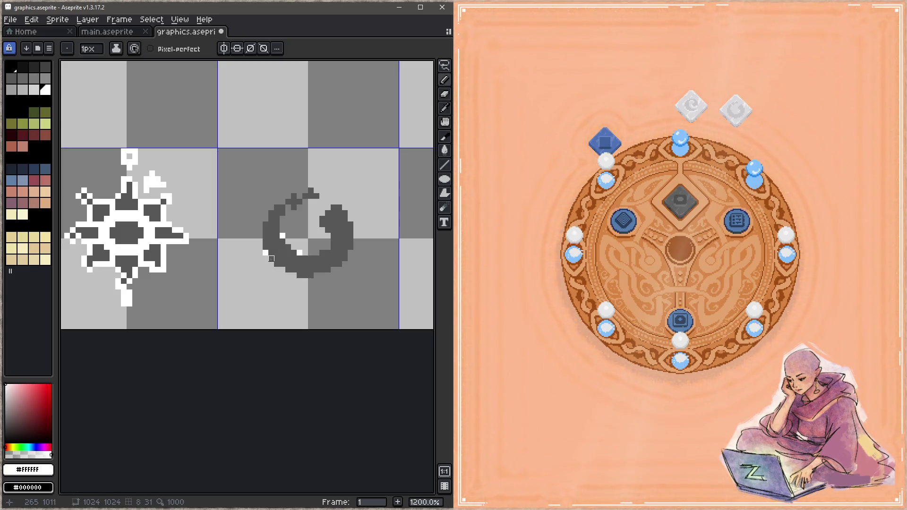
{"action": "left_click", "coordinate": [283, 269]}
{"action": "left_click", "coordinate": [294, 275]}
{"action": "left_click_drag", "start_coordinate": [297, 282], "coordinate": [314, 281]}
{"action": "left_click", "coordinate": [317, 275]}
{"action": "left_click", "coordinate": [334, 270]}
{"action": "left_click", "coordinate": [345, 264]}
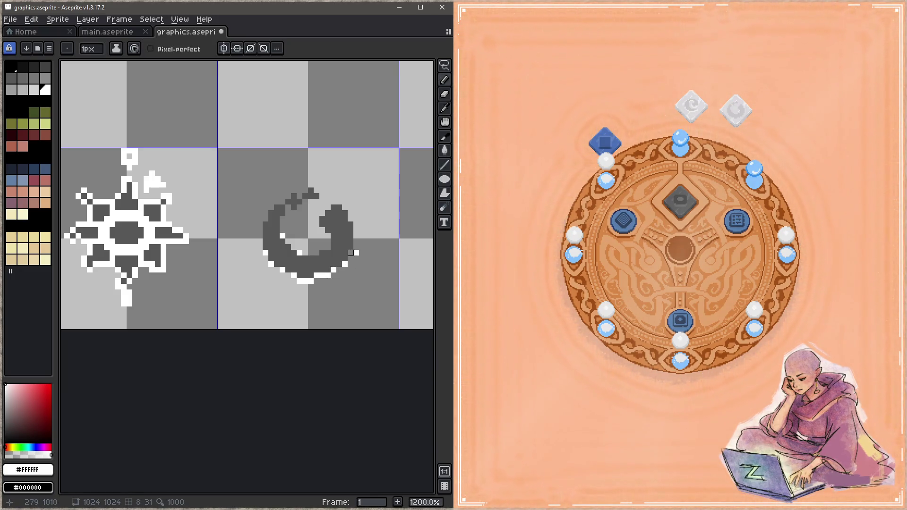
{"action": "key", "text": "ctrl+s"}
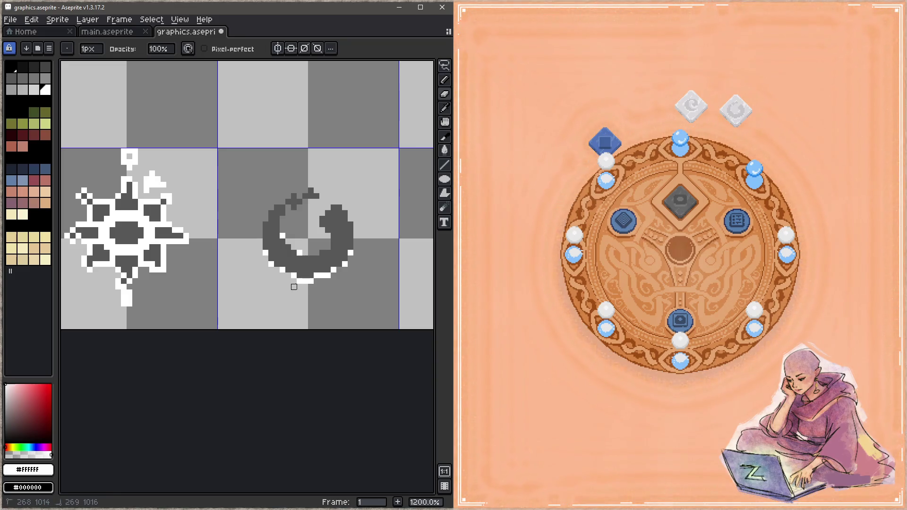
- Extend the white outline up the swirl's lower-left edge, fixing stray pixels, and save
{"action": "key", "text": "b"}
{"action": "mouse_move", "coordinate": [294, 281]}
{"action": "left_mouse_down"}
{"action": "mouse_move", "coordinate": [266, 258]}
{"action": "mouse_move", "coordinate": [284, 267]}
{"action": "mouse_move", "coordinate": [277, 252]}
{"action": "left_mouse_up"}
{"action": "left_click", "coordinate": [296, 259], "text": "alt"}
{"action": "key", "text": "z"}
{"action": "key", "text": "b"}
{"action": "key", "text": "ctrl+s"}
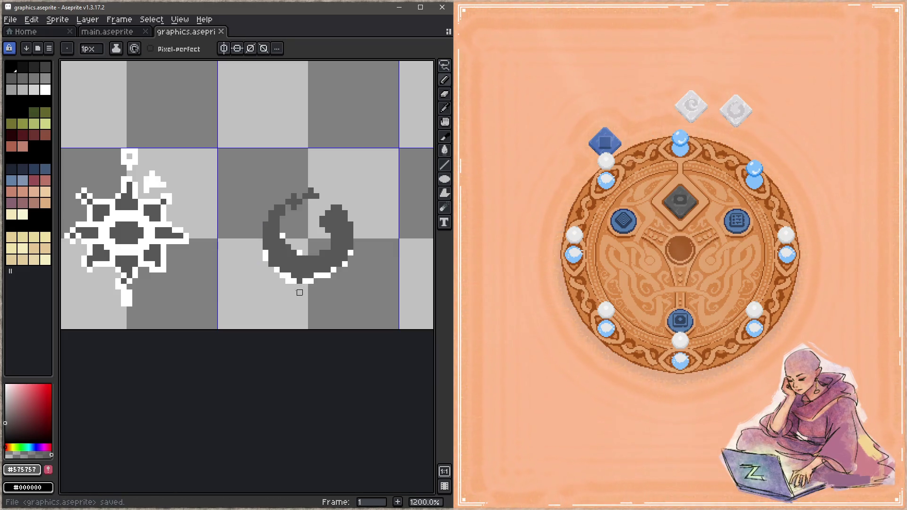
{"action": "left_click", "coordinate": [289, 281], "text": "alt"}
{"action": "left_click", "coordinate": [271, 265]}
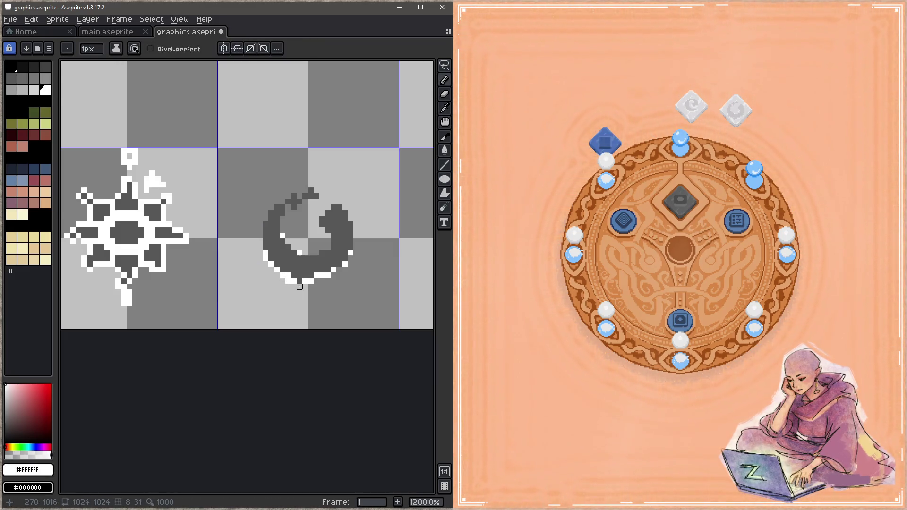
{"action": "left_click", "coordinate": [288, 278]}
- Whiten the dark pixels along the swirl's bottom edge and save
{"action": "key", "text": "z"}
{"action": "key", "text": "ctrl+s"}
{"action": "key", "text": "b"}
{"action": "key", "text": "e"}
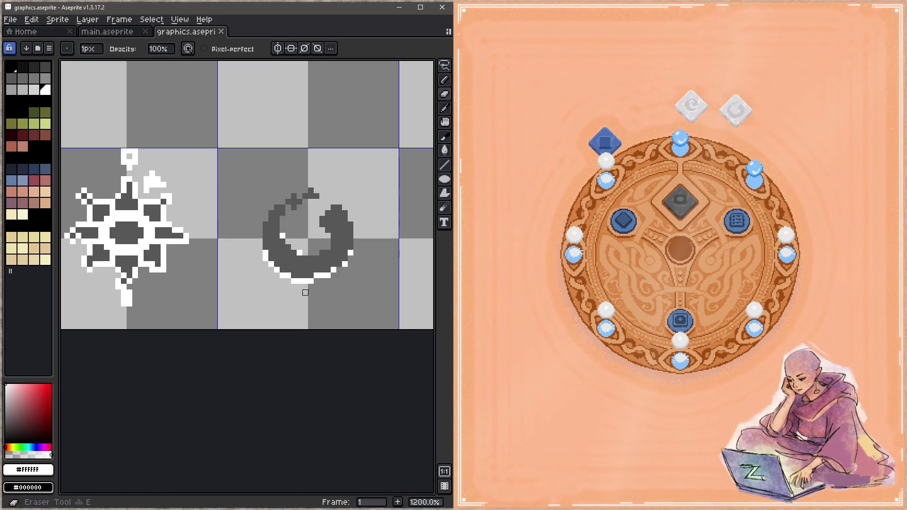
{"action": "key", "text": "b"}
{"action": "left_click_drag", "start_coordinate": [293, 275], "coordinate": [311, 275]}
{"action": "key", "text": "ctrl+s"}
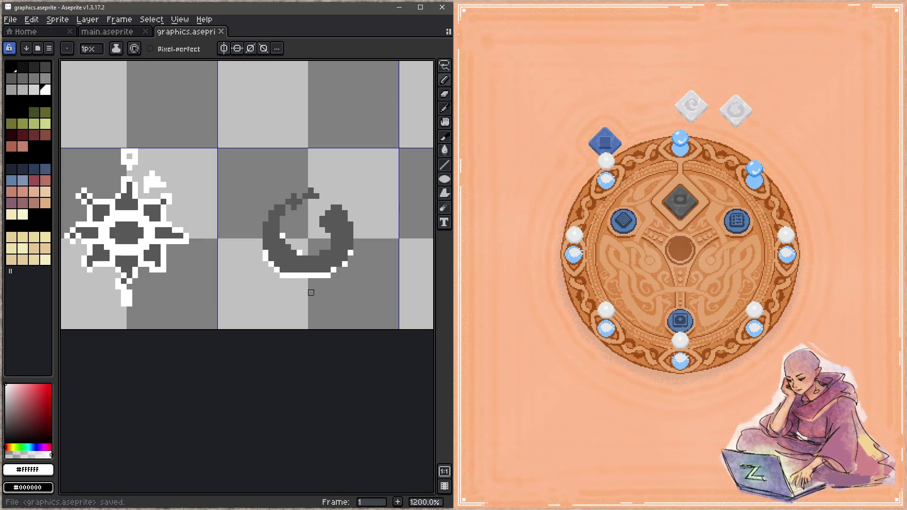
- Sample the swirl's gray and repaint its bottom edge gray, then save
{"action": "key", "text": "alt"}
{"action": "left_click", "coordinate": [318, 262], "text": "alt"}
{"action": "left_click_drag", "start_coordinate": [316, 272], "coordinate": [298, 277]}
{"action": "key", "text": "z"}
{"action": "key", "text": "b"}
{"action": "key", "text": "ctrl+s"}
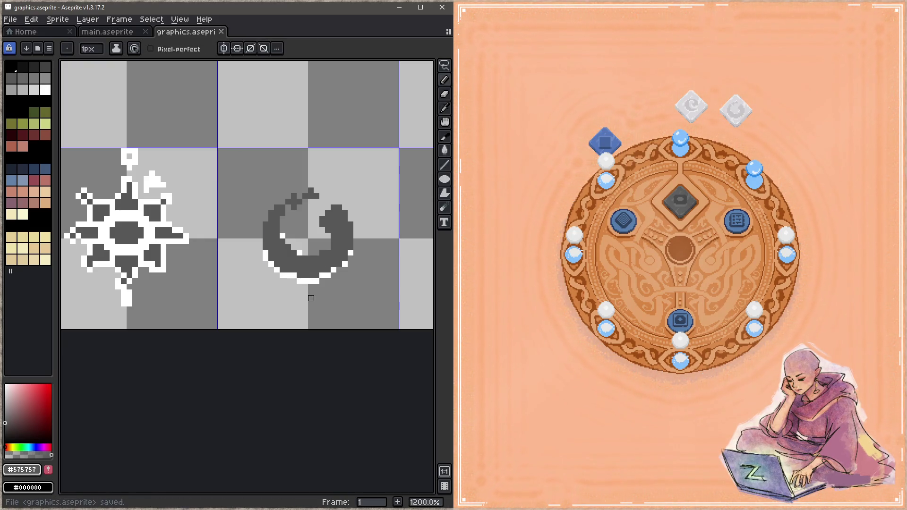
- Add white pixels along the crescent's lower-left edge and darken a few edge pixels dark gray
{"action": "left_click", "coordinate": [311, 282], "text": "alt"}
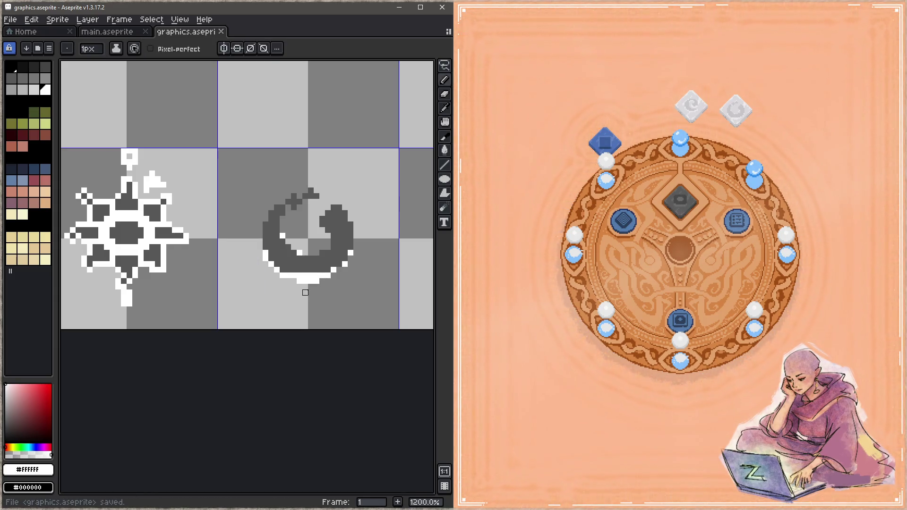
{"action": "left_click", "coordinate": [284, 274]}
{"action": "key", "text": "ctrl+s"}
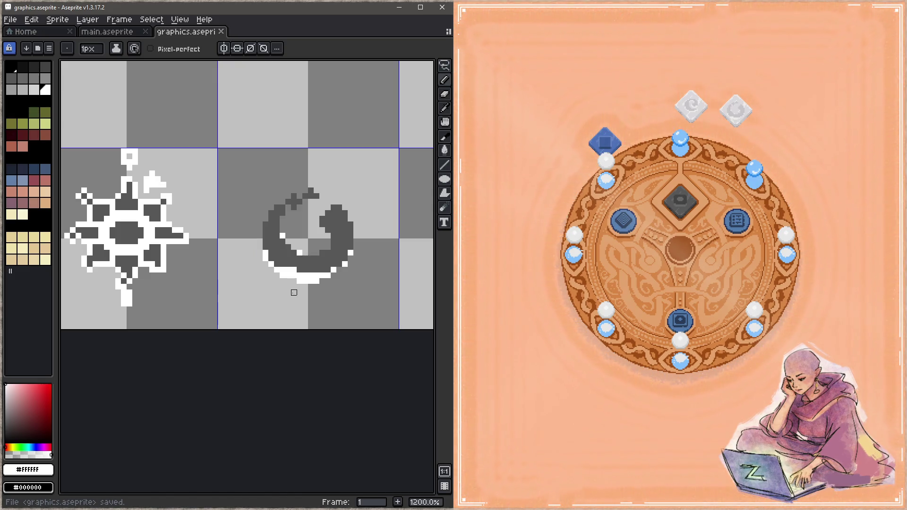
{"action": "mouse_move", "coordinate": [283, 275]}
{"action": "left_mouse_down"}
{"action": "mouse_move", "coordinate": [277, 264]}
{"action": "mouse_move", "coordinate": [283, 270]}
{"action": "left_mouse_up"}
{"action": "key", "text": "ctrl+s"}
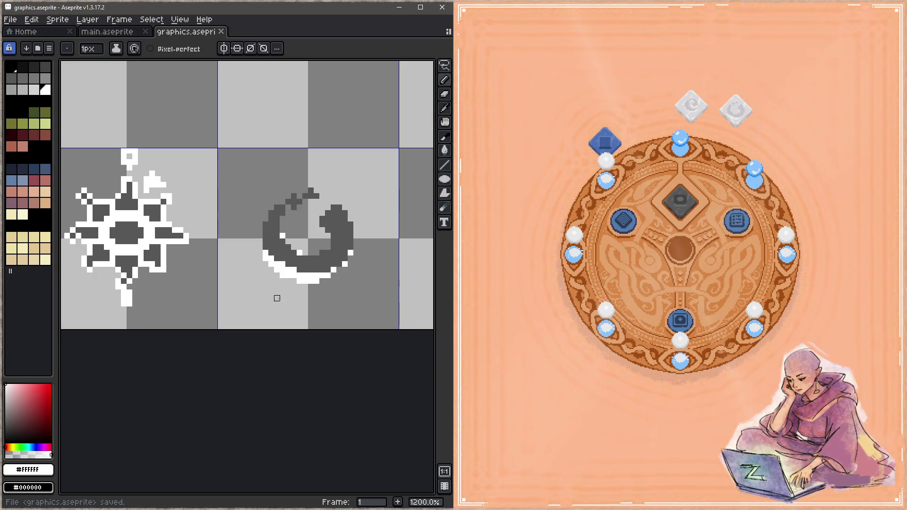
{"action": "left_click", "coordinate": [288, 267], "text": "alt"}
{"action": "left_click_drag", "start_coordinate": [282, 264], "coordinate": [293, 269]}
{"action": "key", "text": "ctrl+s"}
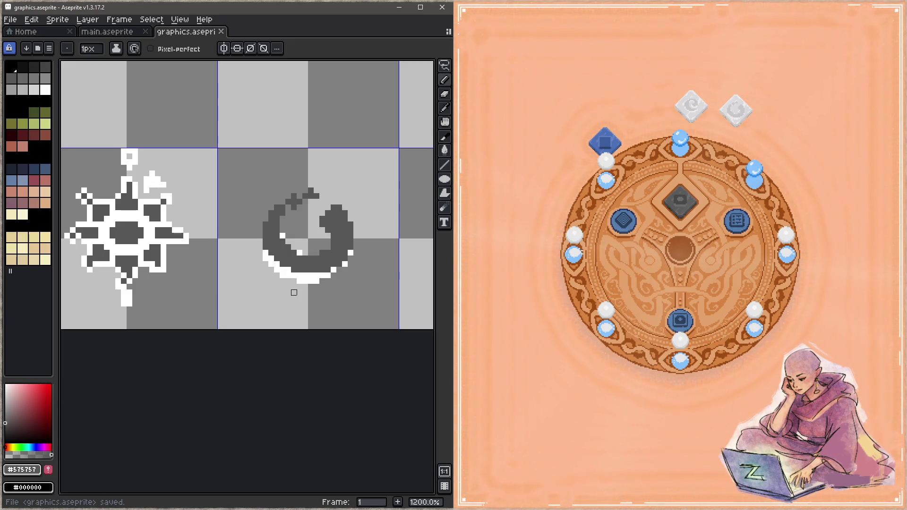
- Paint white pixels on the crescent's lower-right and bottom edges, then go to the YouTube tab
{"action": "left_click", "coordinate": [309, 280], "text": "alt"}
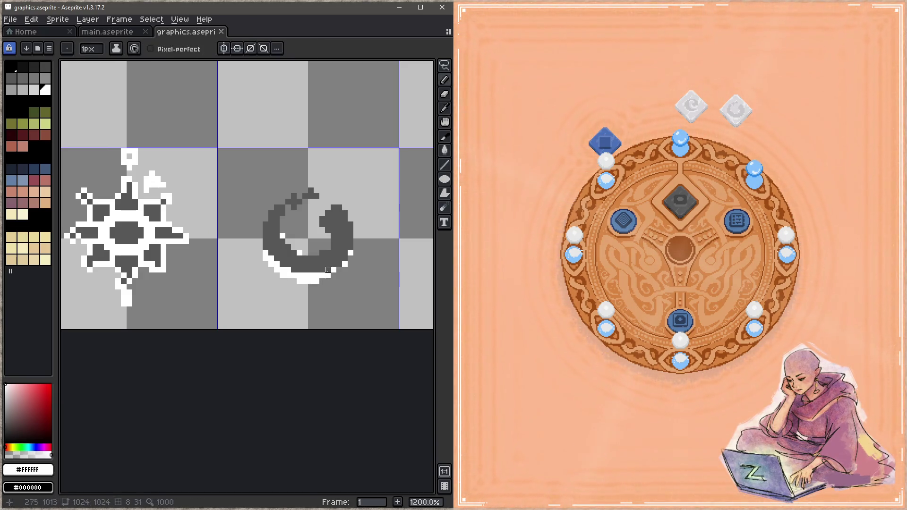
{"action": "left_click_drag", "start_coordinate": [327, 270], "coordinate": [345, 265]}
{"action": "key", "text": "ctrl+s"}
{"action": "left_click", "coordinate": [316, 281]}
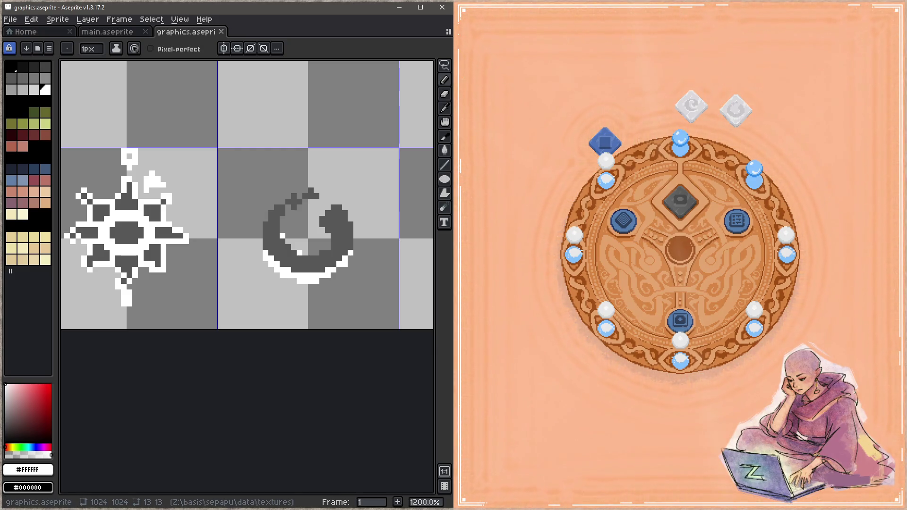
{"action": "key", "text": "alt+Tab"}
{"action": "left_click", "coordinate": [66, 9]}
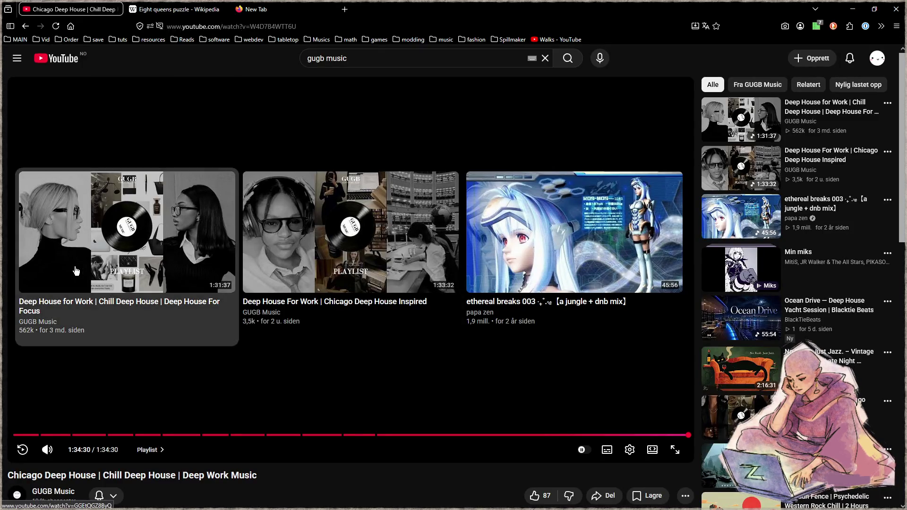
- Play 'Deep House for Work | Chill Deep House' from the end screen and minimize the browser
{"action": "left_click", "coordinate": [99, 269]}
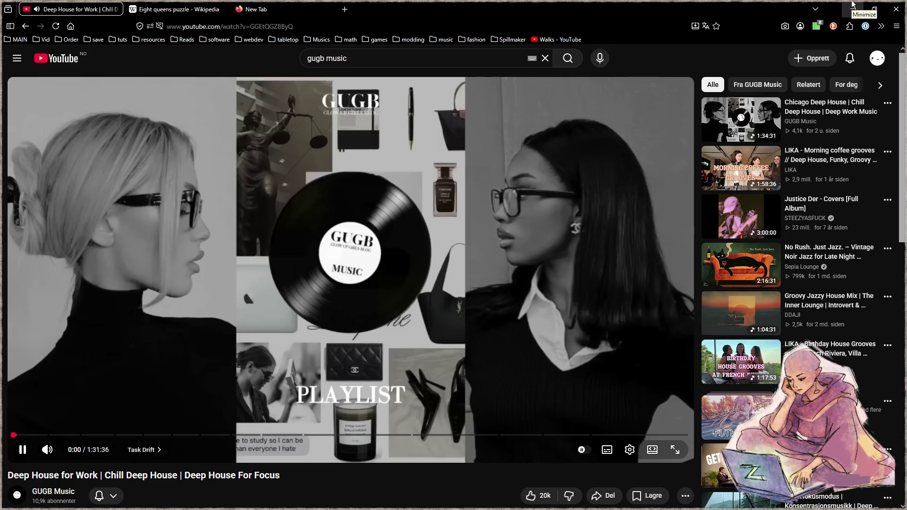
{"action": "left_click", "coordinate": [854, 5]}
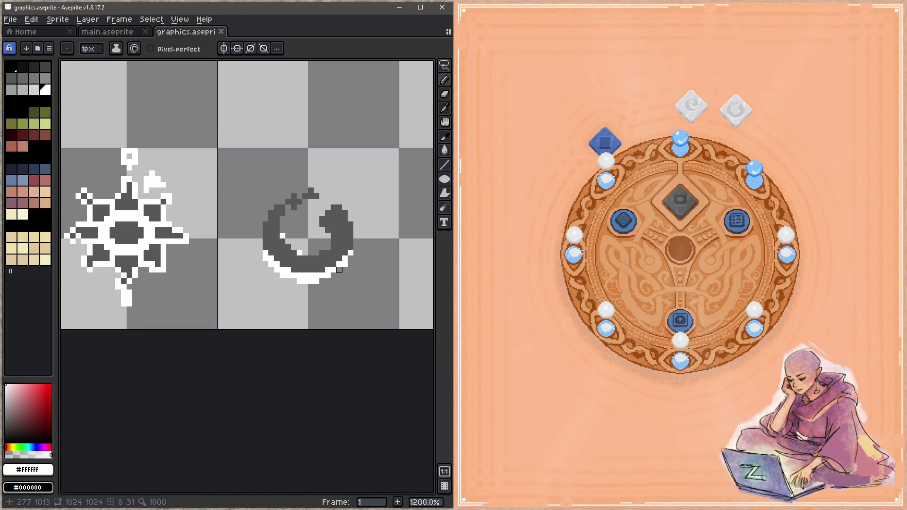
- Save graphics.aseprite, pan across the swirl and X sprites, and pick black as the drawing colour
{"action": "scroll", "coordinate": [317, 252], "scroll_direction": "down", "scroll_amount": 1}
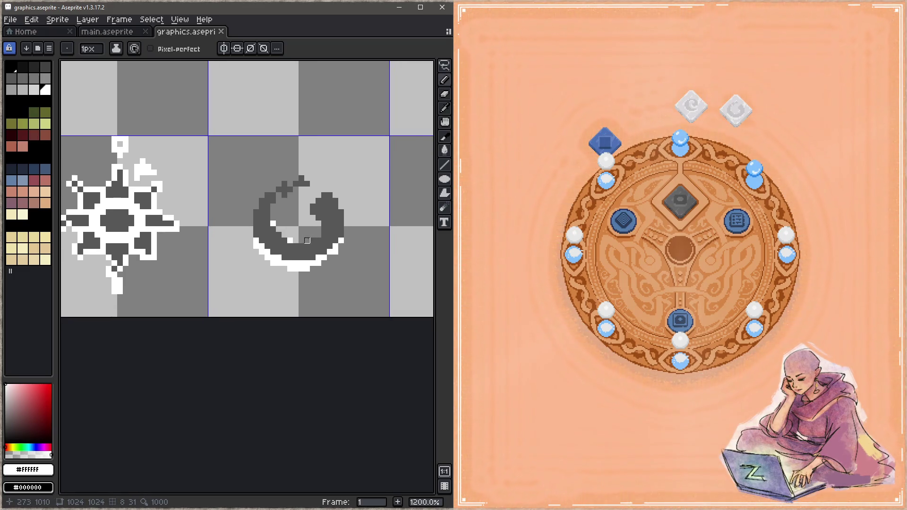
{"action": "key", "text": "i"}
{"action": "key", "text": "b"}
{"action": "key", "text": "ctrl+s"}
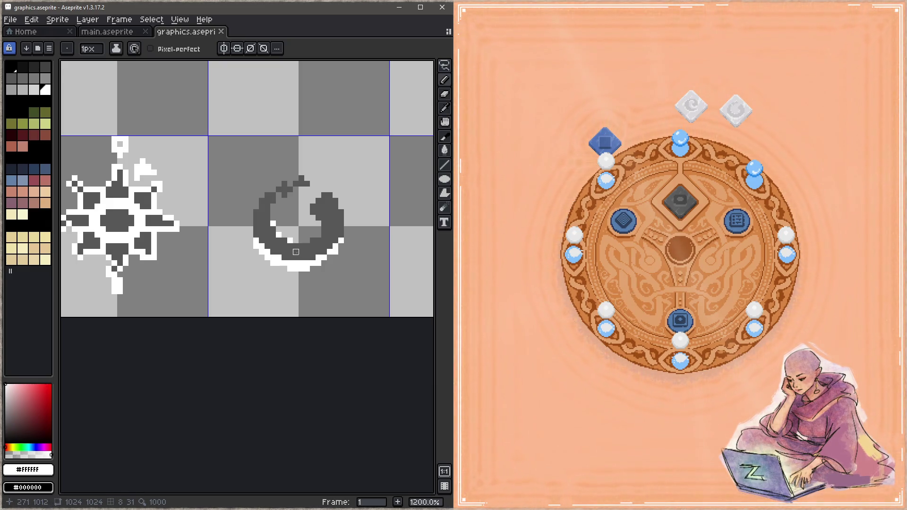
{"action": "mouse_move", "coordinate": [296, 251]}
{"action": "left_mouse_down"}
{"action": "mouse_move", "coordinate": [254, 237]}
{"action": "mouse_move", "coordinate": [331, 260]}
{"action": "mouse_move", "coordinate": [379, 320]}
{"action": "mouse_move", "coordinate": [378, 281]}
{"action": "mouse_move", "coordinate": [271, 243]}
{"action": "mouse_move", "coordinate": [383, 270]}
{"action": "left_mouse_up"}
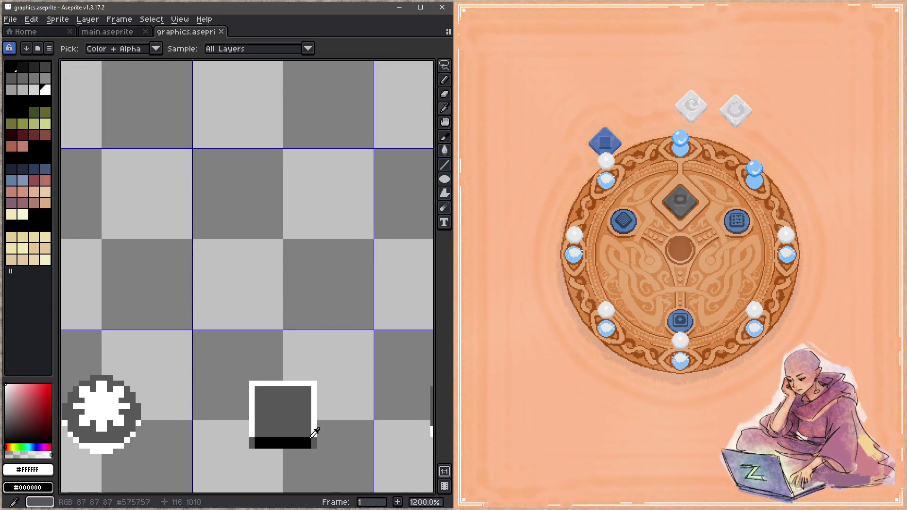
{"action": "left_click", "coordinate": [308, 442], "text": "alt"}
{"action": "mouse_move", "coordinate": [314, 430]}
{"action": "left_mouse_down"}
{"action": "mouse_move", "coordinate": [226, 271]}
{"action": "mouse_move", "coordinate": [265, 247]}
{"action": "mouse_move", "coordinate": [344, 260]}
{"action": "mouse_move", "coordinate": [213, 257]}
{"action": "mouse_move", "coordinate": [314, 251]}
{"action": "mouse_move", "coordinate": [227, 251]}
{"action": "left_mouse_up"}
- Zoom in on the swirl and draw black pixels along its top and upper-left edges
{"action": "key", "text": "z"}
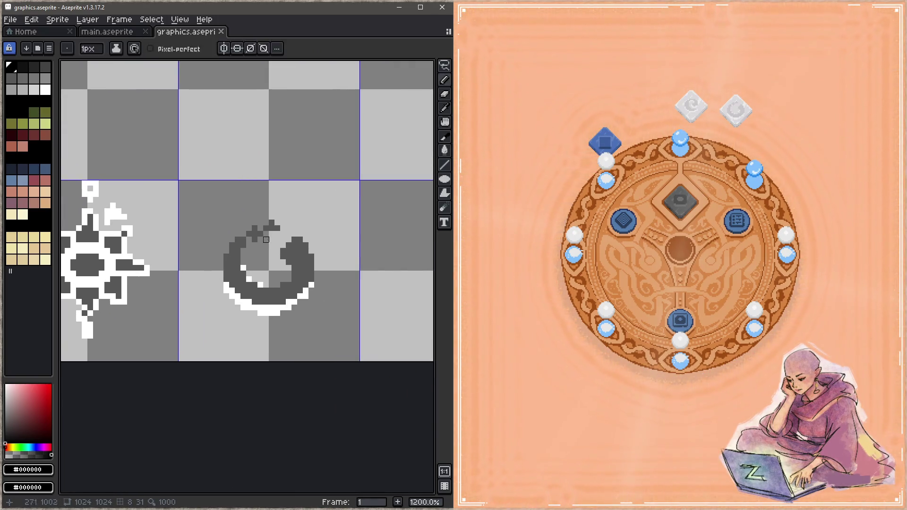
{"action": "left_click", "coordinate": [281, 233]}
{"action": "key", "text": "b"}
{"action": "left_click", "coordinate": [272, 219]}
{"action": "left_click", "coordinate": [256, 226]}
{"action": "left_click", "coordinate": [275, 226]}
{"action": "left_click", "coordinate": [264, 226]}
{"action": "key", "text": "ctrl+z"}
{"action": "left_click_drag", "start_coordinate": [256, 241], "coordinate": [256, 234]}
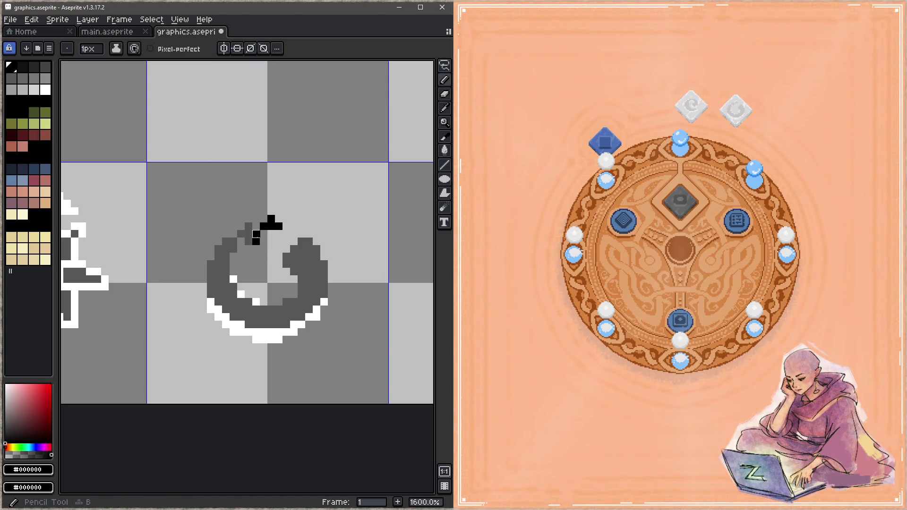
{"action": "left_click", "coordinate": [249, 241]}
{"action": "left_click", "coordinate": [249, 234]}
{"action": "left_click_drag", "start_coordinate": [226, 241], "coordinate": [233, 245]}
{"action": "key", "text": "ctrl+s"}
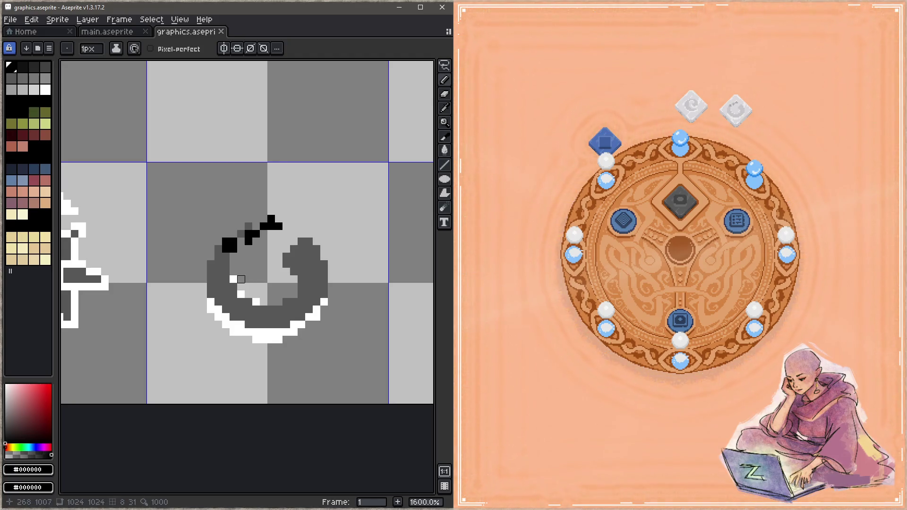
- Try filling the swirl with black, then undo the fill
{"action": "key", "text": "g"}
{"action": "left_click", "coordinate": [222, 274]}
{"action": "key", "text": "ctrl+z"}
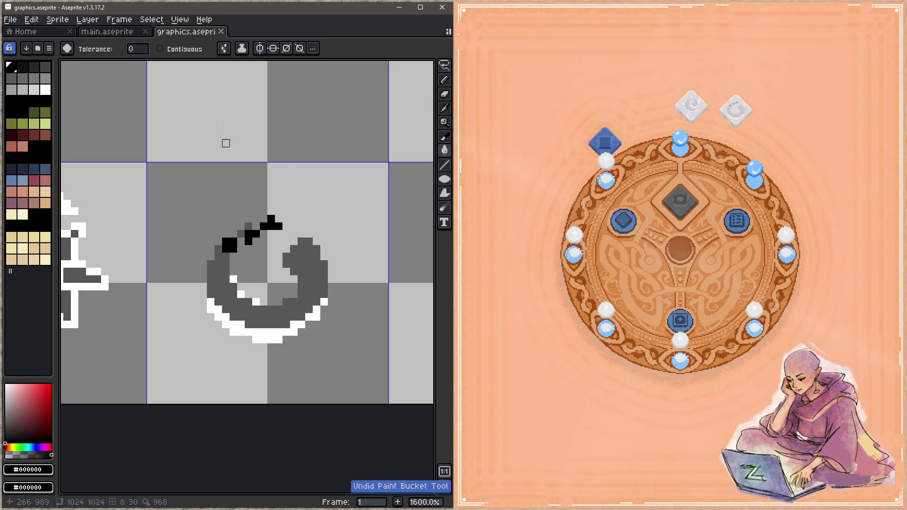
{"action": "left_click", "coordinate": [211, 280]}
{"action": "key", "text": "ctrl+s"}
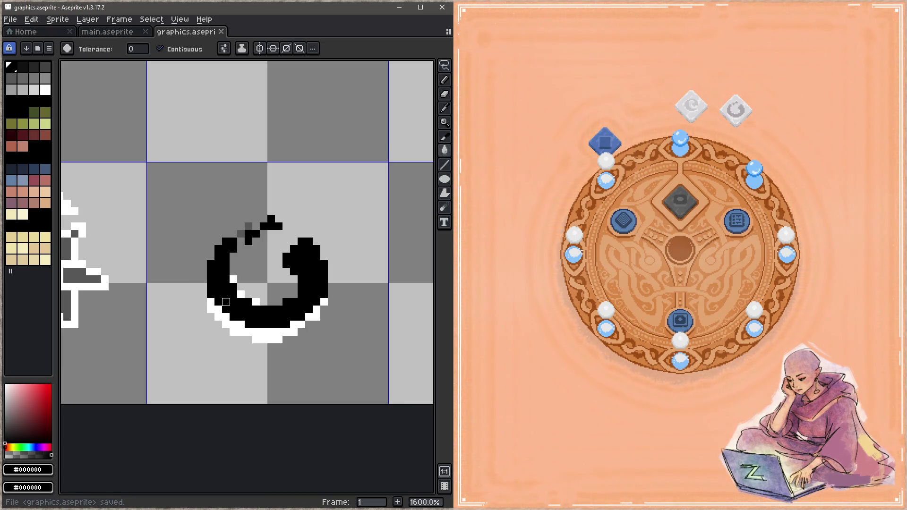
{"action": "key", "text": "ctrl+z"}
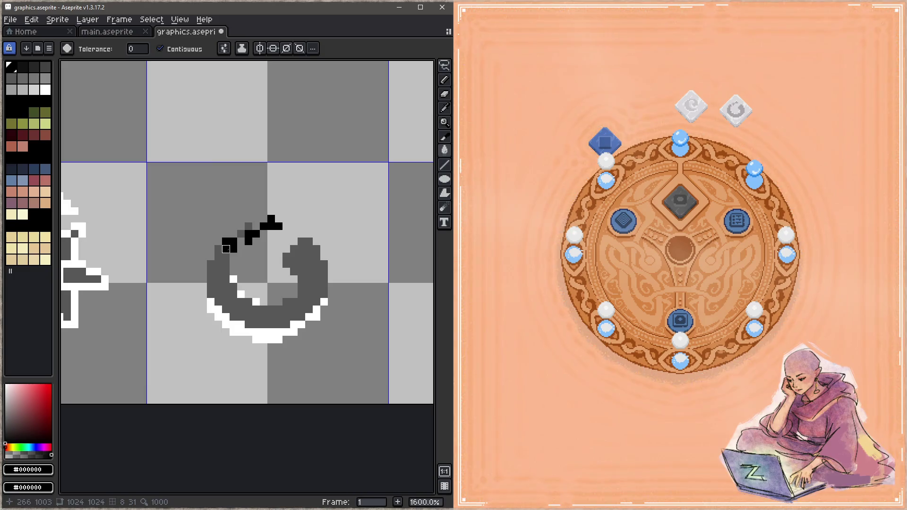
- Fill the three black pixel clusters on the swirl with its gray and save
{"action": "left_click", "coordinate": [226, 260], "text": "alt"}
{"action": "left_click", "coordinate": [230, 245]}
{"action": "left_click", "coordinate": [248, 236]}
{"action": "left_click", "coordinate": [271, 226]}
{"action": "key", "text": "ctrl+s"}
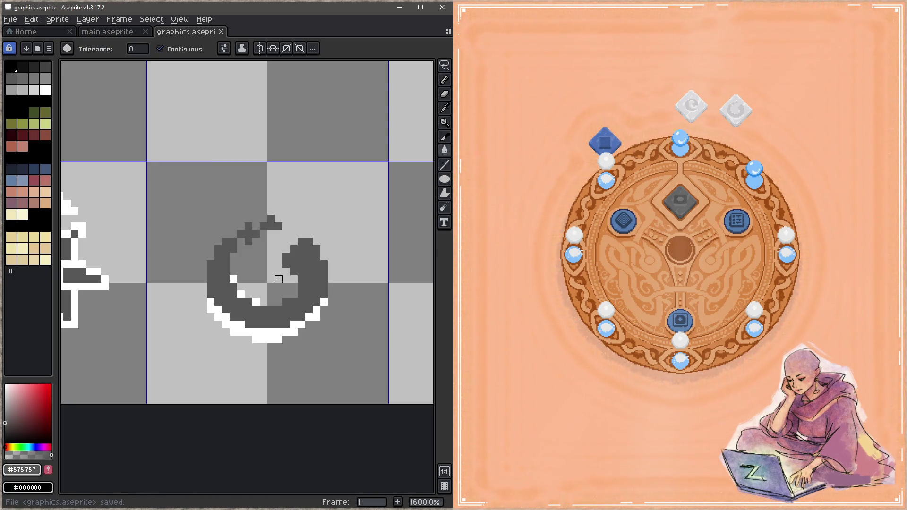
{"action": "left_click", "coordinate": [250, 231]}
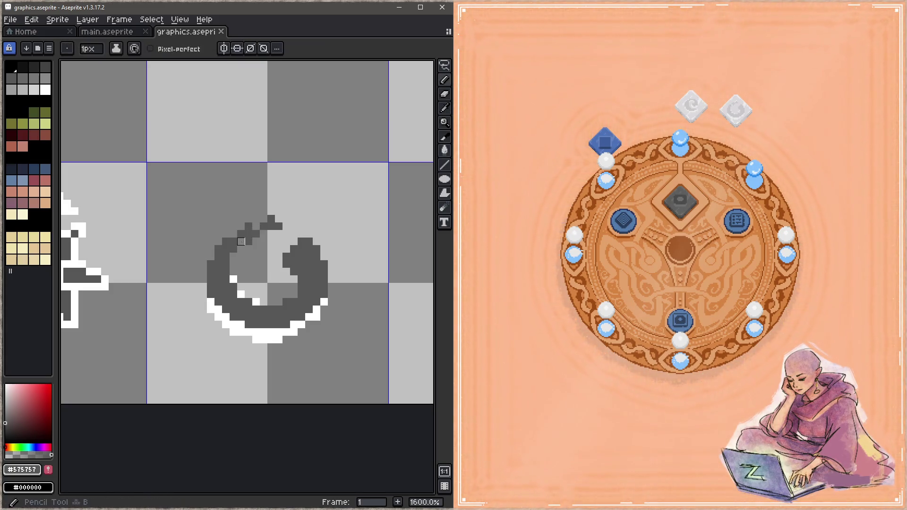
{"action": "key", "text": "ctrl+s"}
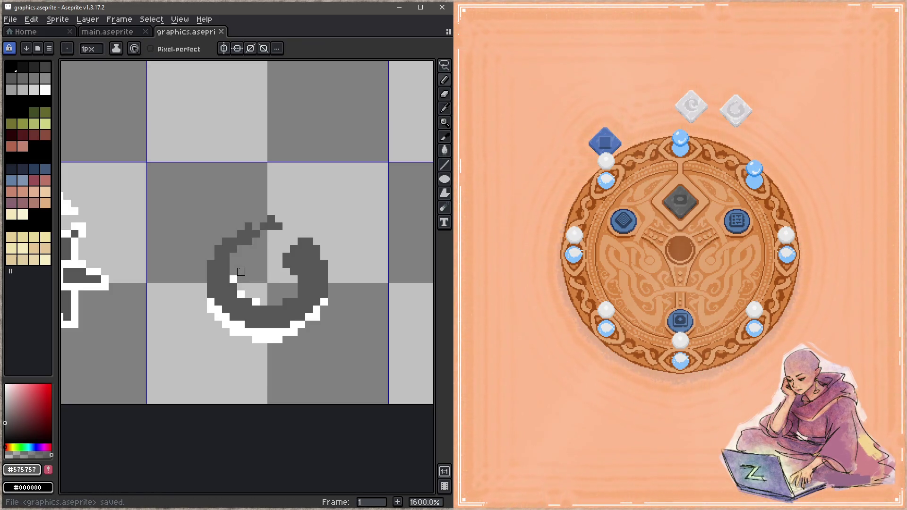
- Add two dark pixels on the swirl's arc instead of above its top-left tip
{"action": "key", "text": "b"}
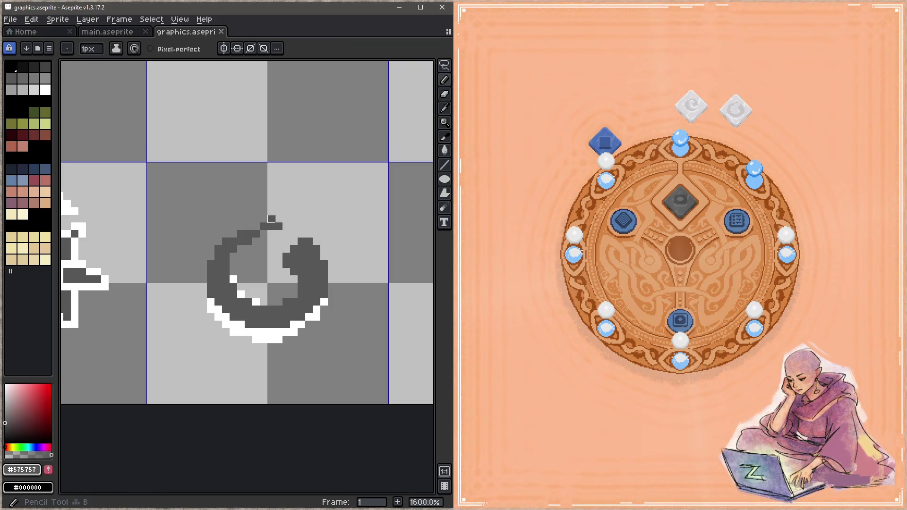
{"action": "left_click_drag", "start_coordinate": [271, 210], "coordinate": [249, 226]}
{"action": "key", "text": "ctrl+s"}
{"action": "key", "text": "ctrl+z"}
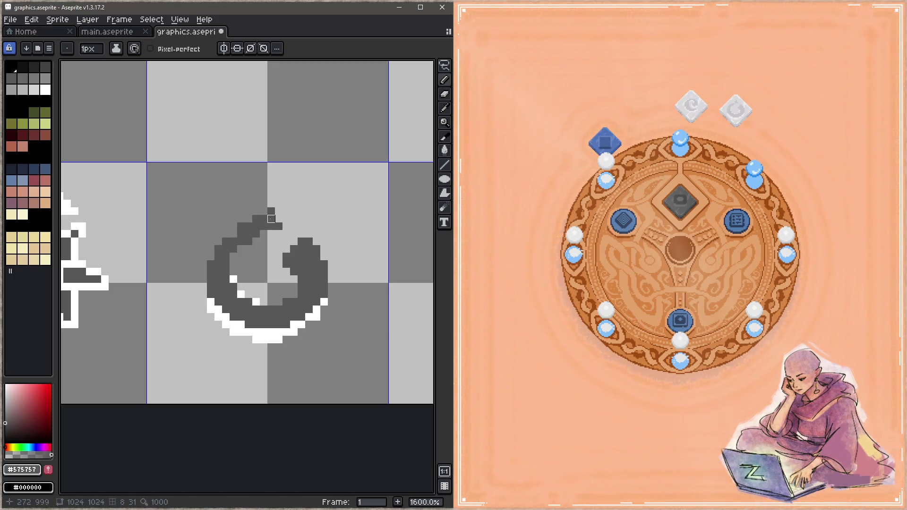
{"action": "key", "text": "e"}
{"action": "key", "text": "ctrl+s"}
{"action": "key", "text": "b"}
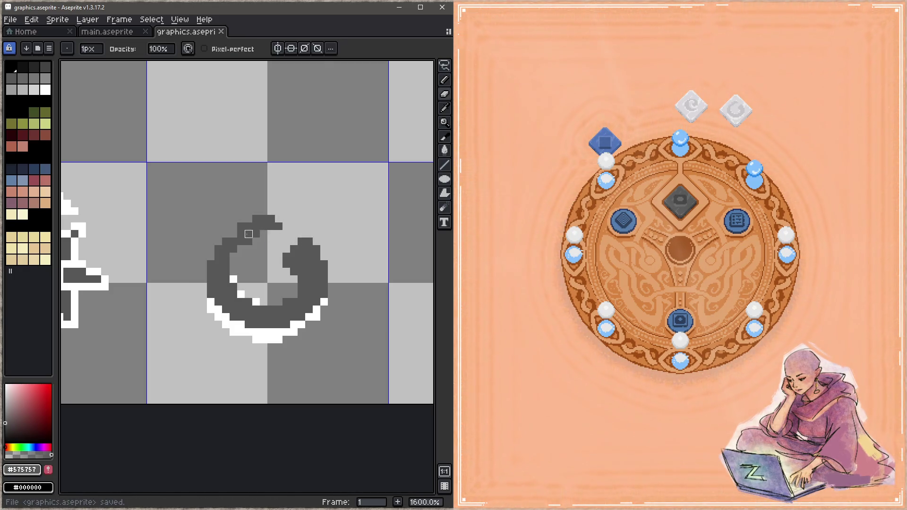
{"action": "left_click_drag", "start_coordinate": [234, 234], "coordinate": [241, 226]}
{"action": "key", "text": "ctrl+s"}
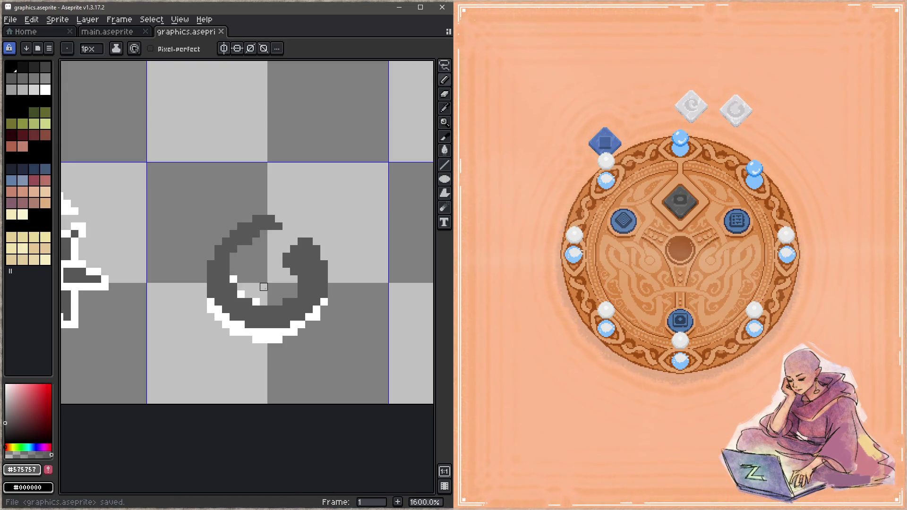
- Erase stray pixels on the swirl, place a dark pixel near its top, and pick white
{"action": "key", "text": "e"}
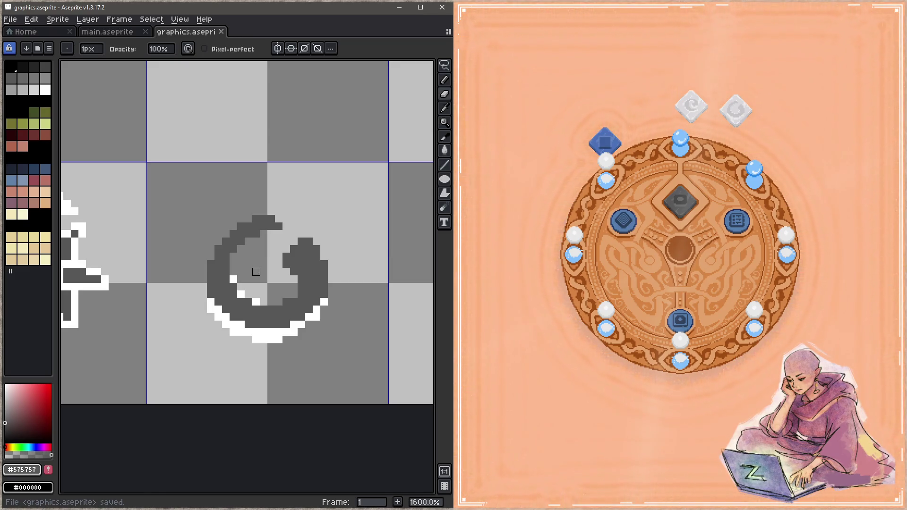
{"action": "left_click", "coordinate": [259, 267]}
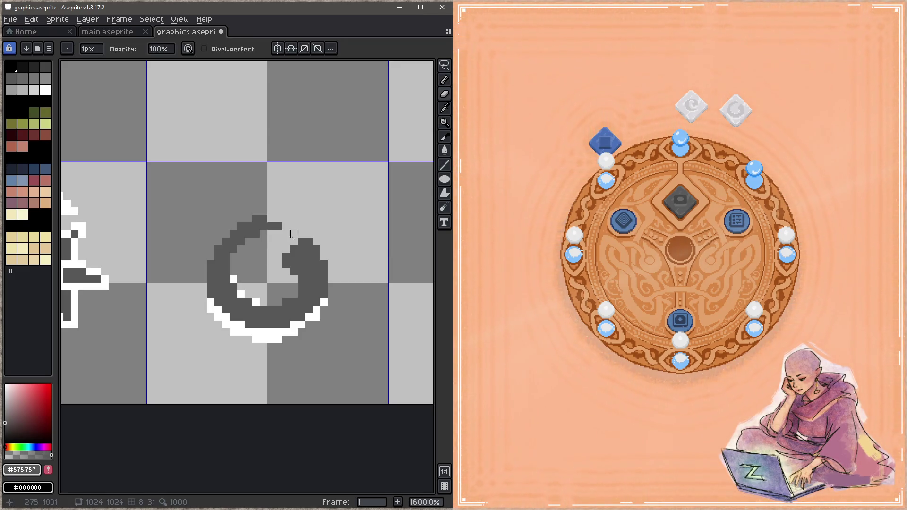
{"action": "key", "text": "b"}
{"action": "left_click", "coordinate": [279, 227]}
{"action": "key", "text": "ctrl+s"}
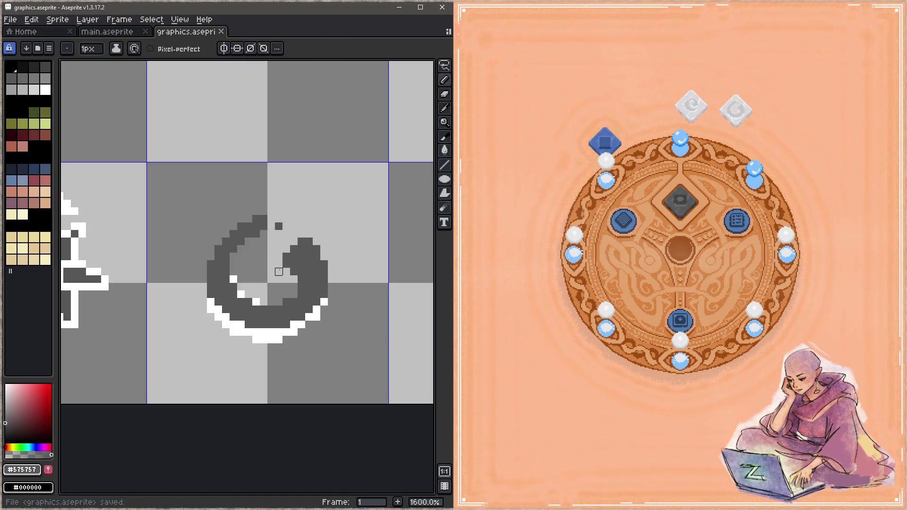
{"action": "key", "text": "e"}
{"action": "left_click", "coordinate": [257, 219]}
{"action": "key", "text": "ctrl+s"}
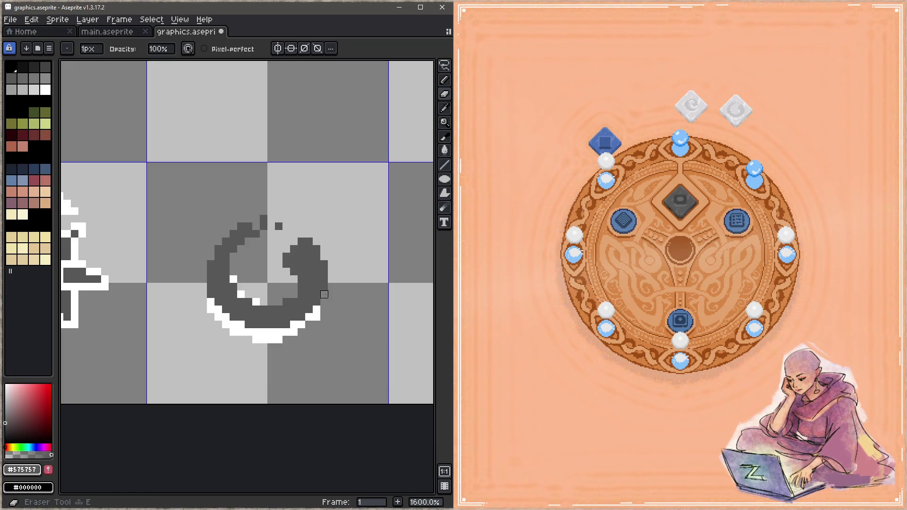
{"action": "left_click", "coordinate": [324, 294], "text": "alt"}
{"action": "key", "text": "ctrl+s"}
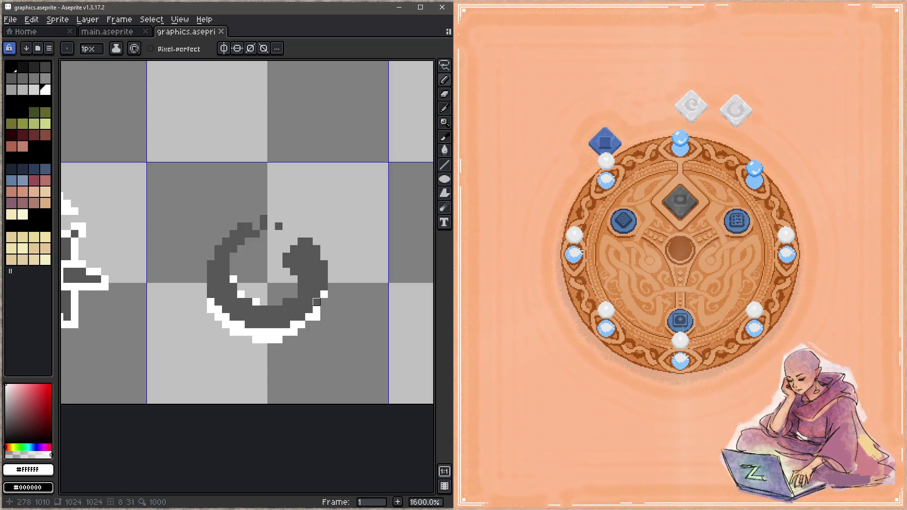
- Lasso the swirl icon, nudge it up one pixel, save, and remove the centre piece in-game
{"action": "left_click", "coordinate": [308, 259], "text": "alt"}
{"action": "key", "text": "space"}
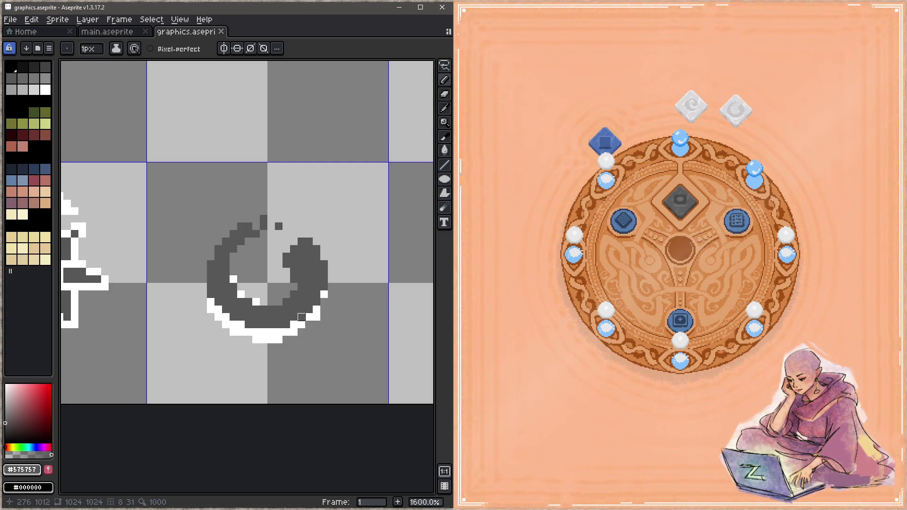
{"action": "key", "text": "q"}
{"action": "mouse_move", "coordinate": [270, 182]}
{"action": "left_mouse_down"}
{"action": "mouse_move", "coordinate": [338, 363]}
{"action": "mouse_move", "coordinate": [327, 194]}
{"action": "left_mouse_up"}
{"action": "key", "text": "v"}
{"action": "key", "text": "Up"}
{"action": "key", "text": "ctrl+d"}
{"action": "key", "text": "ctrl+s"}
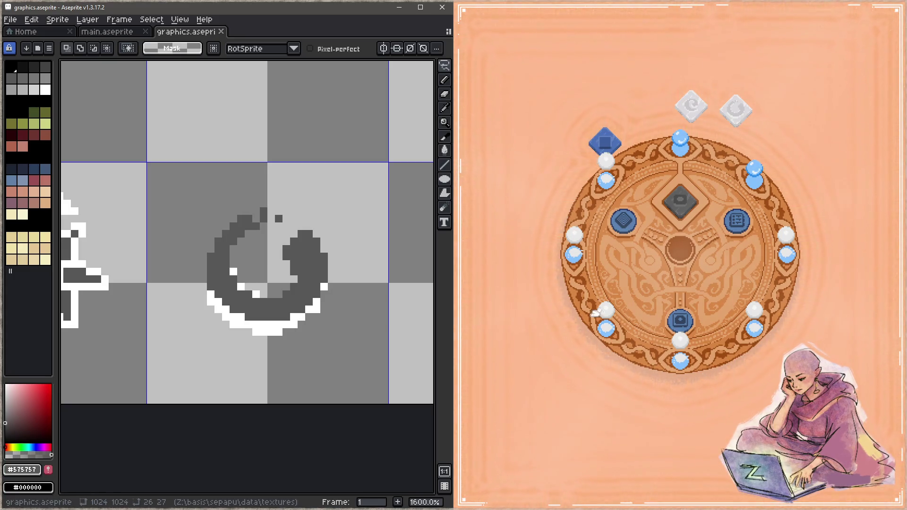
{"action": "left_click", "coordinate": [683, 202]}
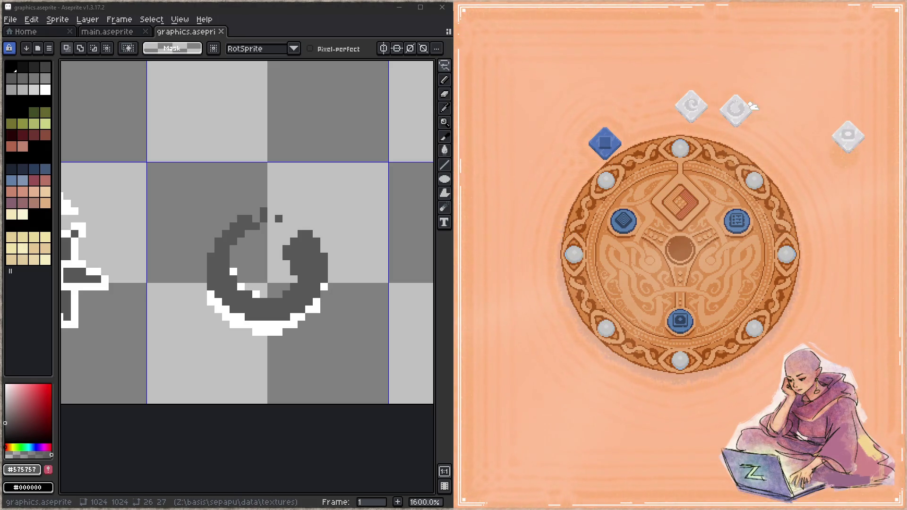
- Preview the swirl rune in the game's centre slot, then zoom and pan Aseprite to the icon row
{"action": "left_click", "coordinate": [736, 109]}
{"action": "left_click", "coordinate": [674, 321]}
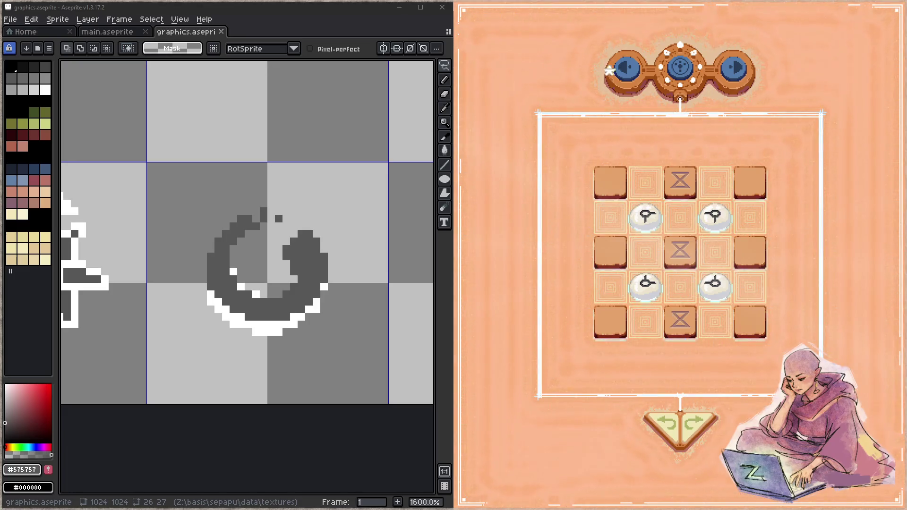
{"action": "left_click", "coordinate": [682, 70]}
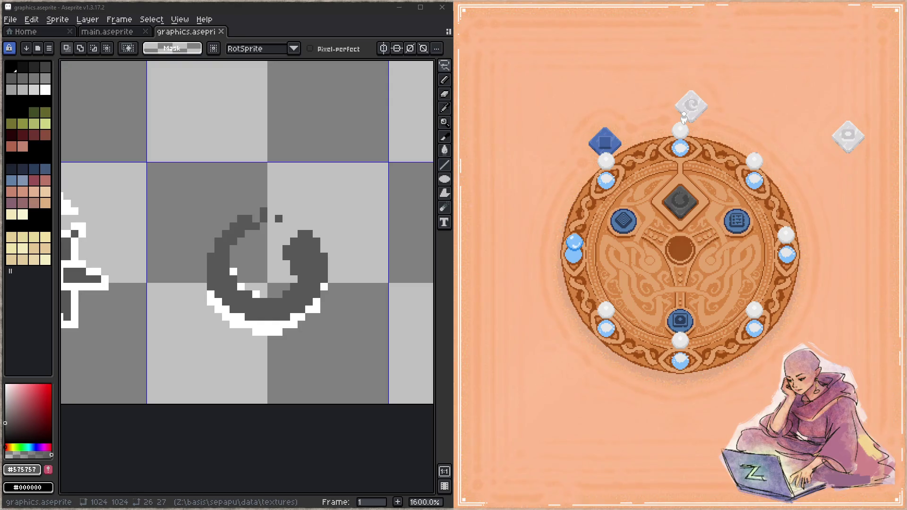
{"action": "left_click", "coordinate": [683, 119]}
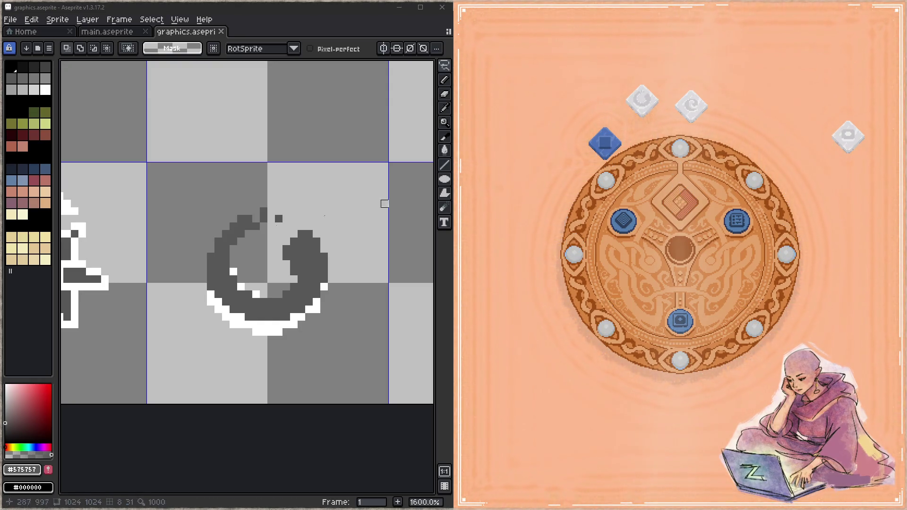
{"action": "scroll", "coordinate": [431, 293], "scroll_direction": "down", "scroll_amount": 4}
{"action": "left_click_drag", "start_coordinate": [431, 293], "coordinate": [327, 283]}
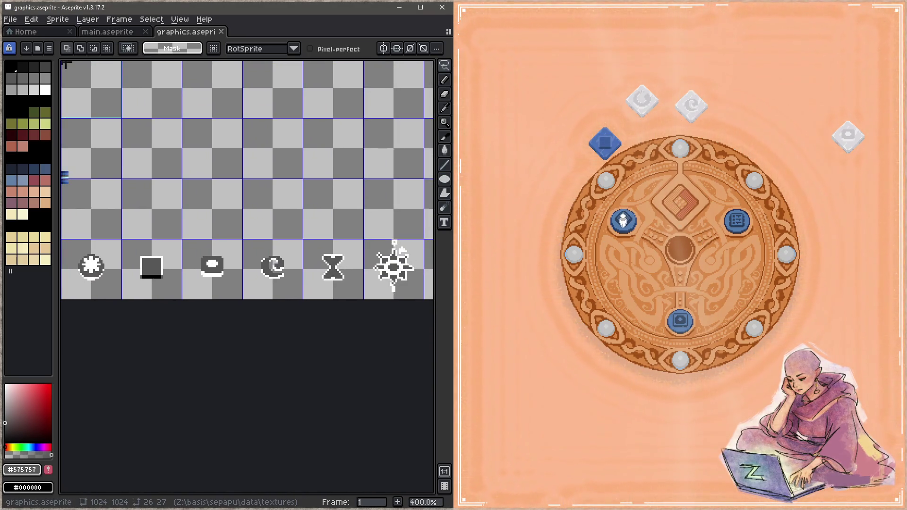
- Move the two blue, sun and hourglass tiles off the game board, then return to the round board
{"action": "left_click", "coordinate": [625, 218]}
{"action": "mouse_move", "coordinate": [661, 217]}
{"action": "left_mouse_down"}
{"action": "mouse_move", "coordinate": [654, 189]}
{"action": "mouse_move", "coordinate": [758, 127]}
{"action": "left_mouse_up"}
{"action": "left_click_drag", "start_coordinate": [699, 217], "coordinate": [765, 198]}
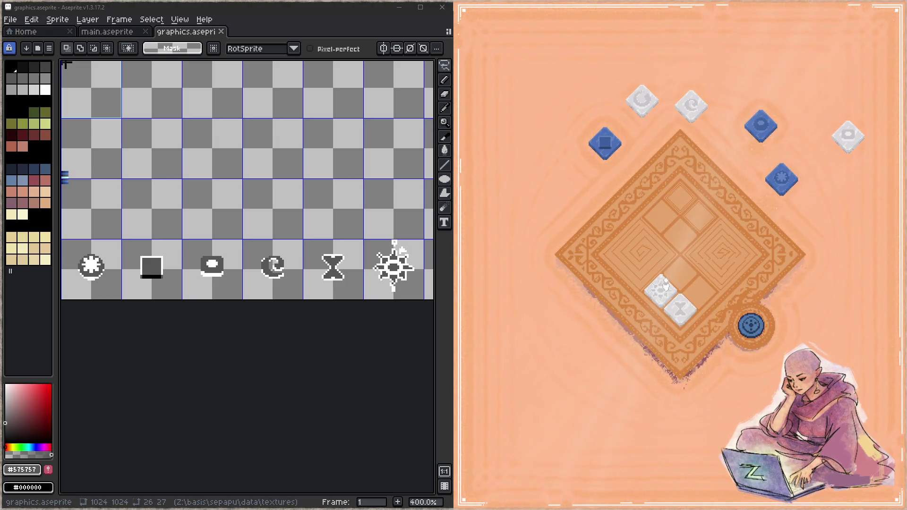
{"action": "left_click_drag", "start_coordinate": [667, 284], "coordinate": [828, 246]}
{"action": "mouse_move", "coordinate": [677, 321]}
{"action": "left_mouse_down"}
{"action": "mouse_move", "coordinate": [788, 259]}
{"action": "mouse_move", "coordinate": [835, 278]}
{"action": "left_mouse_up"}
{"action": "left_click", "coordinate": [751, 334]}
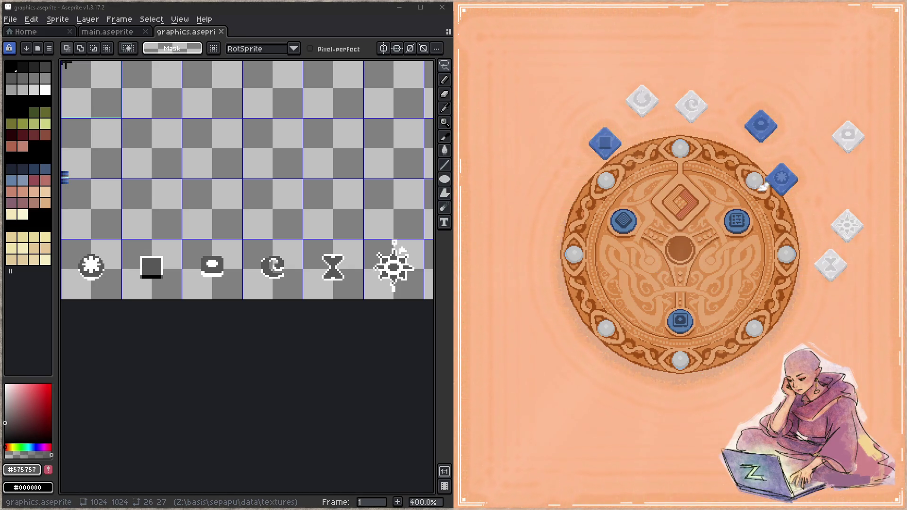
- Send the blue, X, star, eye, blue square and swirl tiles to the lower tray
{"action": "left_click", "coordinate": [783, 174]}
{"action": "left_click", "coordinate": [765, 141]}
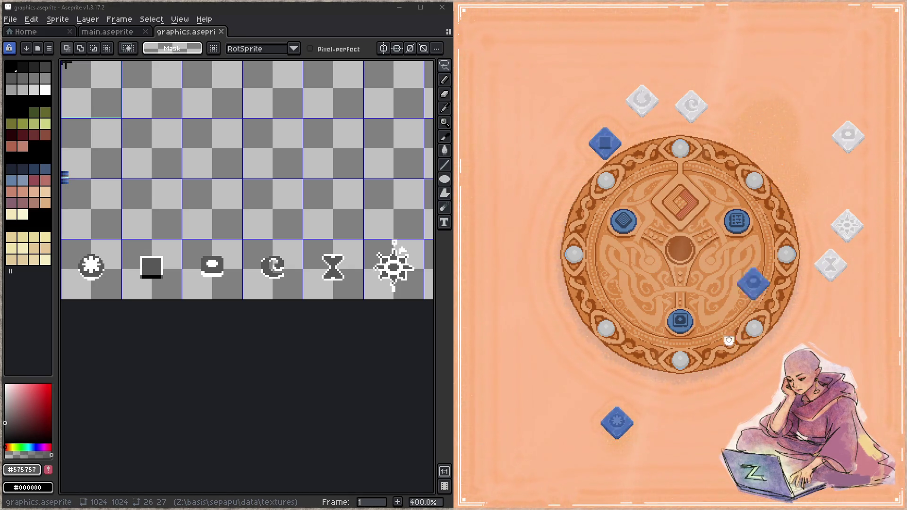
{"action": "left_click", "coordinate": [831, 264]}
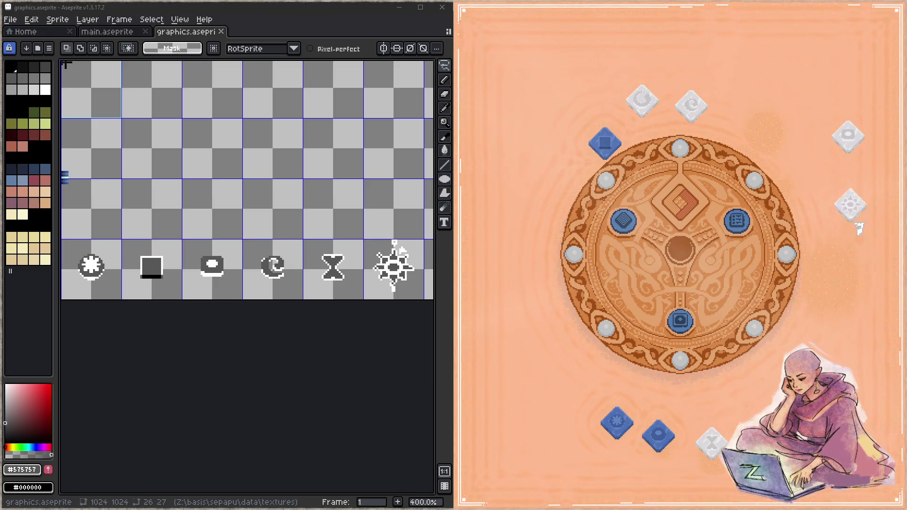
{"action": "left_click", "coordinate": [847, 222]}
{"action": "left_click", "coordinate": [842, 147]}
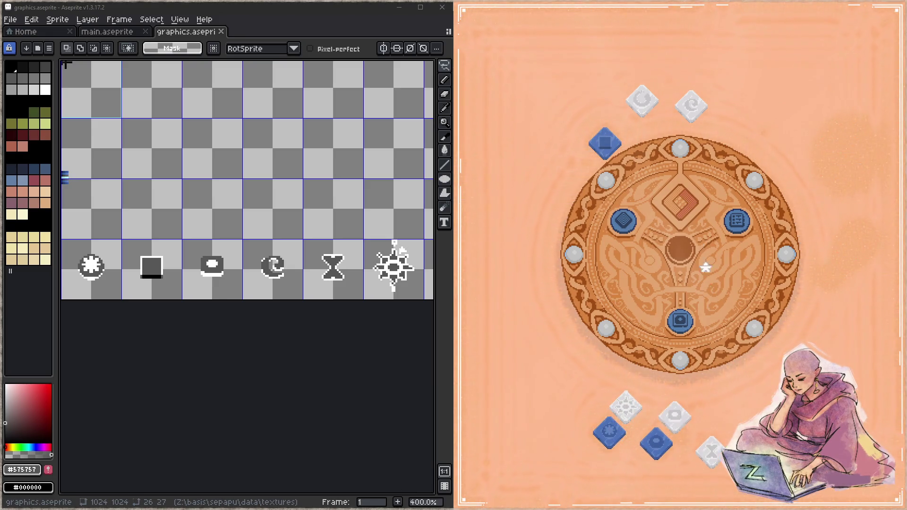
{"action": "left_click", "coordinate": [591, 133]}
{"action": "left_click", "coordinate": [643, 100]}
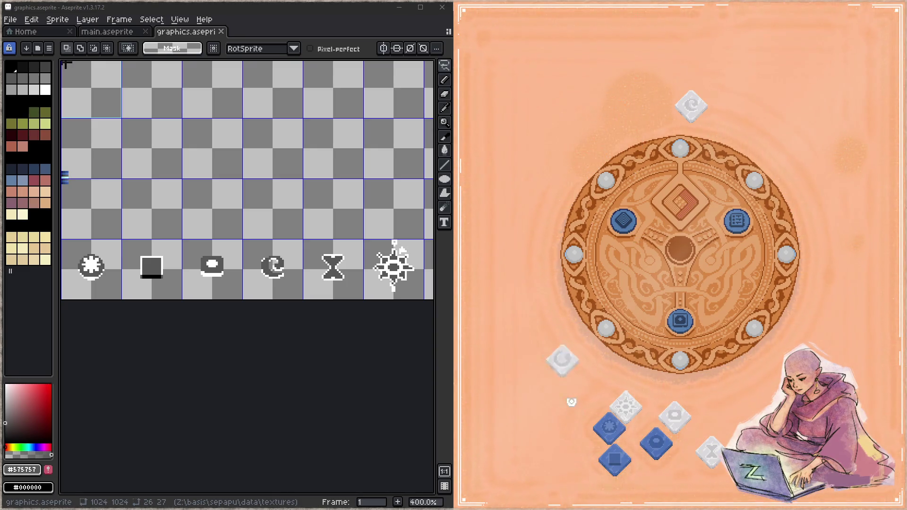
{"action": "mouse_move", "coordinate": [700, 109]}
{"action": "left_mouse_down"}
{"action": "mouse_move", "coordinate": [688, 92]}
{"action": "mouse_move", "coordinate": [722, 370]}
{"action": "mouse_move", "coordinate": [703, 427]}
{"action": "left_mouse_up"}
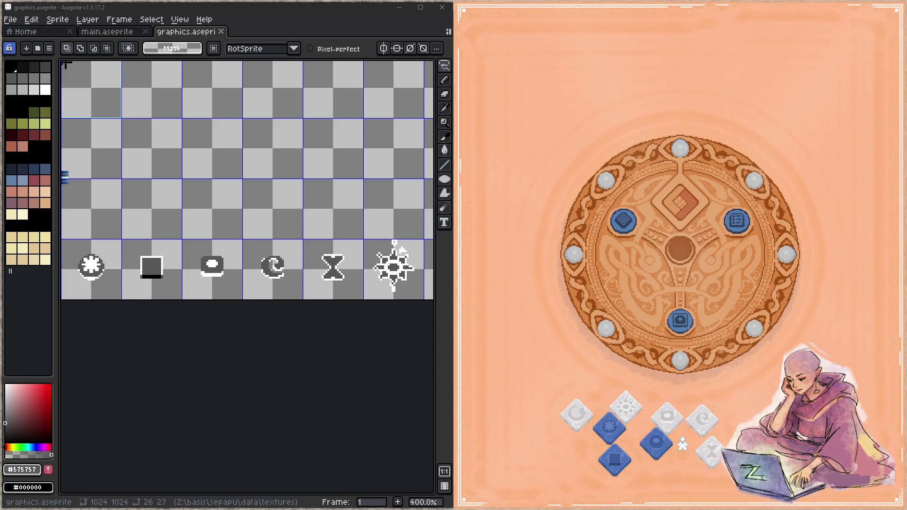
- Walk the player figure left, left and up with the arrow keys
{"action": "key", "text": "Left"}
{"action": "key", "text": "Left"}
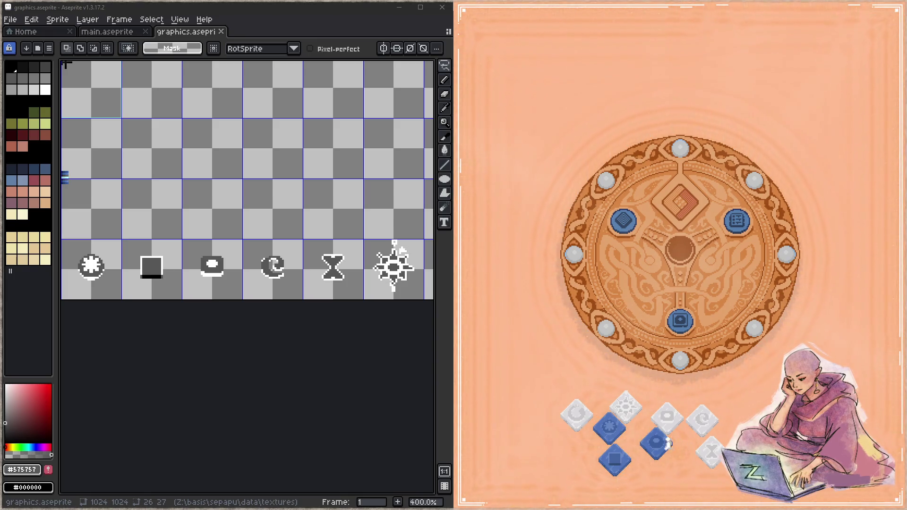
{"action": "key", "text": "Left"}
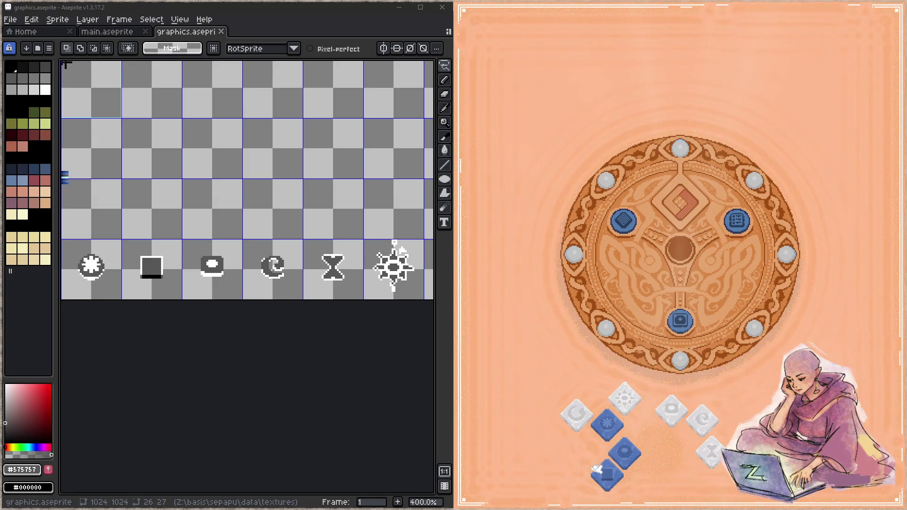
{"action": "key", "text": "Up"}
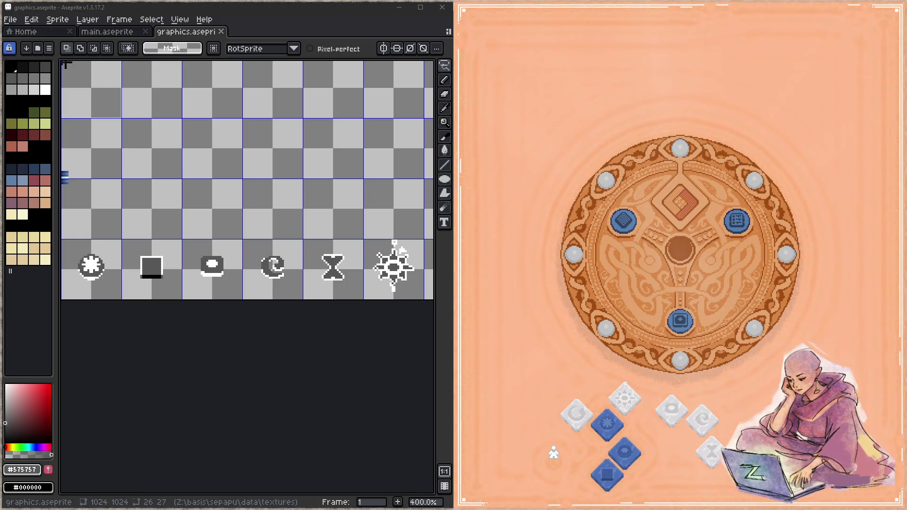
- Place the blue square tile in the game's centre slot, then zoom Aseprite in on the orb
{"action": "left_click_drag", "start_coordinate": [606, 477], "coordinate": [682, 212]}
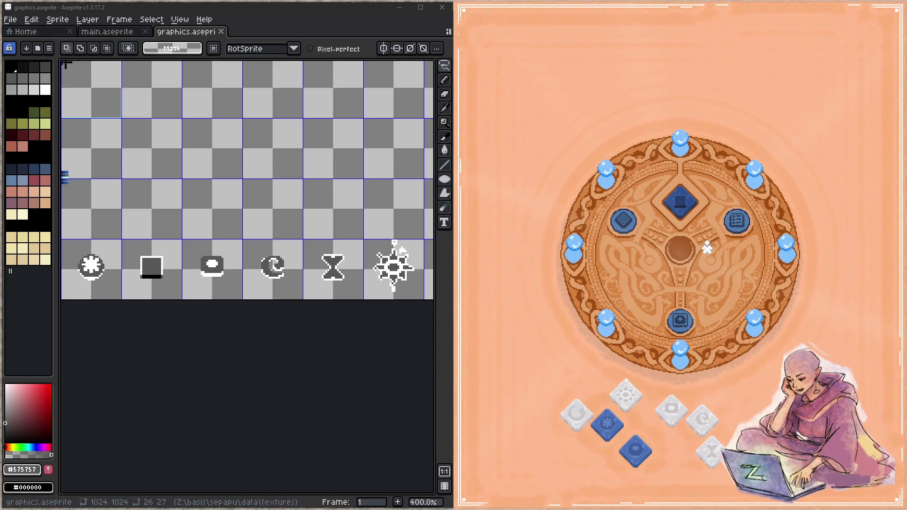
{"action": "left_click", "coordinate": [222, 289]}
{"action": "scroll", "coordinate": [99, 305], "scroll_direction": "up", "scroll_amount": 2}
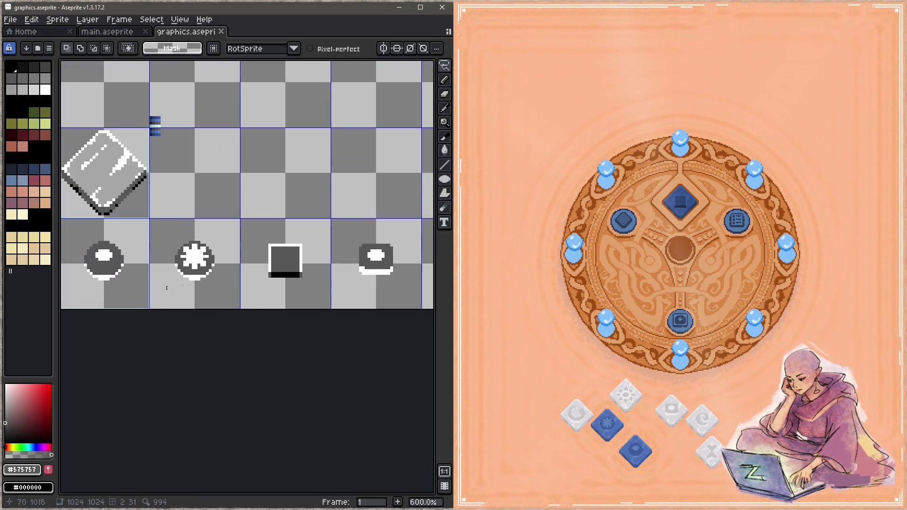
- Select the orb's lower half and bucket-fill its white outline black with Contiguous off, then save
{"action": "left_click", "coordinate": [284, 265], "text": "alt"}
{"action": "scroll", "coordinate": [146, 279], "scroll_direction": "up", "scroll_amount": 4}
{"action": "key", "text": "m"}
{"action": "mouse_move", "coordinate": [163, 232]}
{"action": "left_mouse_down"}
{"action": "mouse_move", "coordinate": [324, 269]}
{"action": "mouse_move", "coordinate": [308, 303]}
{"action": "left_mouse_up"}
{"action": "key", "text": "g"}
{"action": "left_click", "coordinate": [160, 49]}
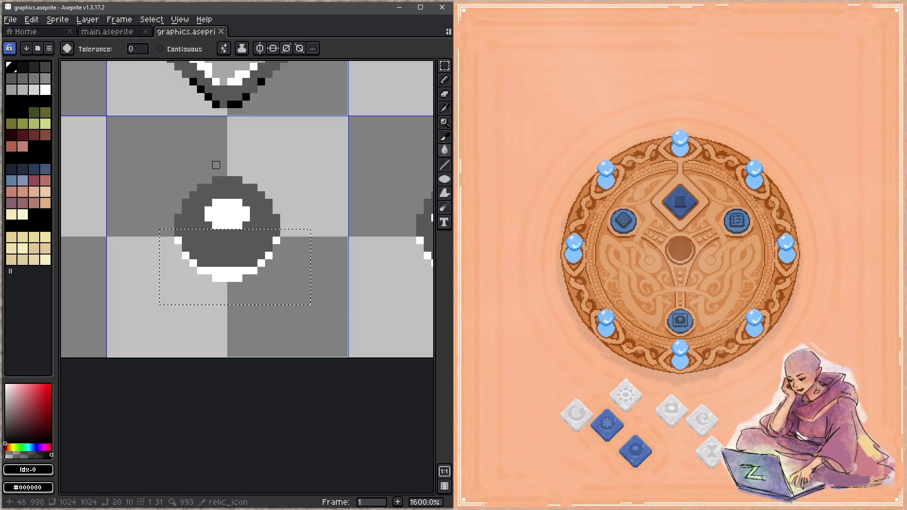
{"action": "left_click", "coordinate": [231, 270]}
{"action": "key", "text": "ctrl+d"}
{"action": "key", "text": "ctrl+s"}
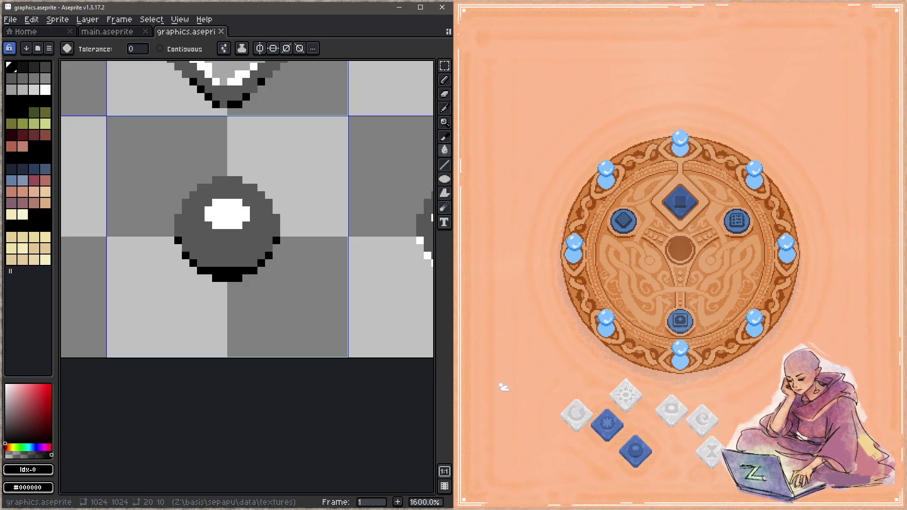
- Pencil black pixels along the orb's bottom edge and lower corners, then save
{"action": "key", "text": "i"}
{"action": "left_click", "coordinate": [215, 273]}
{"action": "key", "text": "b"}
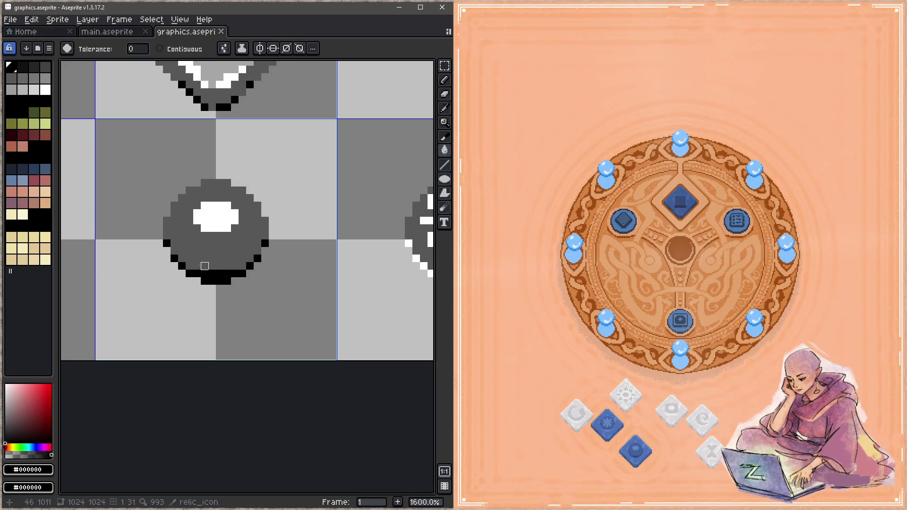
{"action": "left_click", "coordinate": [182, 259]}
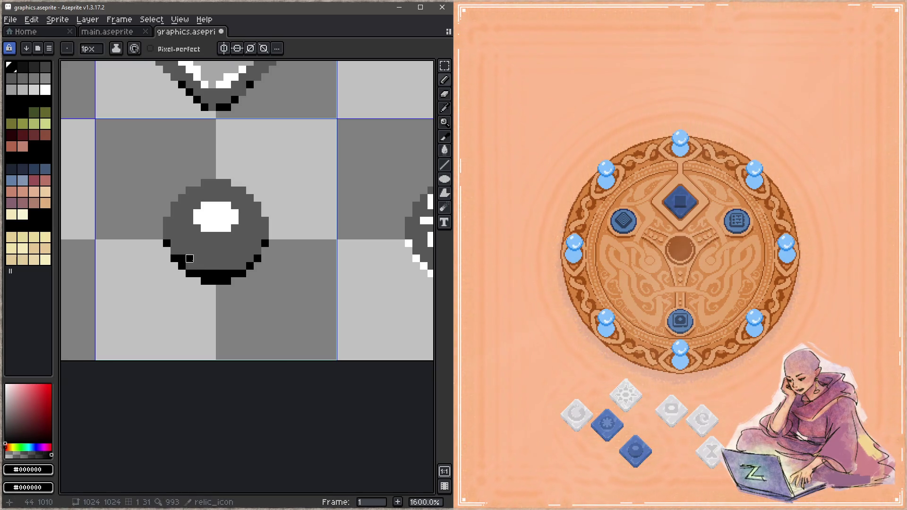
{"action": "left_click_drag", "start_coordinate": [190, 259], "coordinate": [242, 266]}
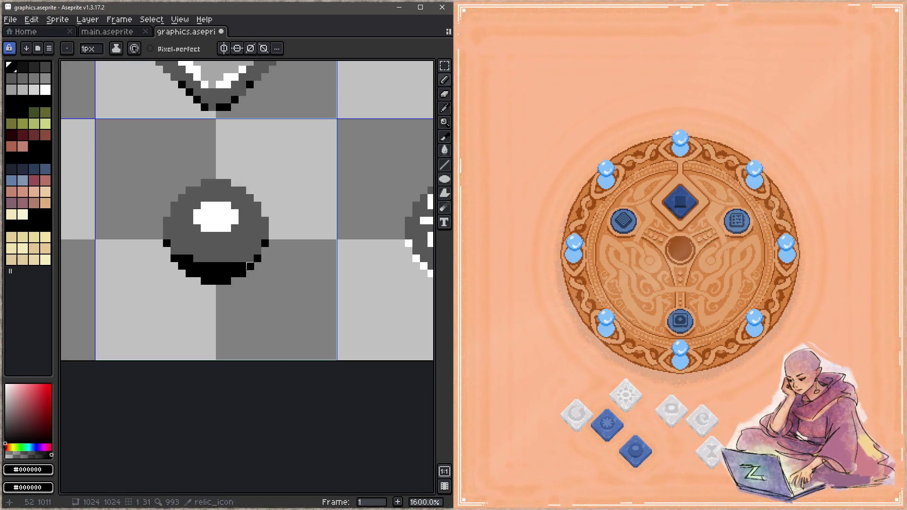
{"action": "left_click", "coordinate": [250, 259]}
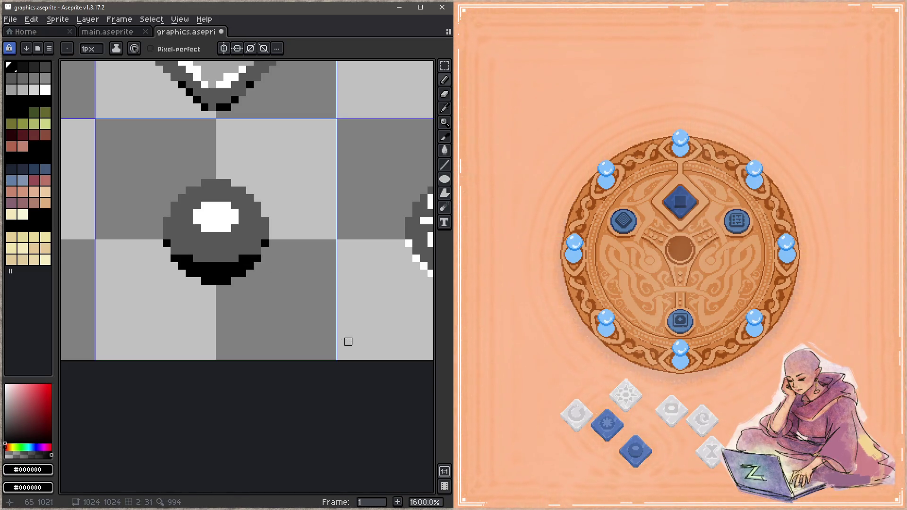
{"action": "key", "text": "ctrl+s"}
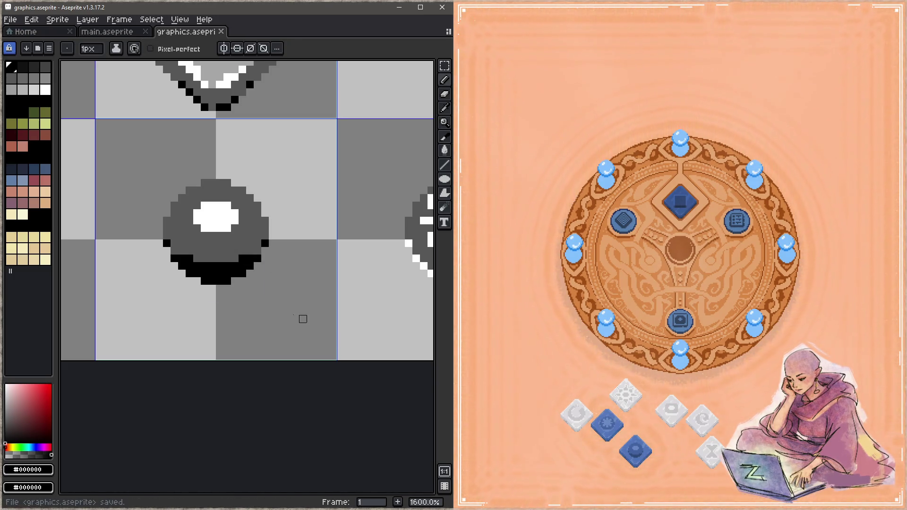
{"action": "left_click_drag", "start_coordinate": [257, 251], "coordinate": [250, 251]}
{"action": "left_click_drag", "start_coordinate": [182, 251], "coordinate": [174, 251]}
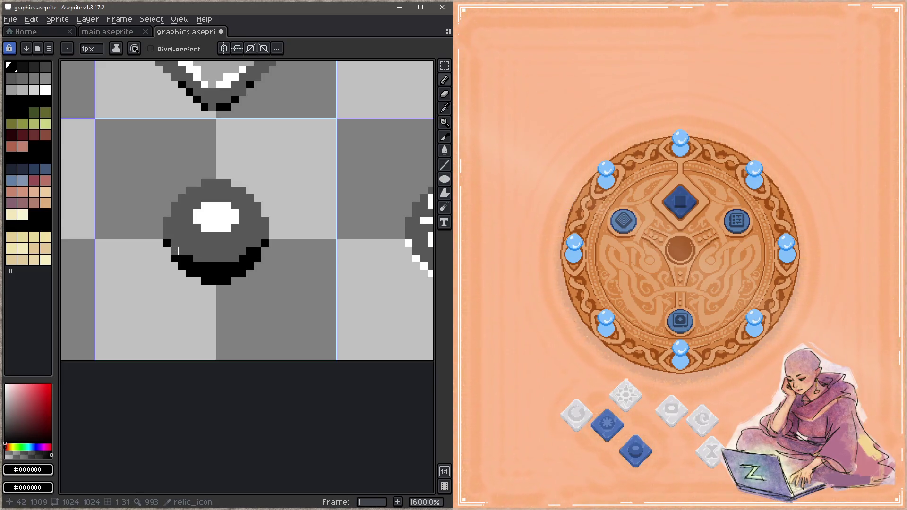
{"action": "key", "text": "ctrl+s"}
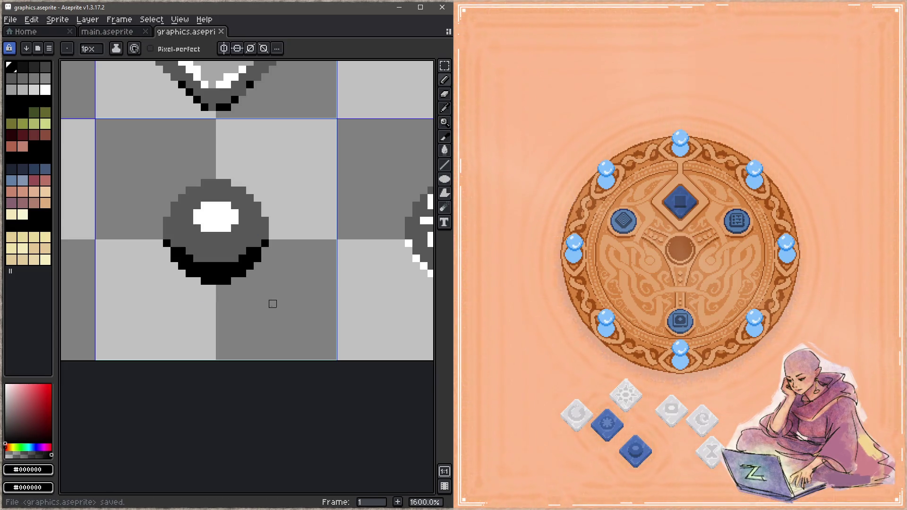